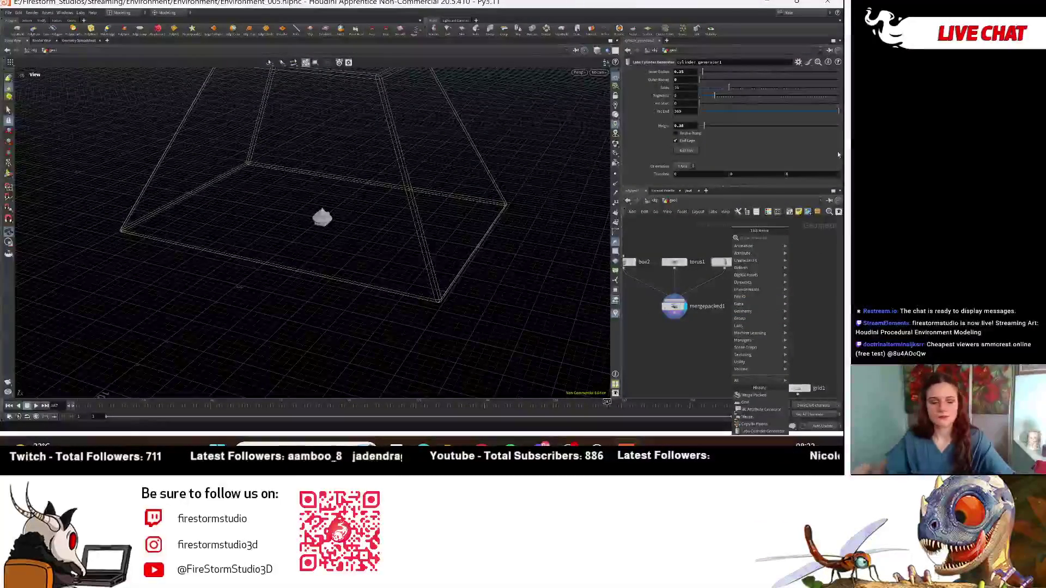
type("attribute")
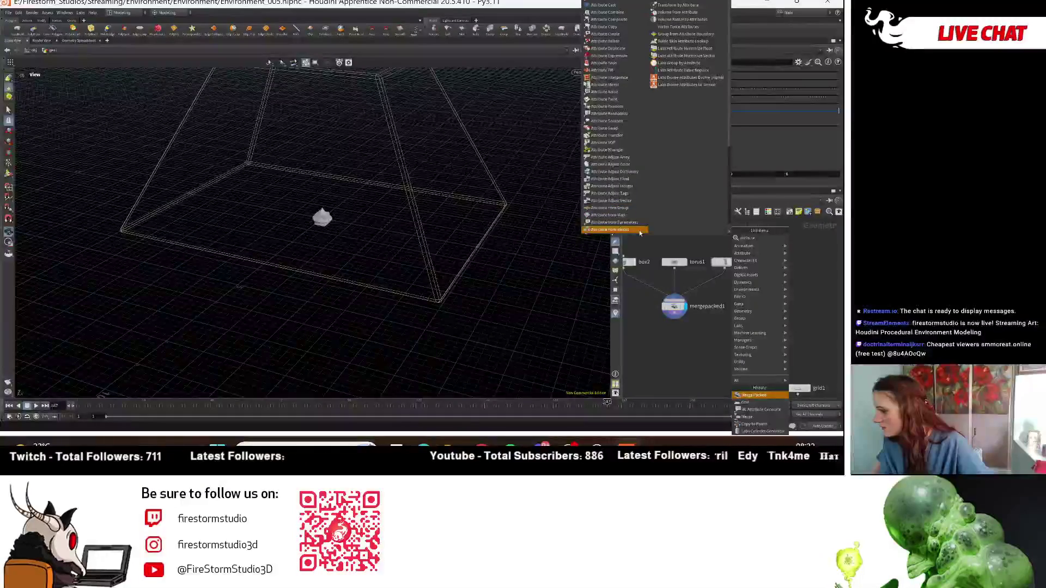
- Place an Attribute from Pieces node beside the merge-packed node
left_click(621, 230)
left_click(754, 346)
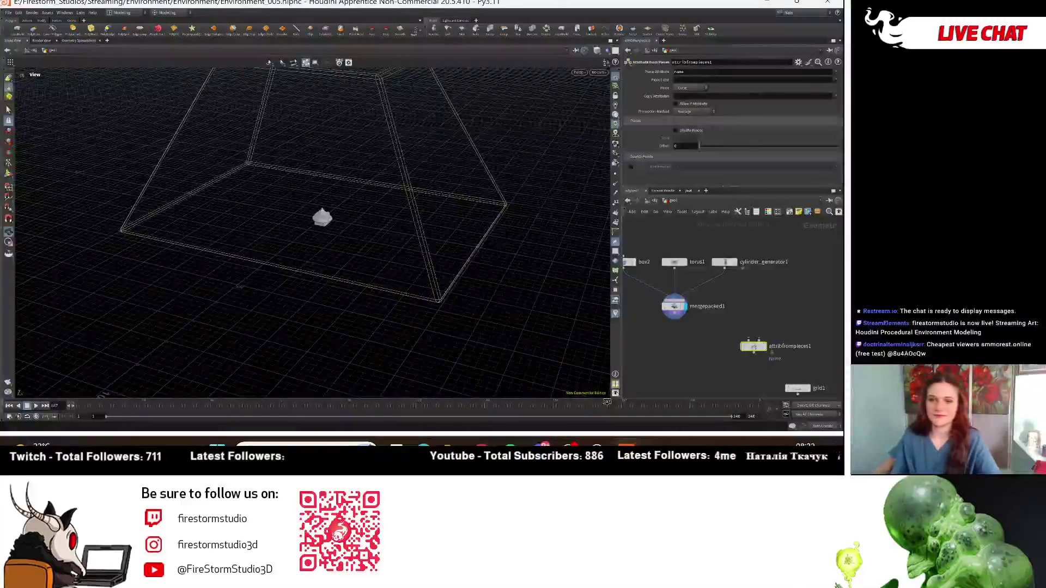
scroll(792, 334, "up", 1)
scroll(792, 335, "up", 1)
scroll(791, 334, "up", 1)
- Wire mergepacked1 into attribfrompieces1 and lay grid1 and attribfrompieces1 side by side below the merge
key("l")
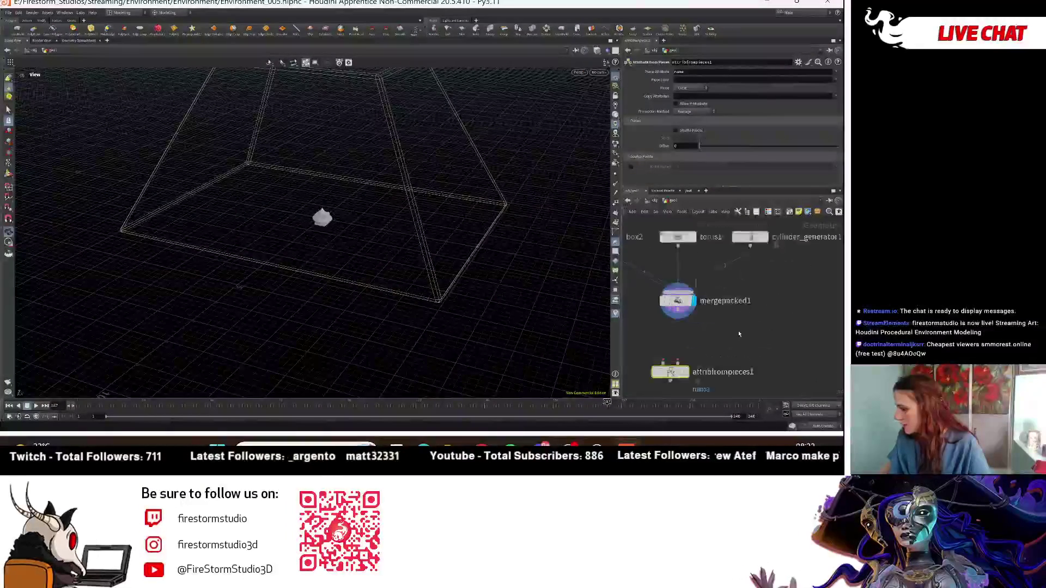
left_click(719, 315)
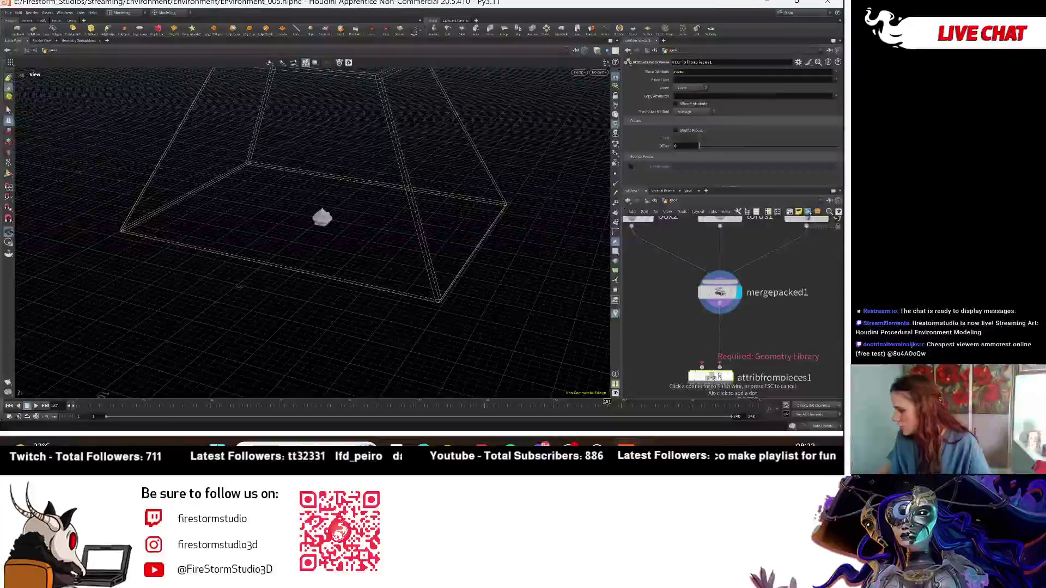
left_click(711, 367)
left_click_drag(705, 375, 806, 368)
scroll(753, 301, "down", 4)
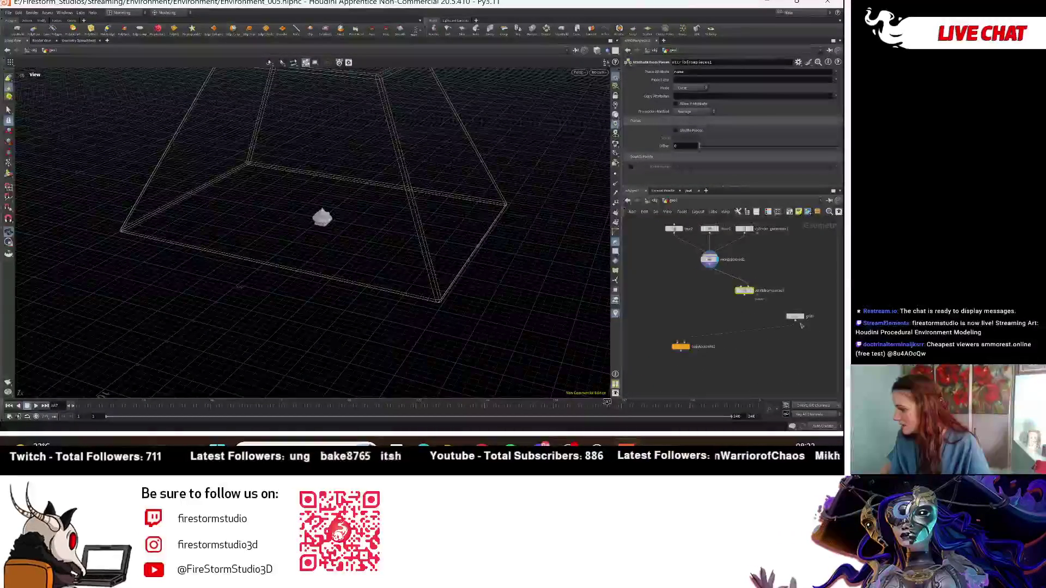
mouse_move(776, 317)
left_mouse_down()
mouse_move(651, 289)
mouse_move(679, 287)
left_mouse_up()
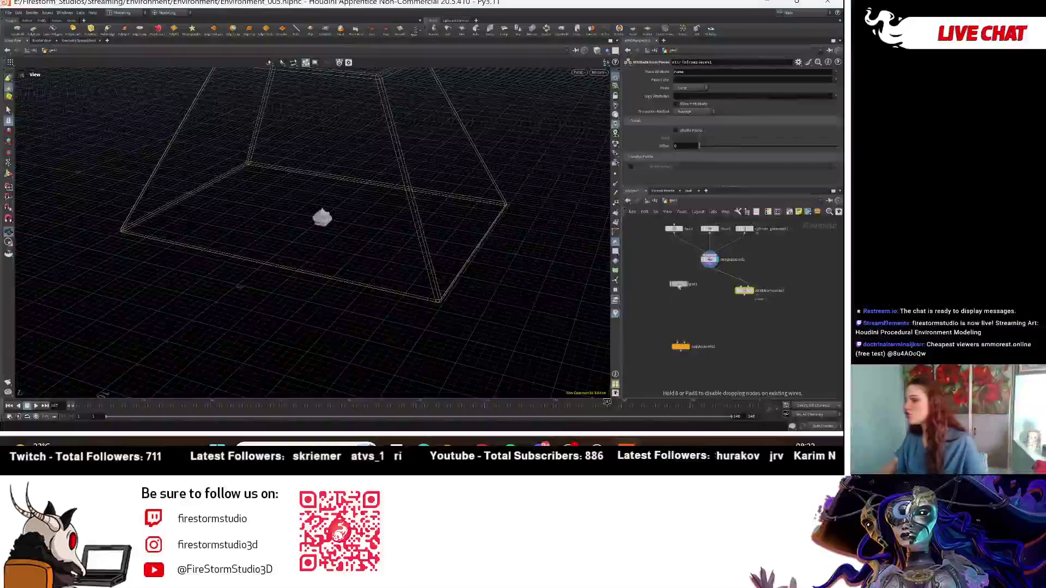
middle_click_drag(721, 315, 736, 349)
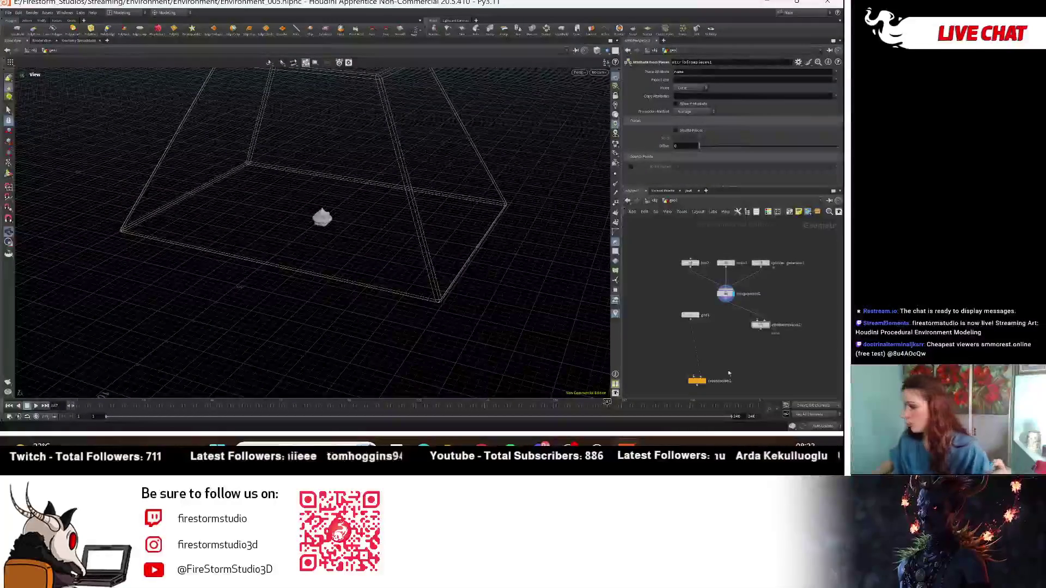
scroll(710, 316, "up", 2)
- Feed grid1 into copytopoints1 and display the rows of copied pieces in the viewport
left_click(687, 321)
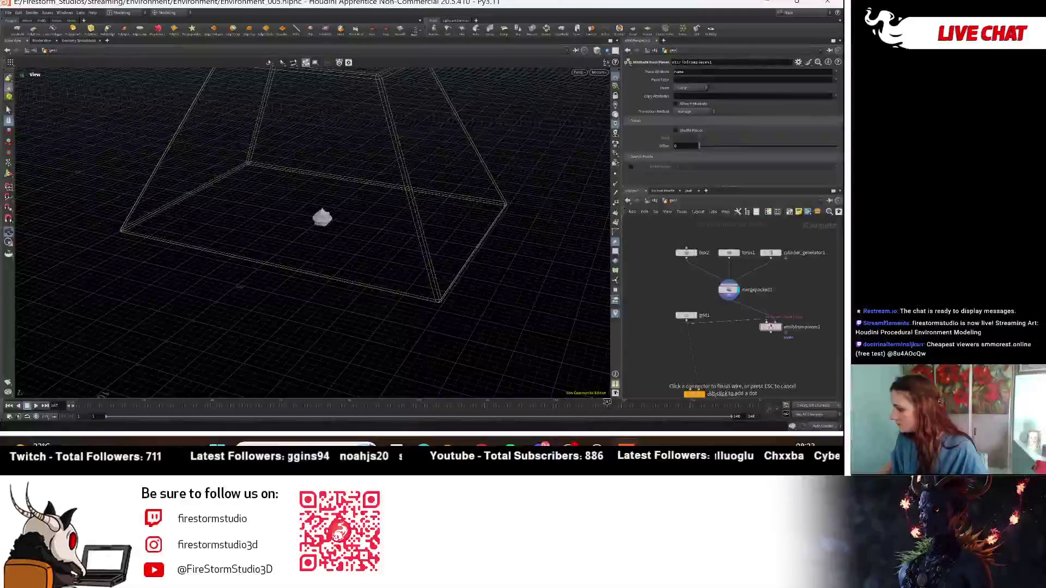
left_click(695, 395)
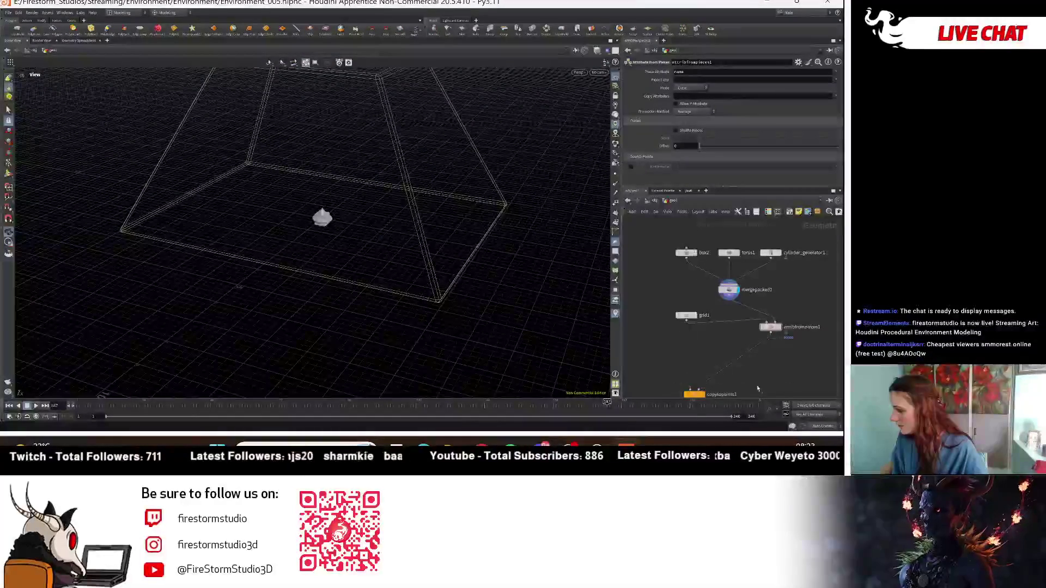
left_click_drag(700, 309, 704, 379)
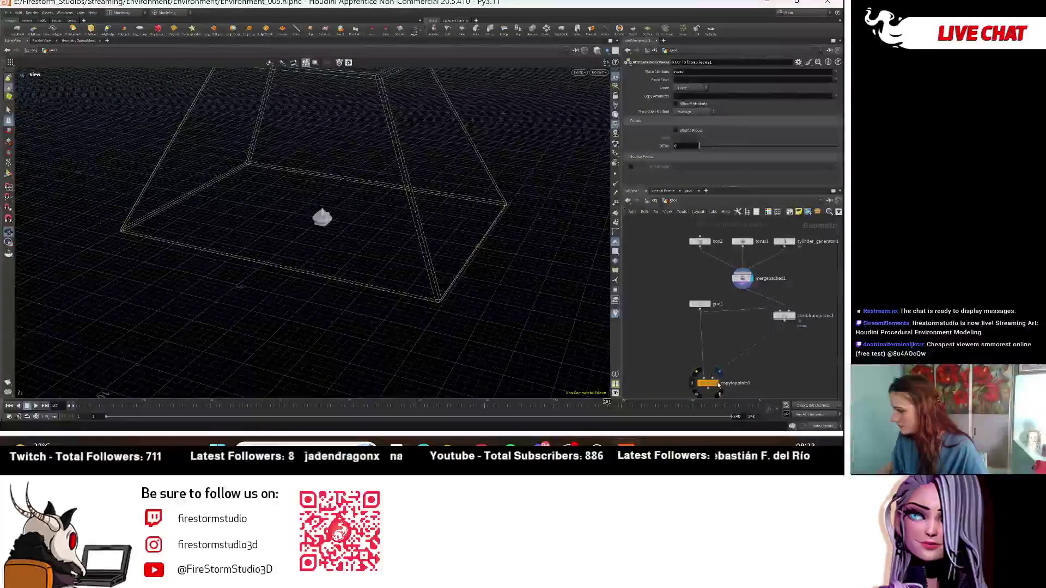
left_click(717, 384)
mouse_move(329, 193)
left_mouse_down()
mouse_move(381, 235)
mouse_move(404, 320)
mouse_move(273, 250)
mouse_move(246, 247)
mouse_move(280, 275)
left_mouse_up()
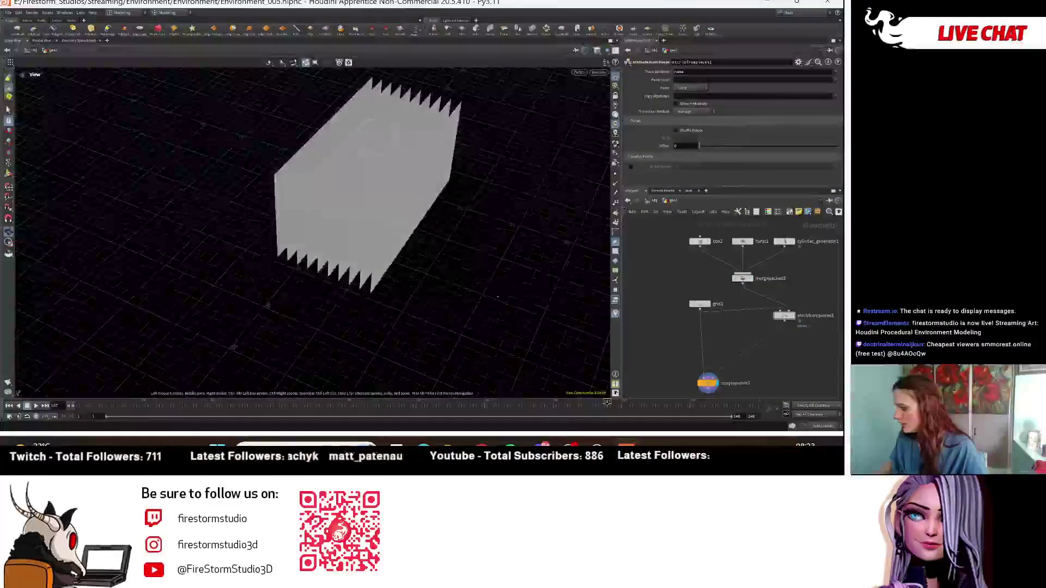
scroll(805, 302, "up", 2)
scroll(806, 302, "up", 2)
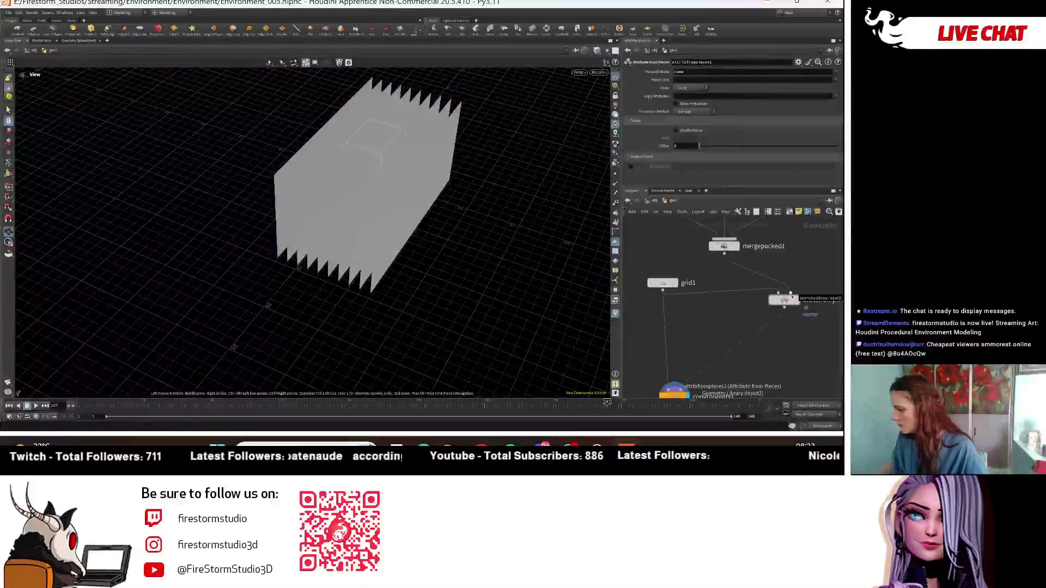
left_click(793, 300)
left_click_drag(398, 243, 367, 255)
scroll(738, 284, "up", 1)
scroll(737, 284, "up", 1)
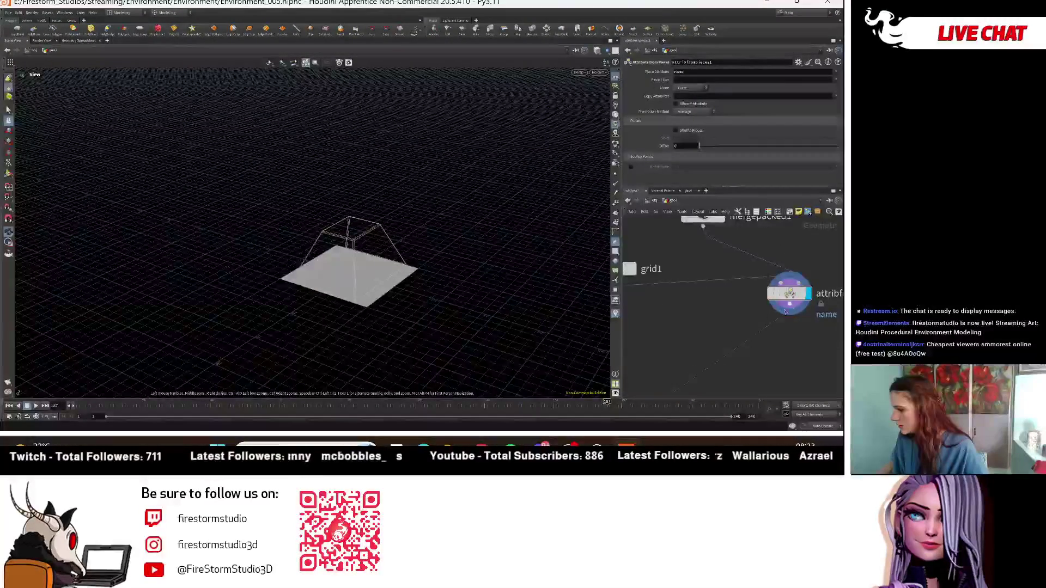
- Add a second Copy to Points node, redisplay copytopoints1 and start a wire from attribfrompieces1
key("Tab")
type("copy to points")
key("Return")
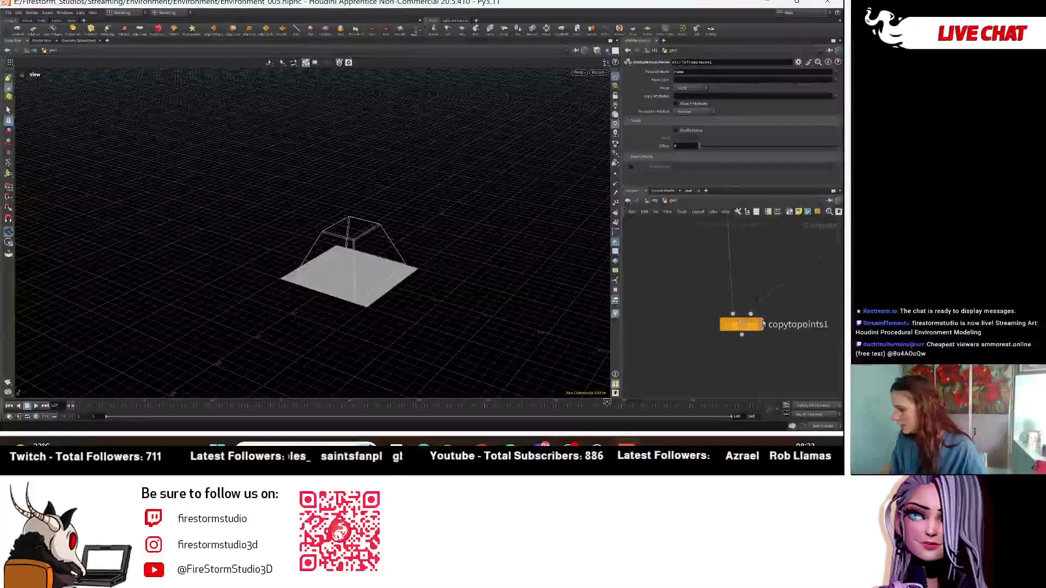
left_click(760, 325)
mouse_move(355, 293)
left_mouse_down()
mouse_move(429, 151)
mouse_move(370, 273)
left_mouse_up()
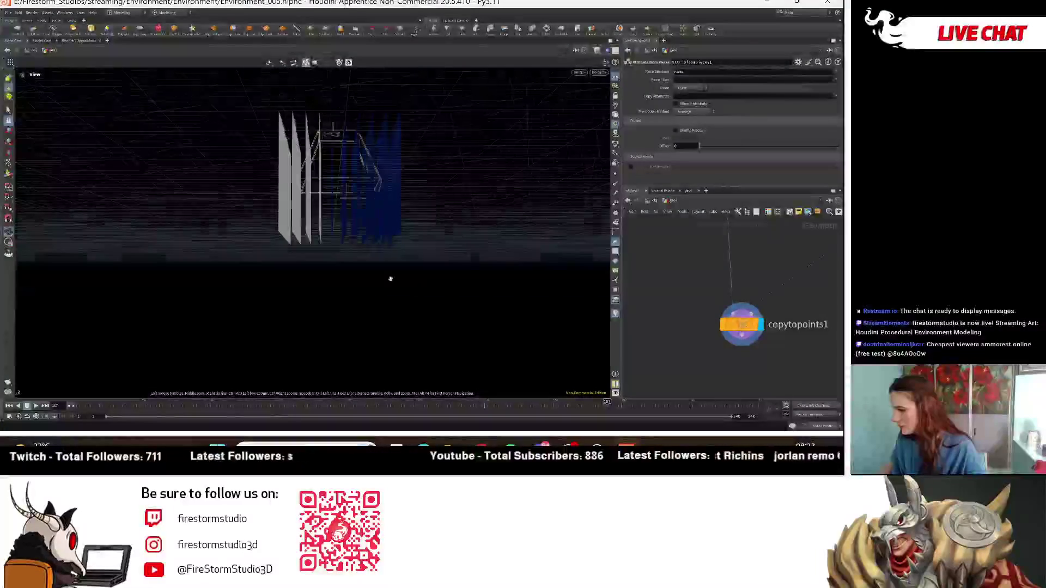
middle_click_drag(753, 278, 752, 367)
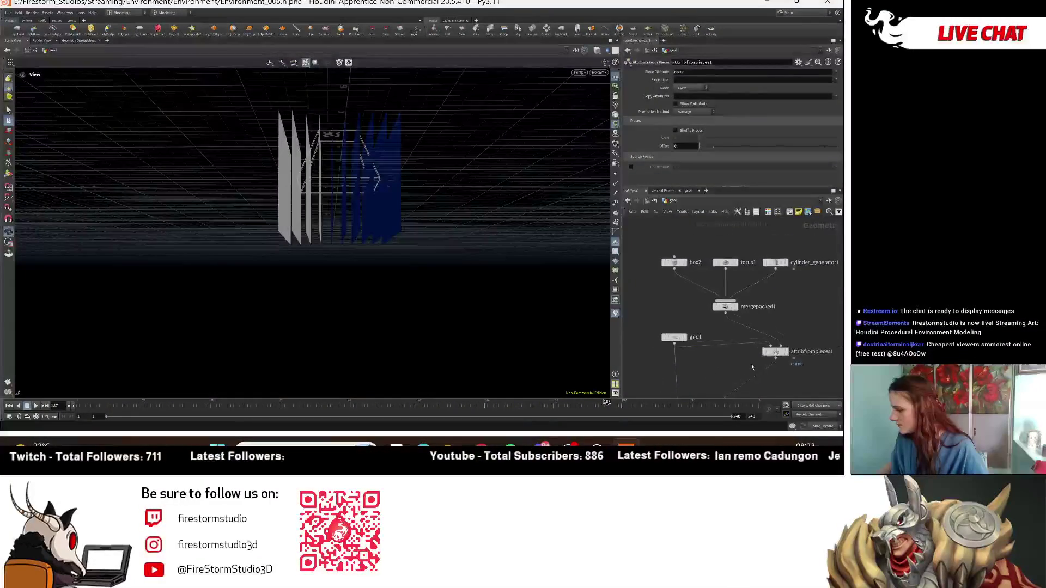
scroll(752, 365, "up", 2)
left_click(787, 356)
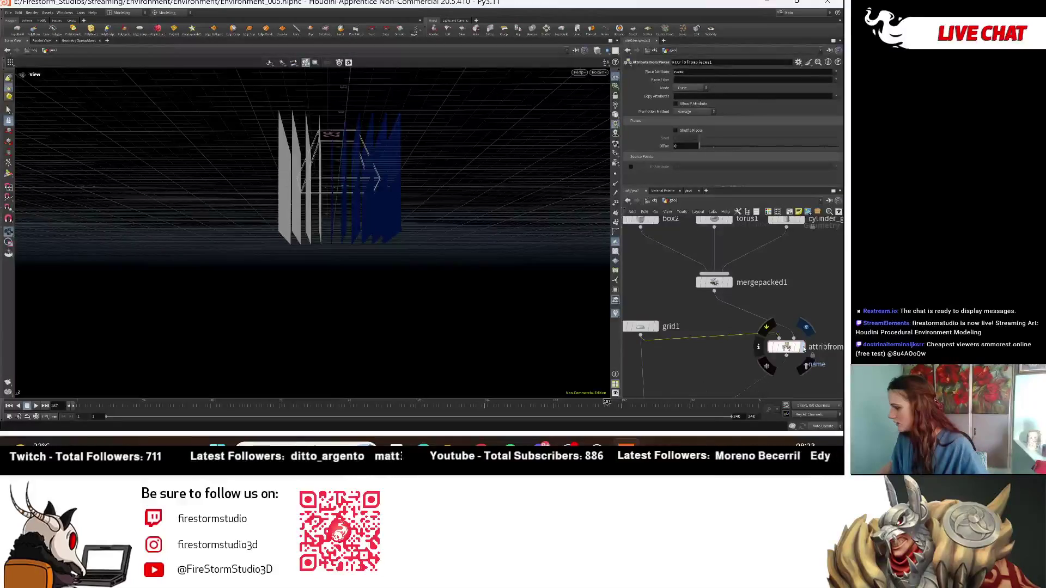
- Set attribfrompieces1 to Random mode with Shuffle Pieces enabled
left_click(806, 328)
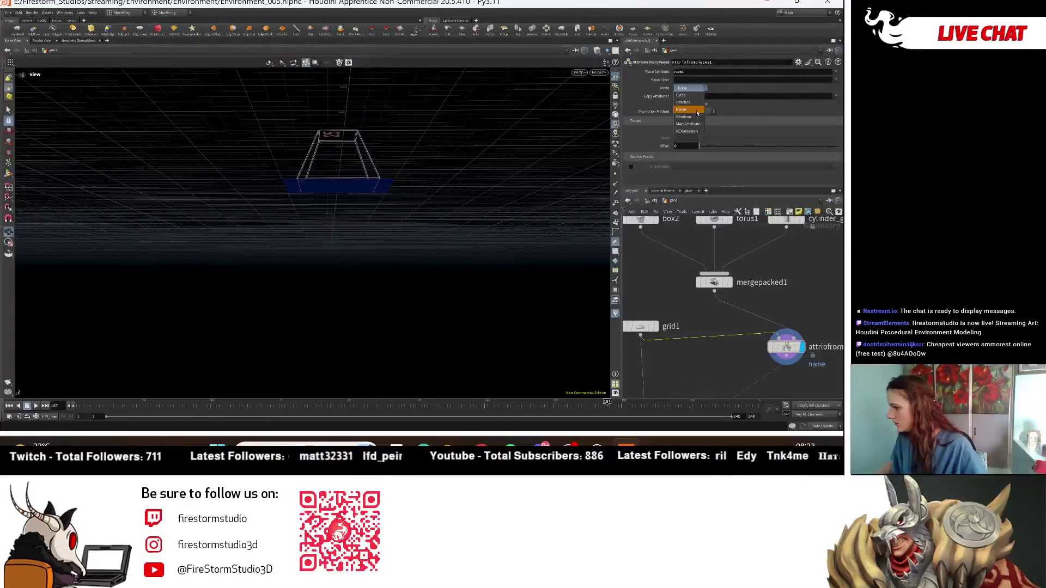
left_click(695, 119)
left_click_drag(517, 131, 430, 256, "alt")
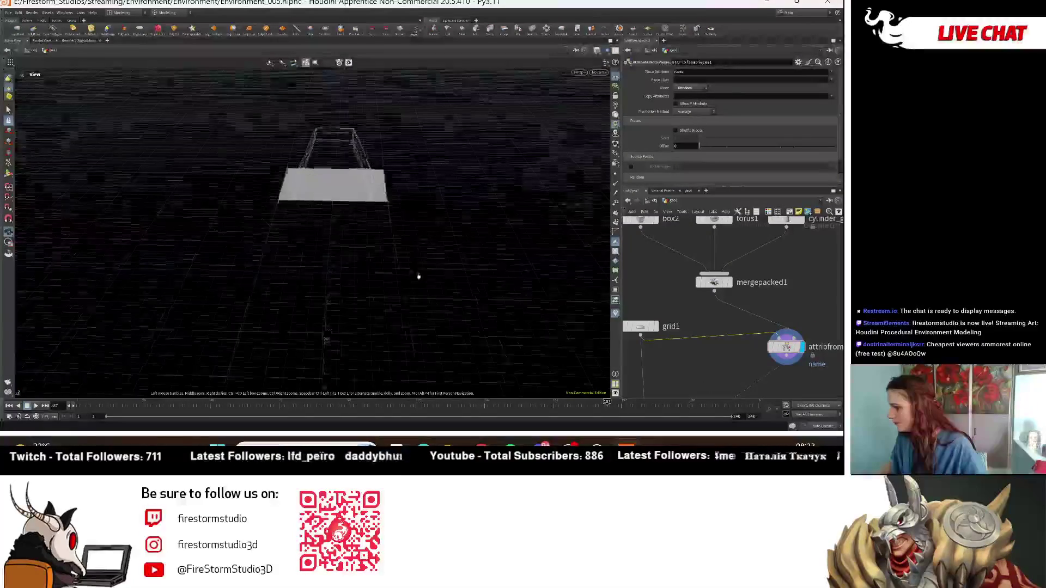
scroll(430, 255, "up", 3)
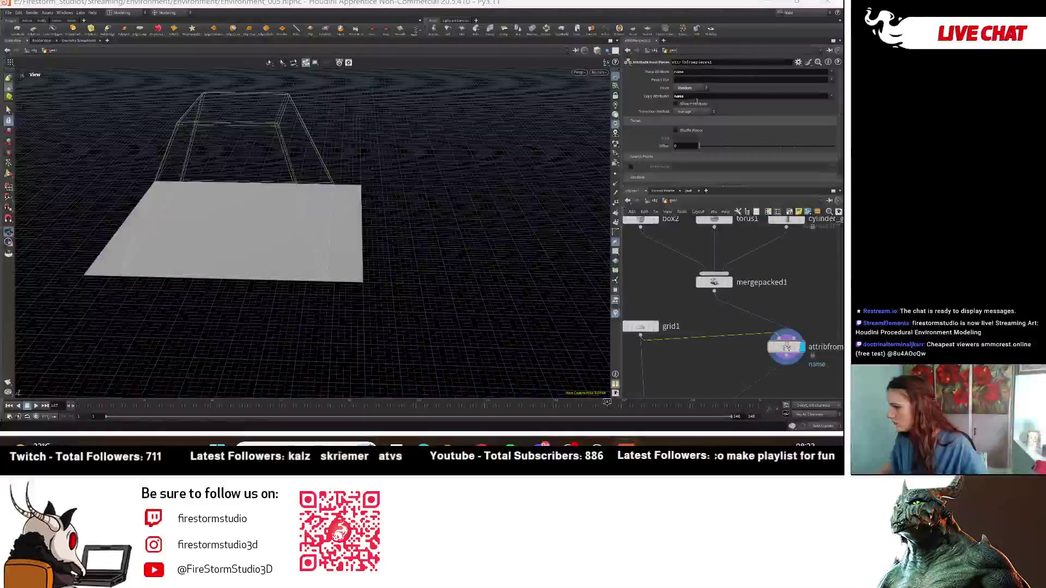
scroll(693, 131, "down", 1)
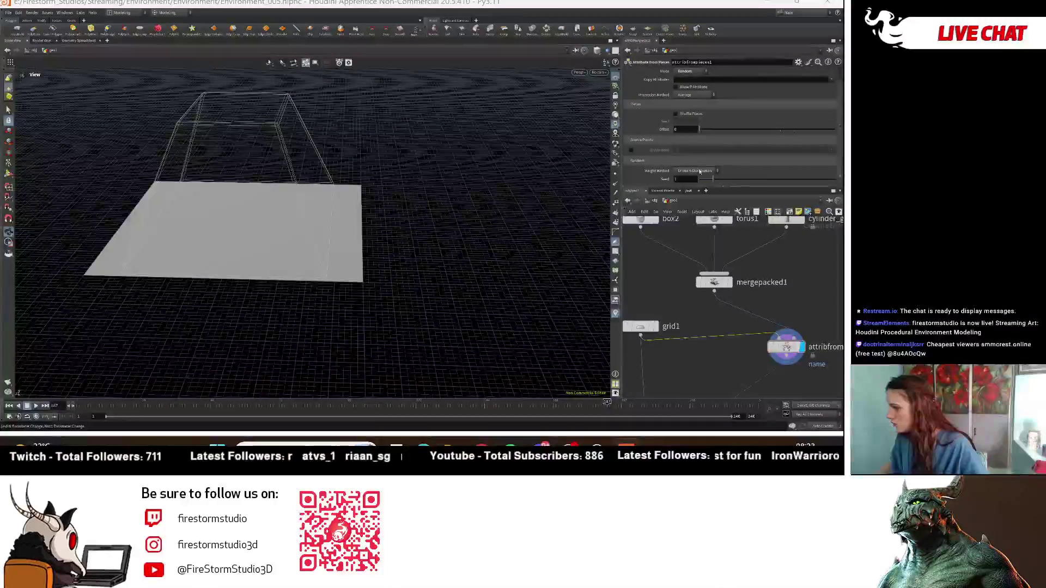
left_click(675, 114)
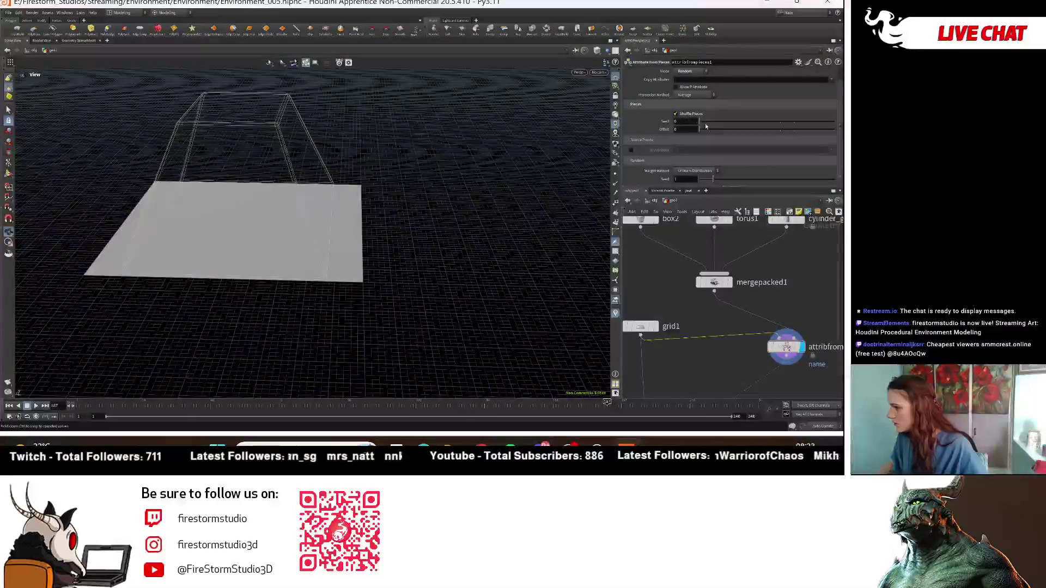
- Add a Copy to Points node under grid1, fix its inputs and display the wall of copied panels
key("Tab")
type("copy")
left_click(711, 346)
left_click(730, 349)
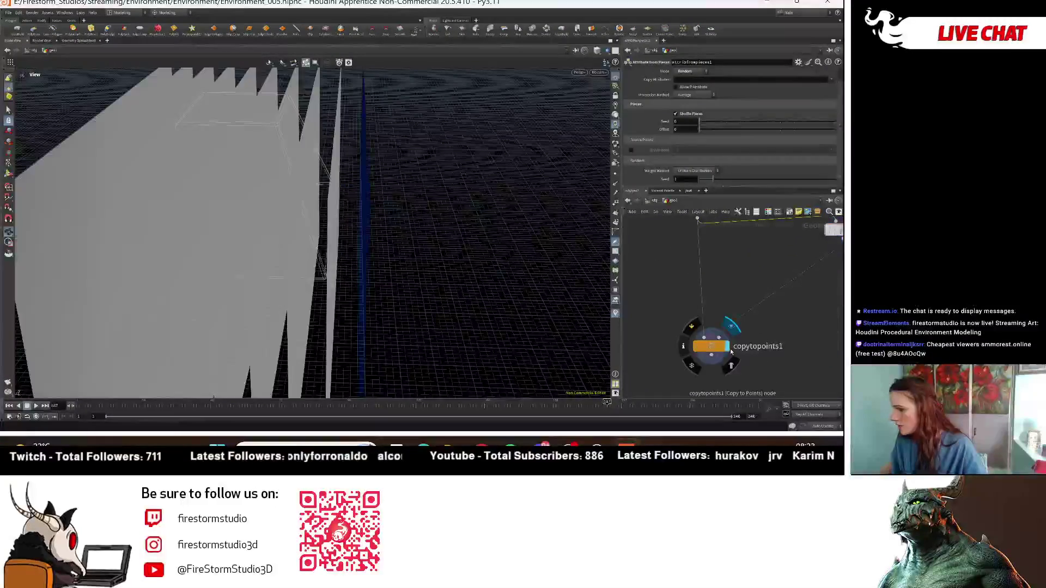
left_click_drag(387, 235, 536, 286, "alt")
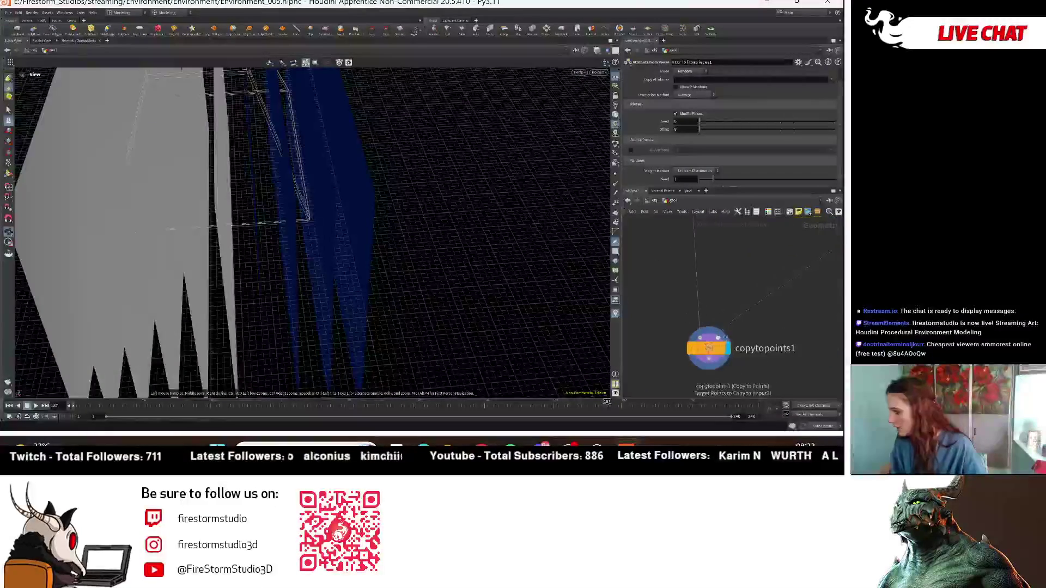
left_click(709, 327)
scroll(709, 311, "down", 3)
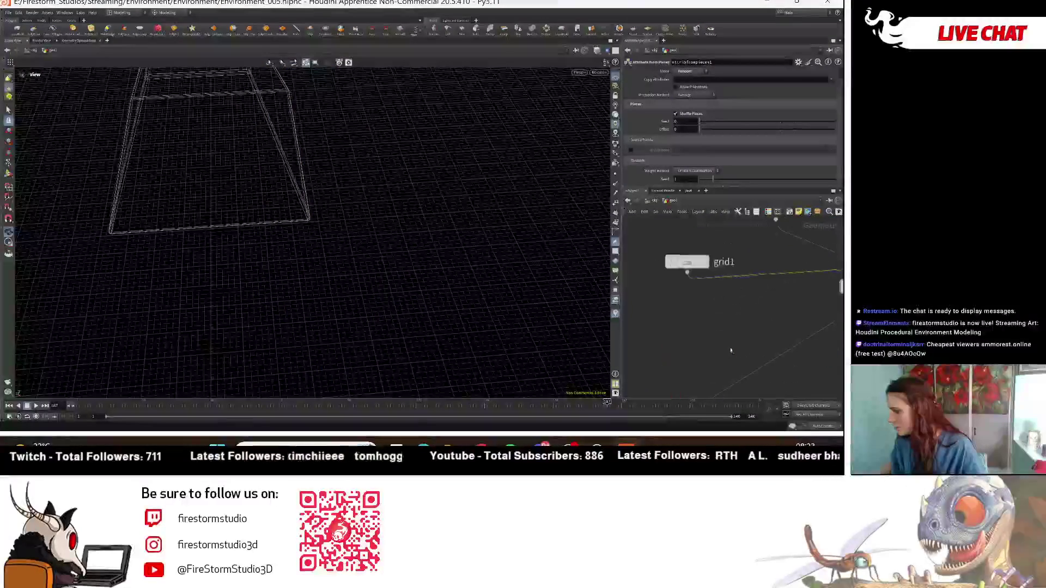
scroll(715, 303, "up", 3)
key("Escape")
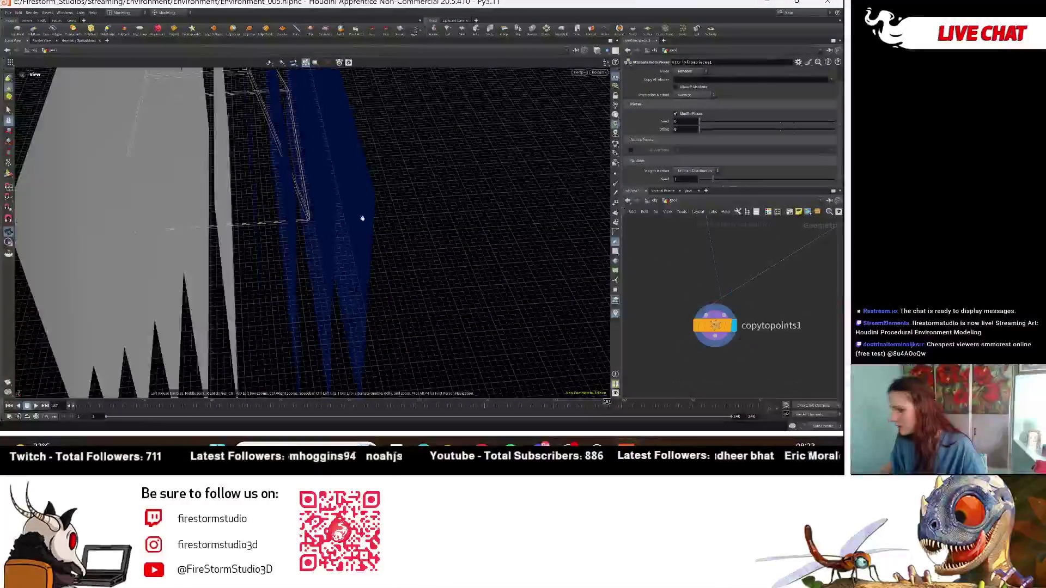
left_click_drag(509, 259, 367, 215, "alt")
scroll(757, 326, "down", 2)
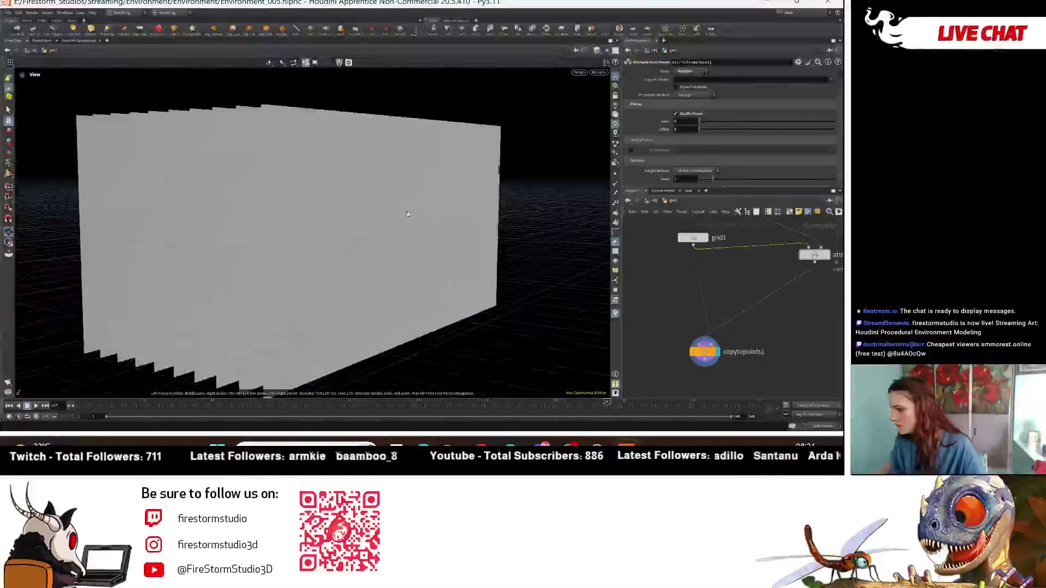
- Pan the network to bring grid1, mergepacked1 and copytopoints1 into view
mouse_move(733, 342)
middle_mouse_down()
mouse_move(796, 335)
mouse_move(674, 387)
middle_mouse_up()
middle_click_drag(758, 296, 774, 296)
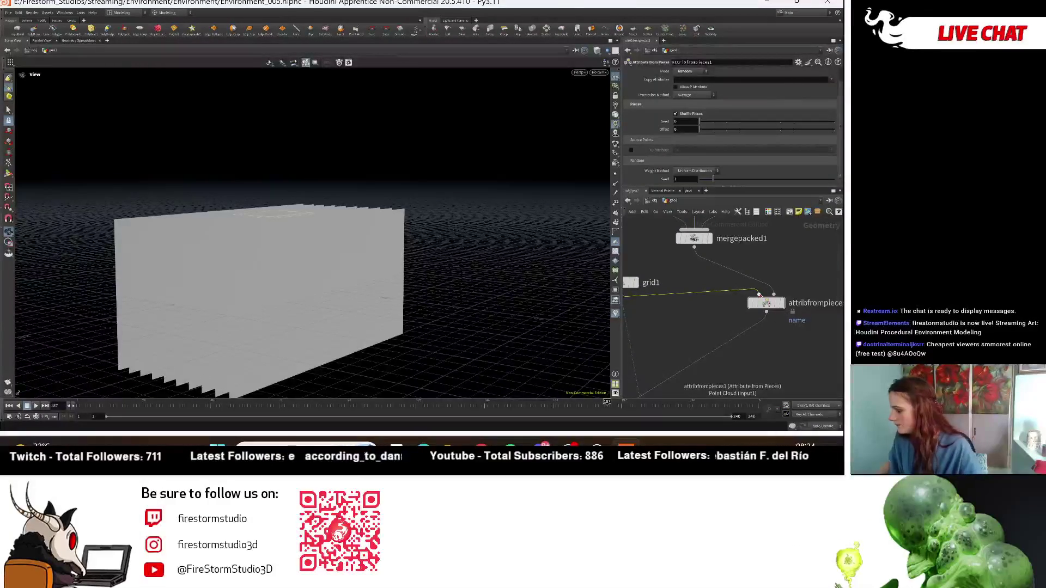
middle_click_drag(698, 356, 813, 292)
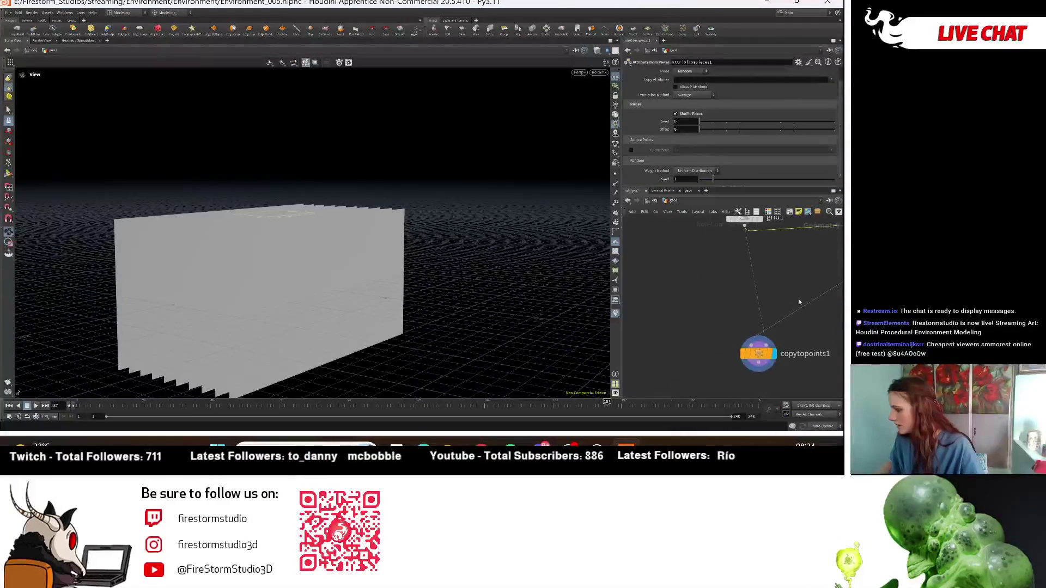
middle_click_drag(801, 330, 711, 326)
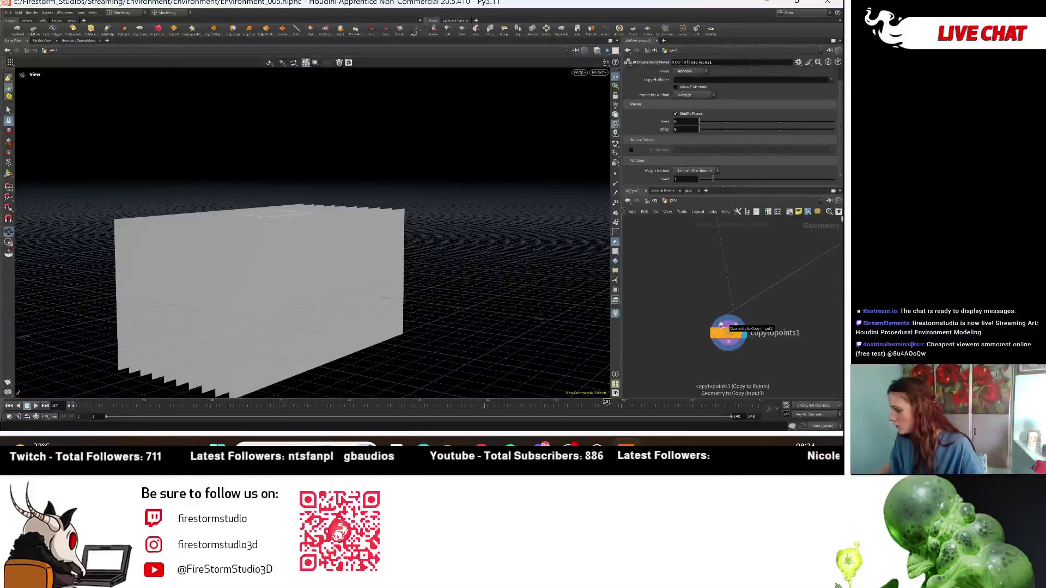
middle_click_drag(810, 293, 726, 326)
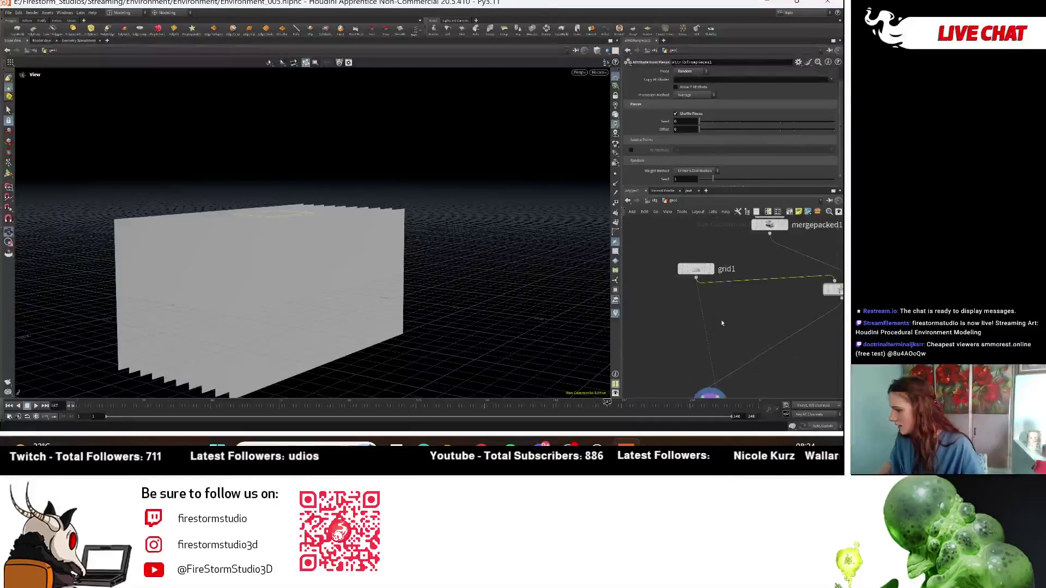
scroll(720, 329, "down", 2)
middle_click_drag(759, 304, 759, 364)
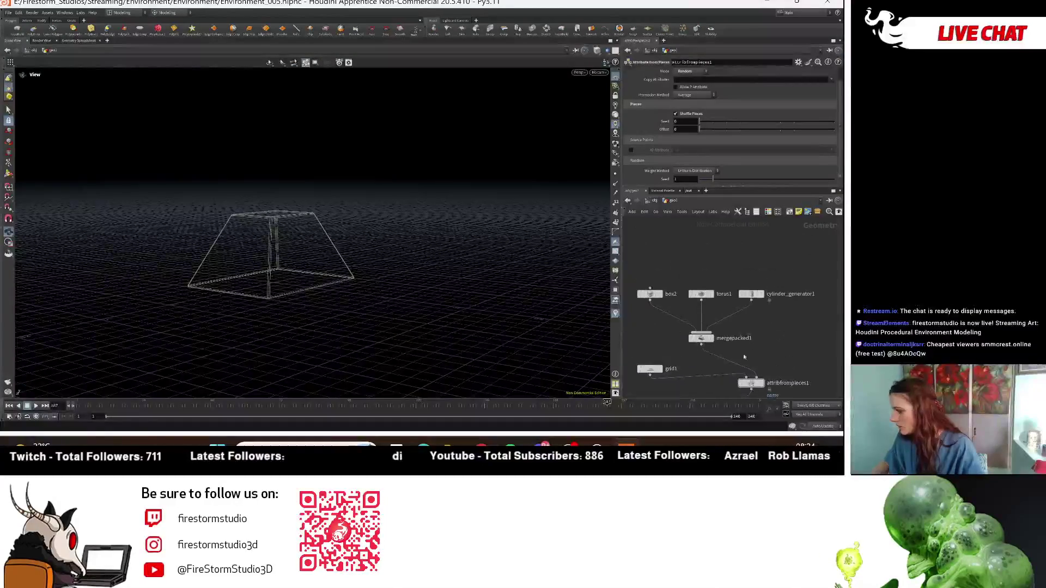
- Move the box, torus, cylinder and merge nodes up-right and select attribfrompieces1 for its parameters
left_click_drag(640, 248, 827, 350)
left_click_drag(700, 338, 750, 328)
middle_click_drag(760, 389, 760, 344)
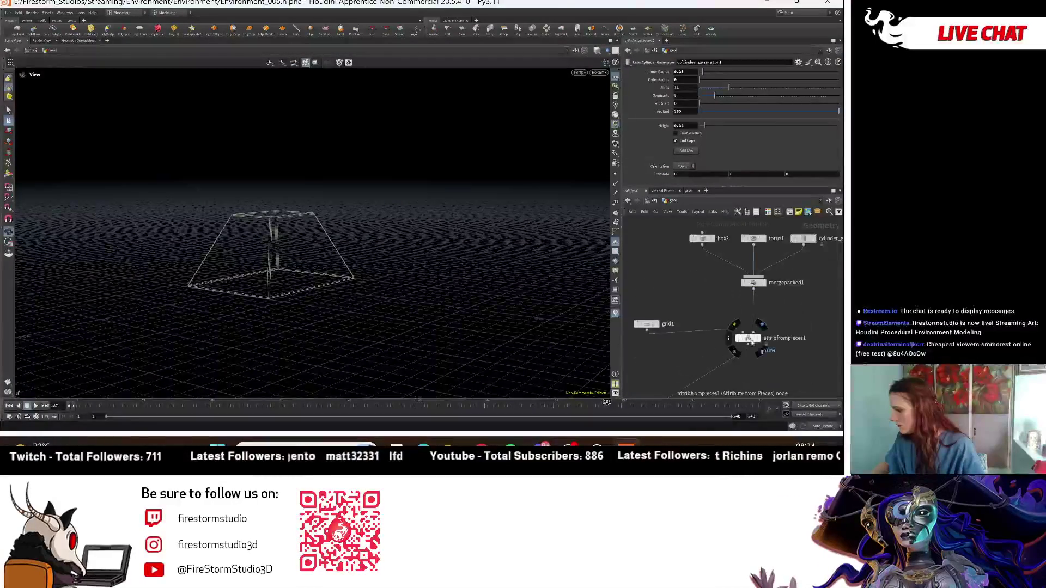
left_click(748, 338)
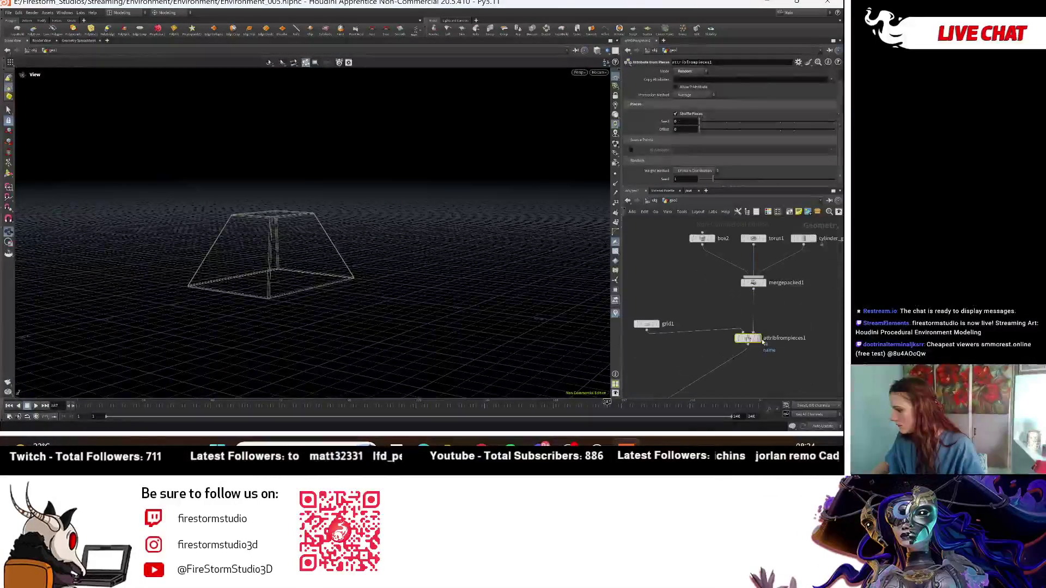
left_click(579, 73)
mouse_move(583, 86)
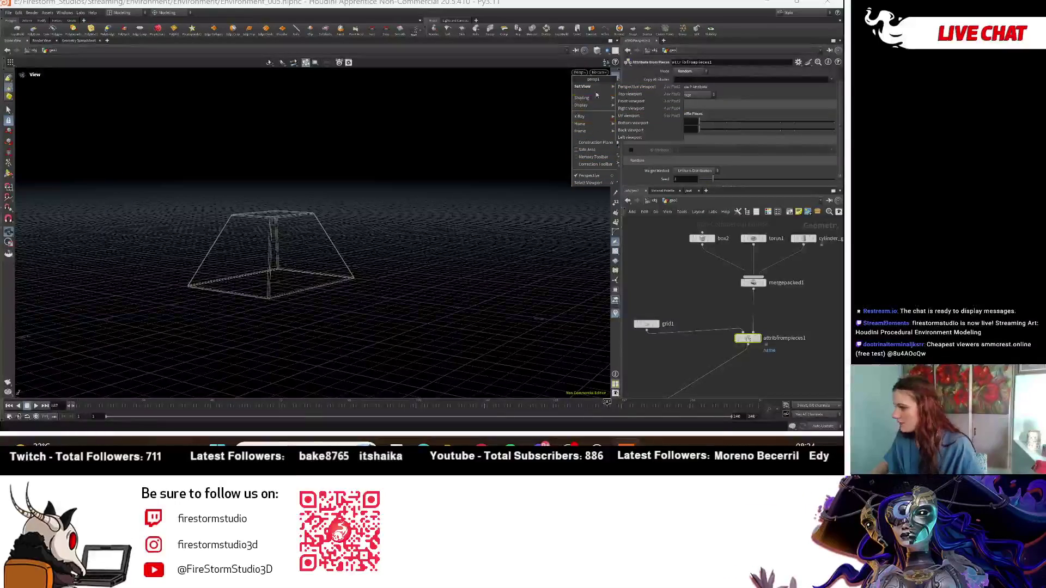
- Toggle the 3D view between maximized and multi-pane layout with Ctrl+B
left_click(593, 73)
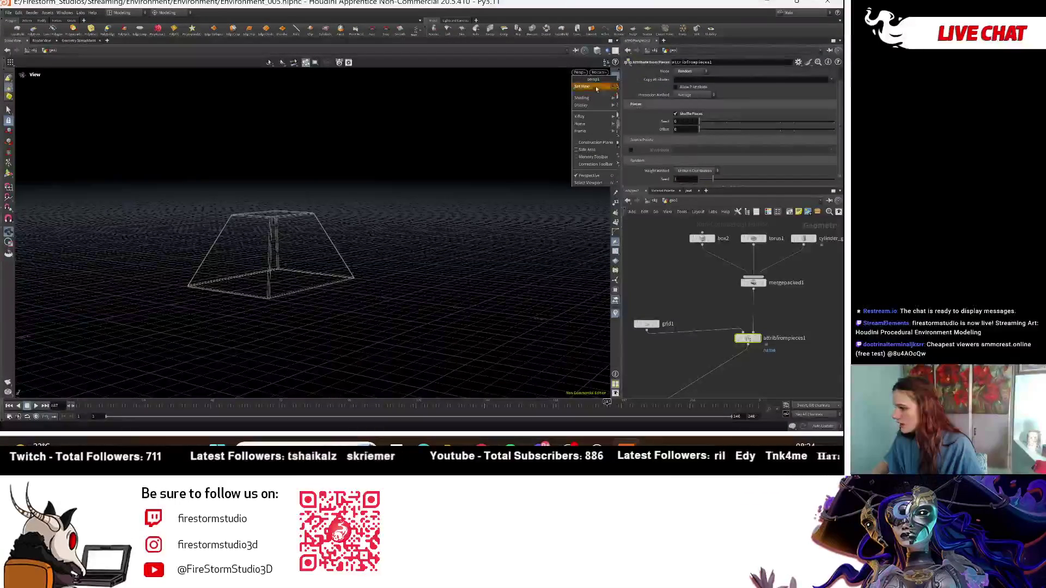
key("Escape")
key("ctrl+b")
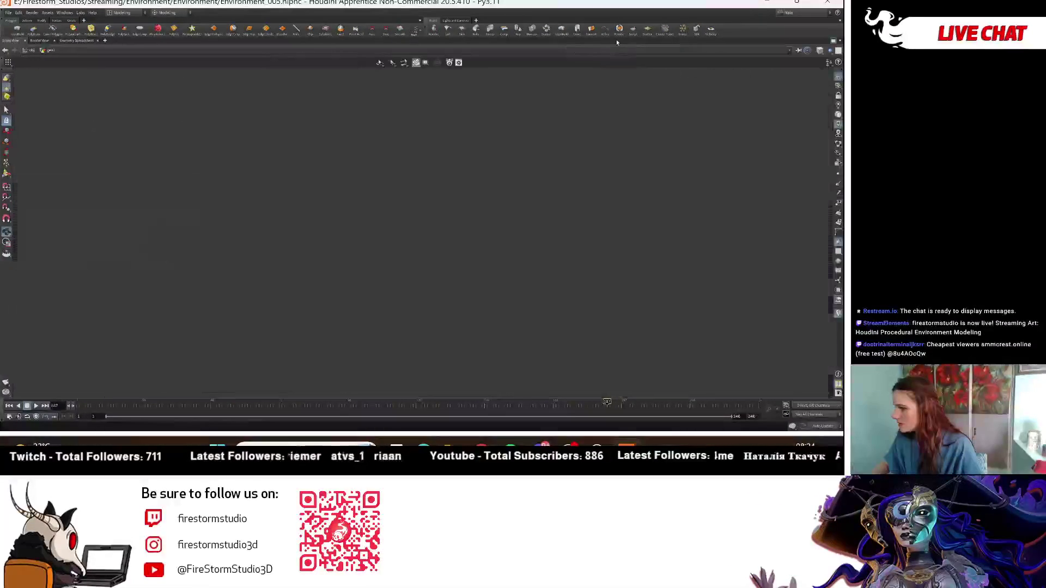
key("ctrl+b")
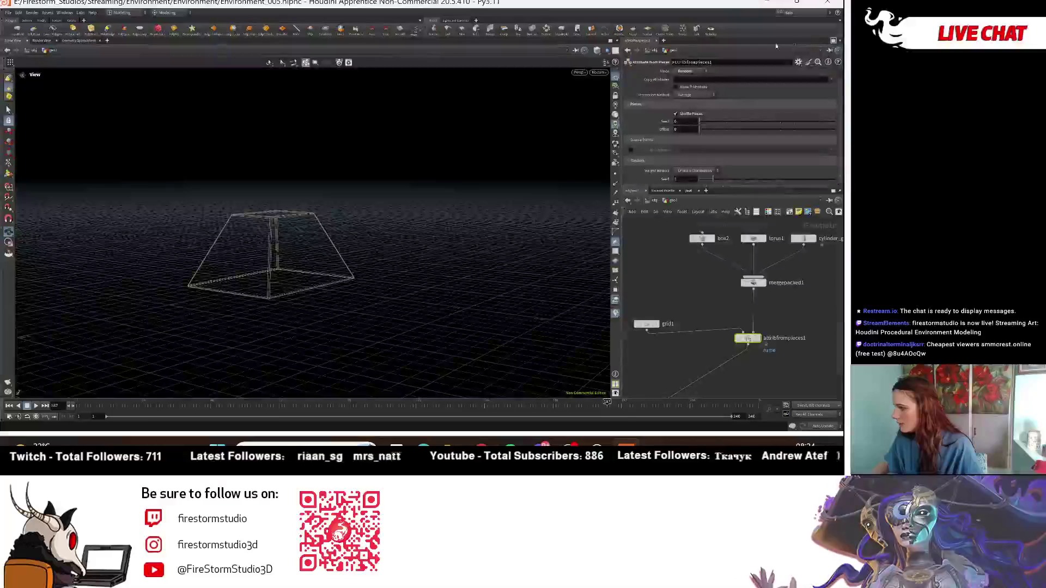
key("ctrl+b")
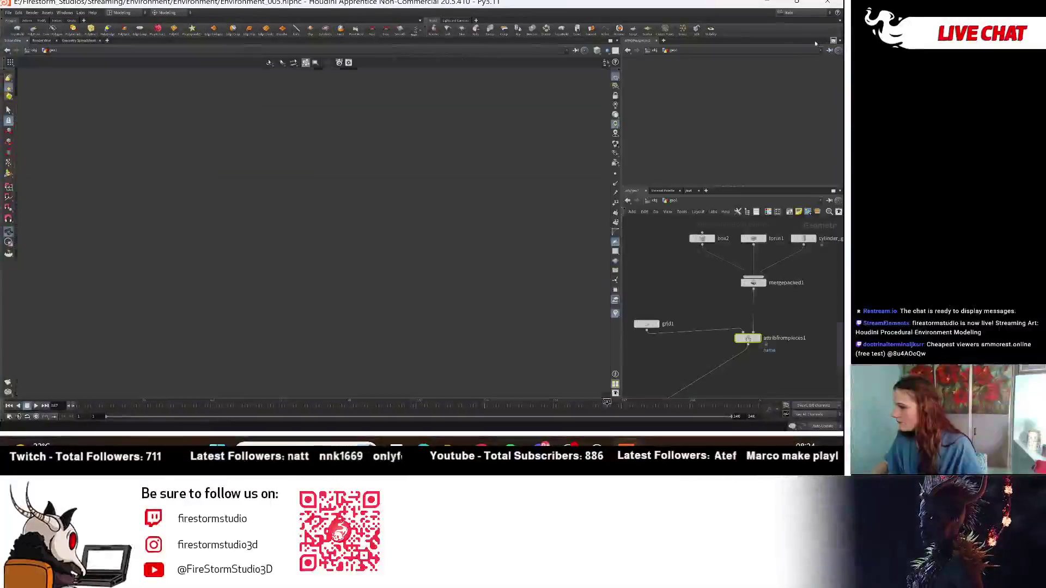
key("ctrl+b")
- Try a side-by-side split, undo it, then split the view area into top and bottom panes
left_click(621, 38)
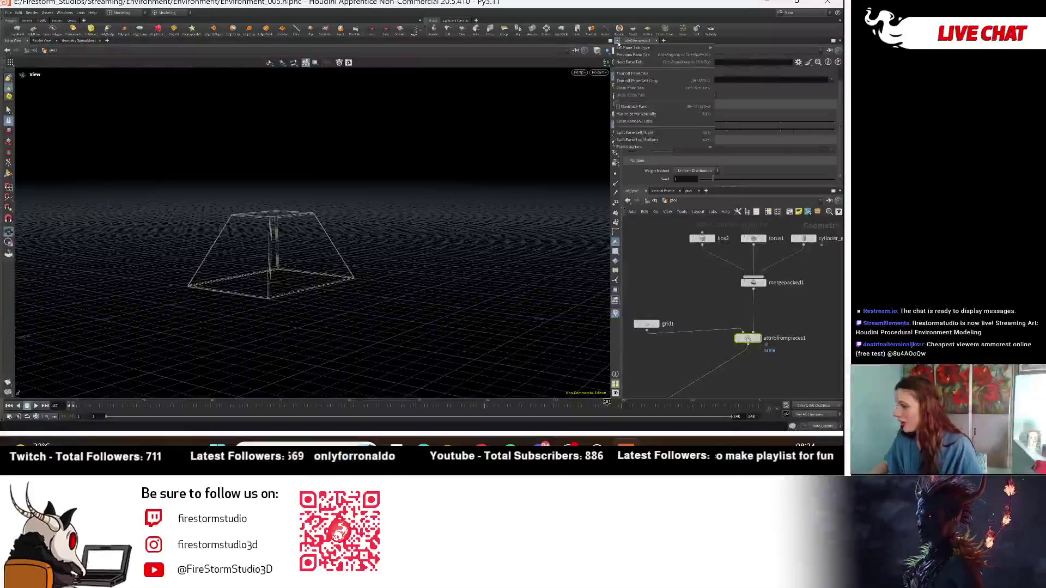
left_click(648, 133)
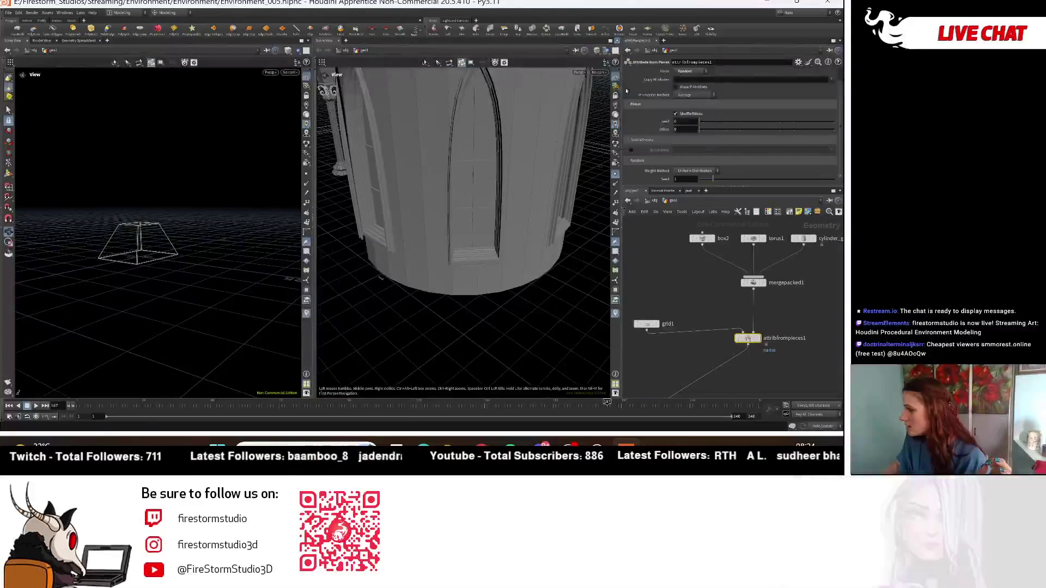
key("ctrl+1")
left_click(619, 41)
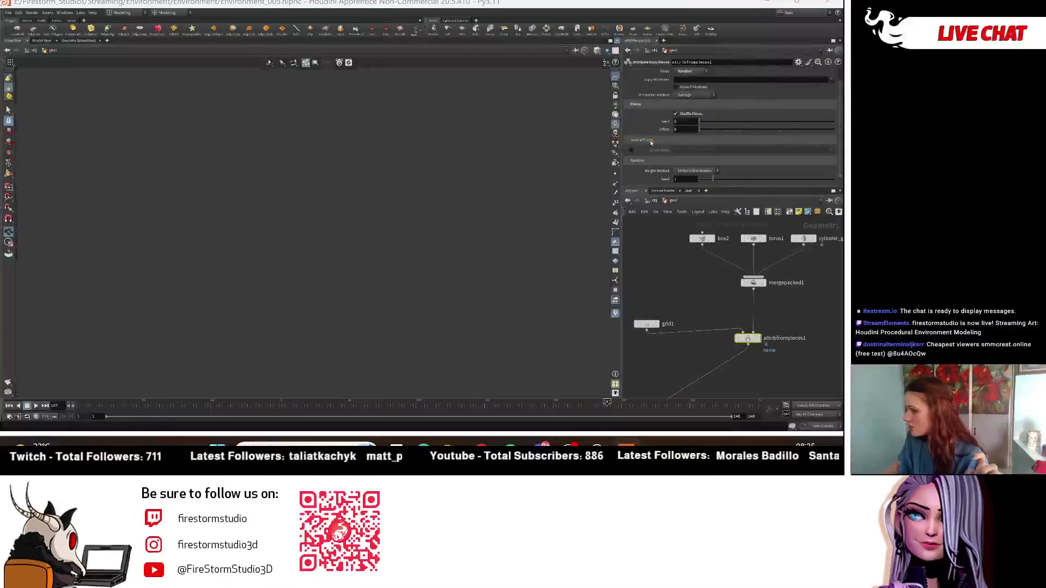
left_click(646, 140)
left_click(34, 220)
mouse_move(25, 327)
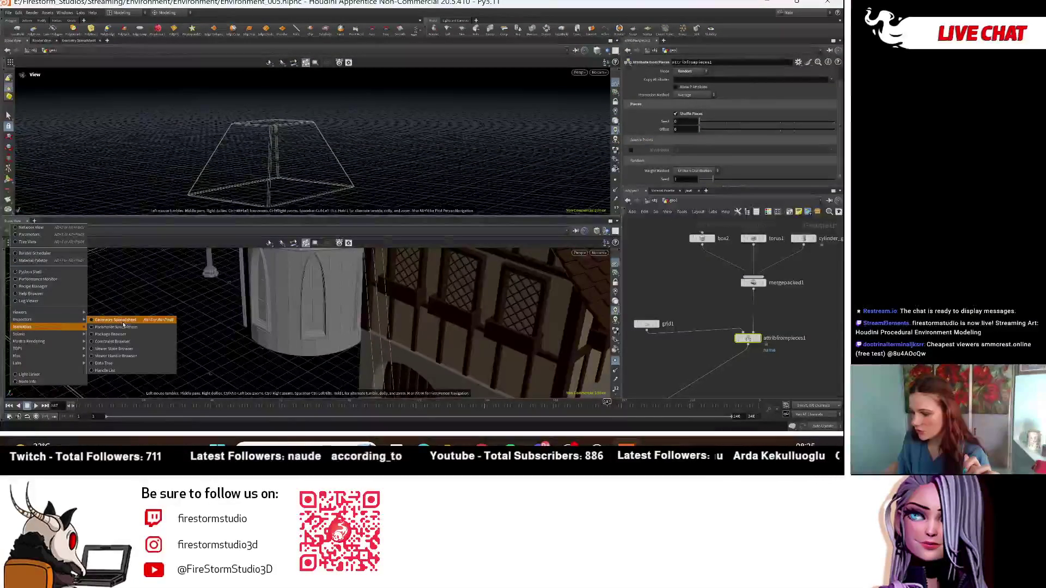
- Show the geometry spreadsheet of point attributes in the lower pane
left_click(116, 320)
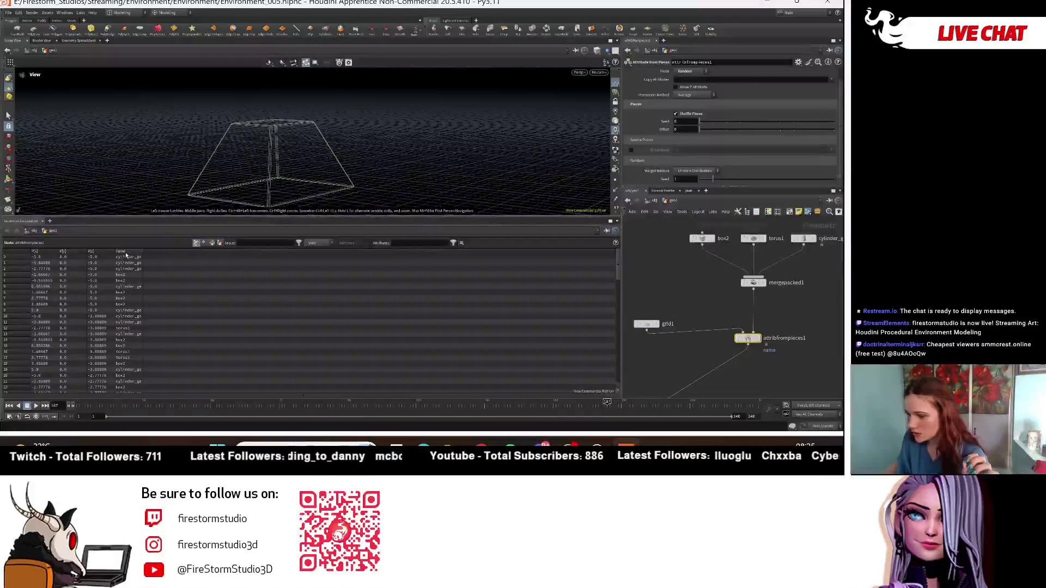
left_click_drag(123, 382, 122, 323)
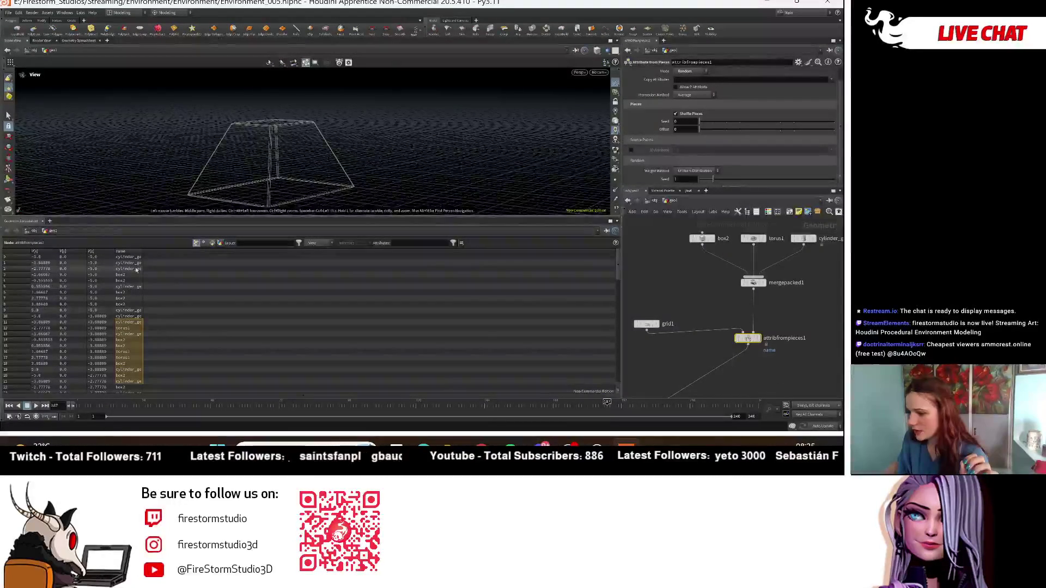
- Add copytopoints1 with grid1 as target points and turn on Pack and Instance
left_click(693, 348)
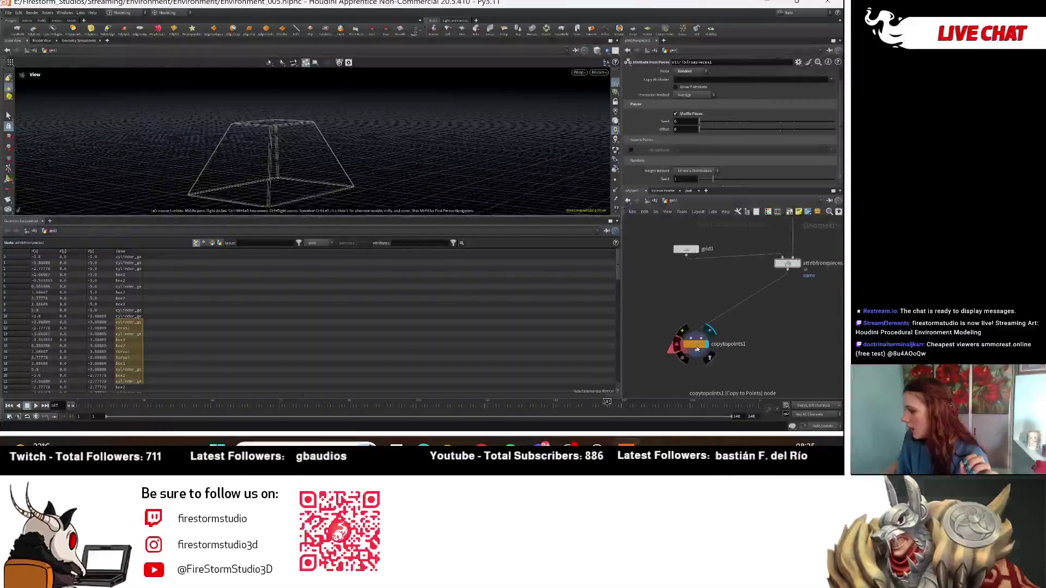
left_click_drag(686, 255, 691, 330)
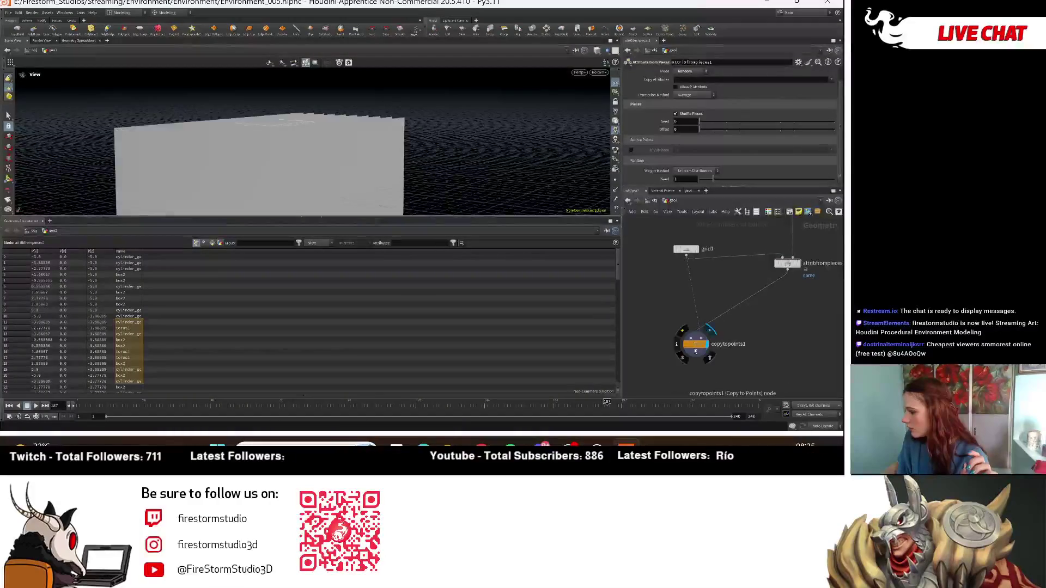
left_click(696, 345)
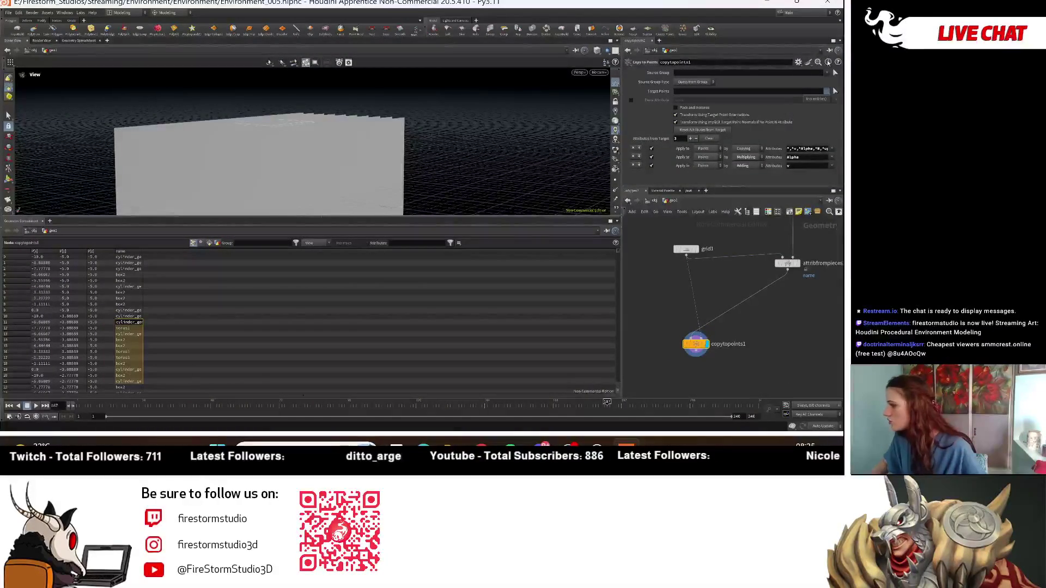
left_click(828, 74)
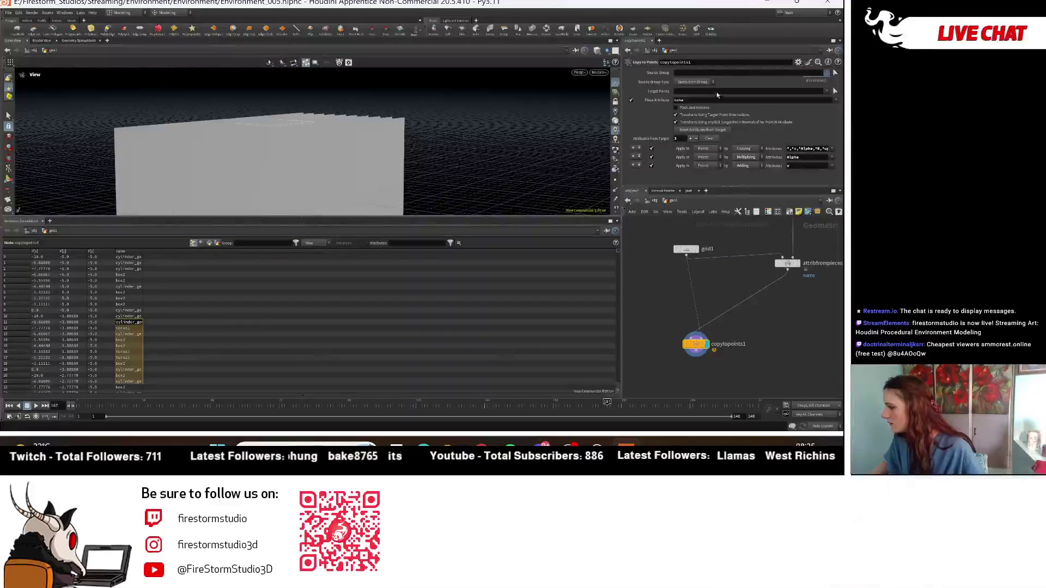
mouse_move(302, 131)
left_mouse_down()
mouse_move(433, 121)
mouse_move(425, 221)
left_mouse_up()
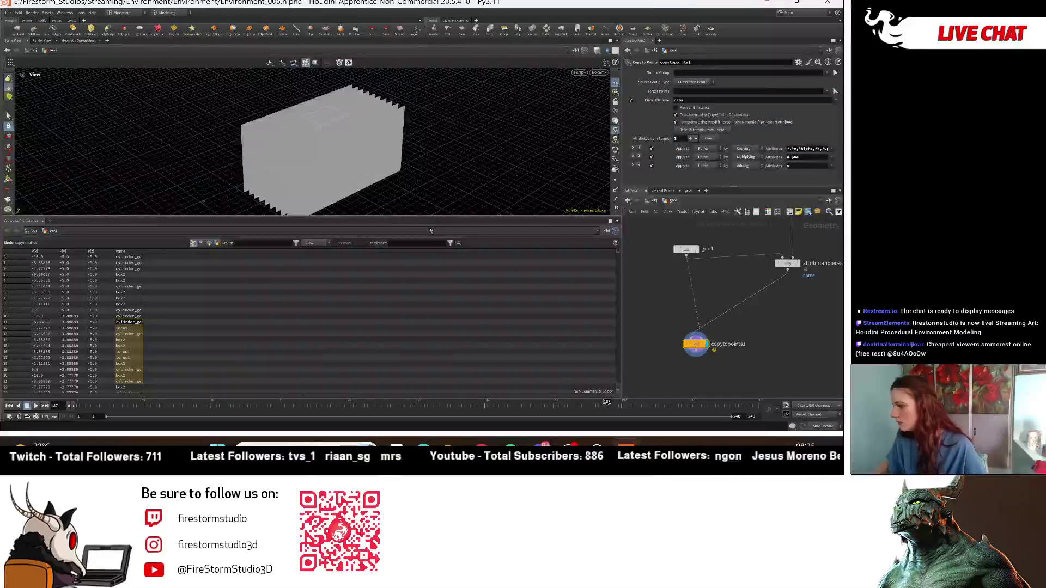
left_click_drag(428, 229, 429, 347)
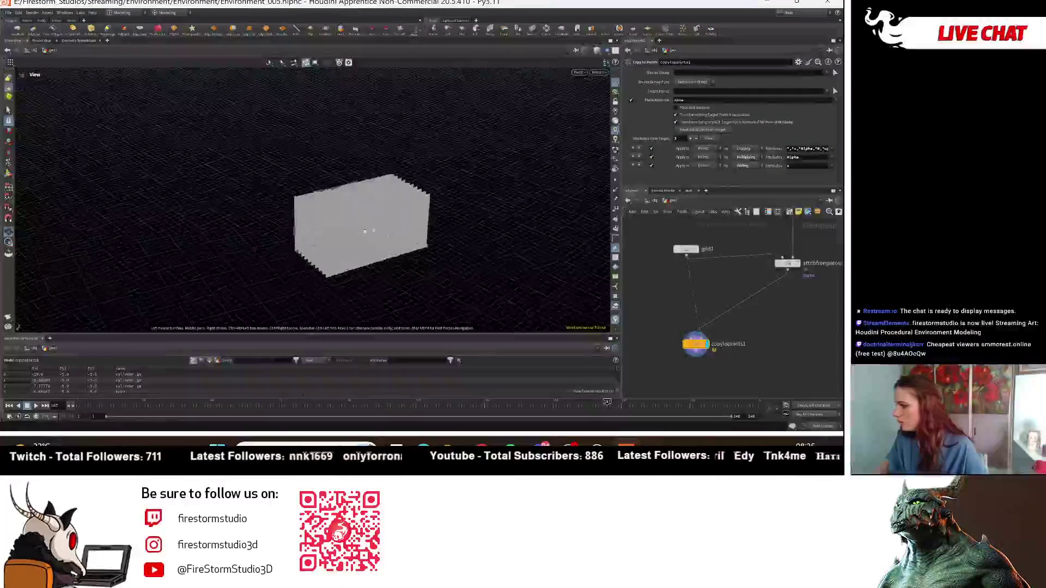
left_click(707, 108)
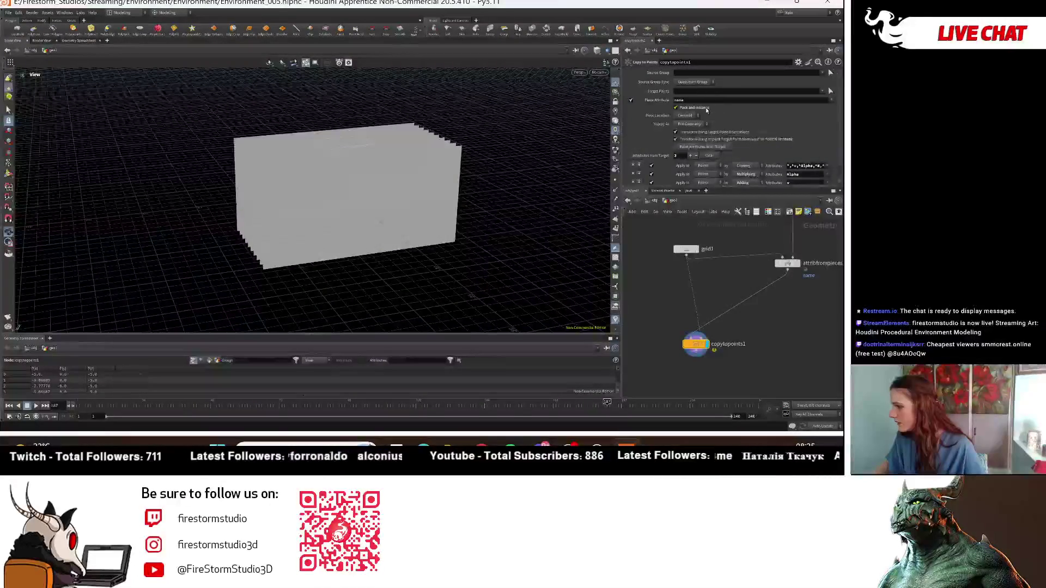
- Set copytopoints1's source group type to Pieces
left_click_drag(441, 186, 523, 204)
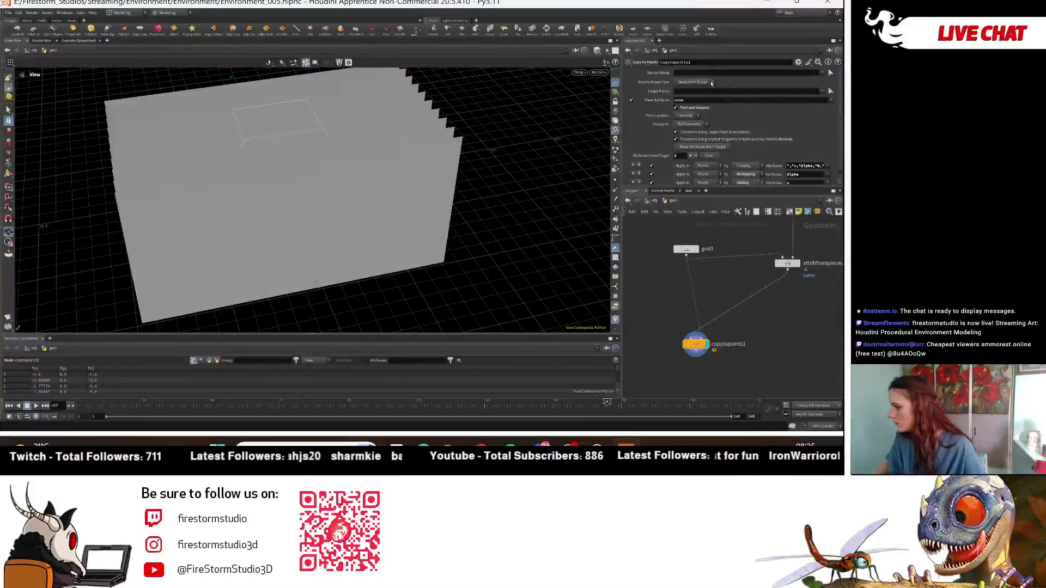
left_click(696, 98)
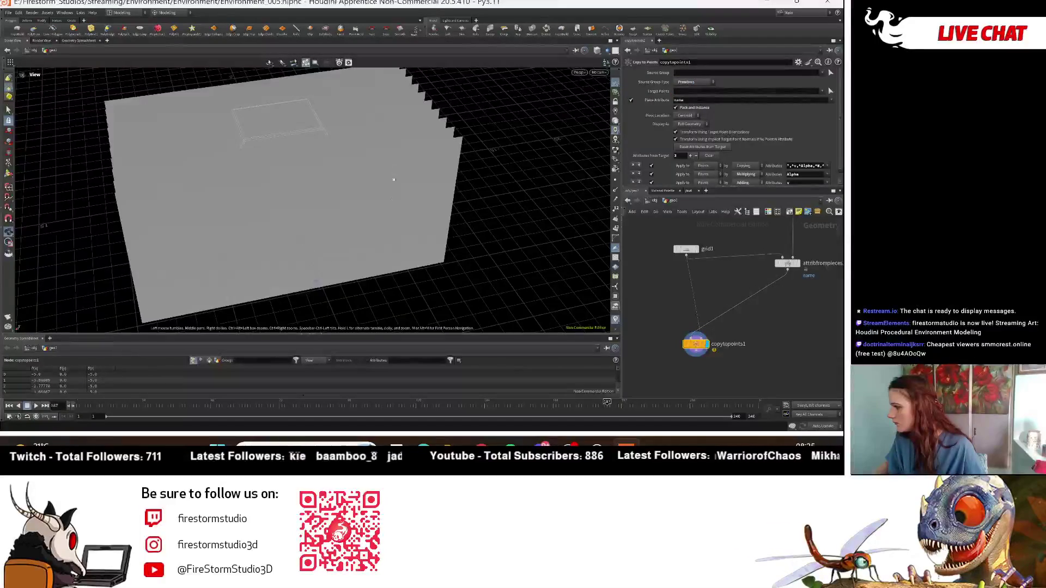
left_click_drag(393, 191, 393, 168)
middle_click_drag(764, 333, 728, 334)
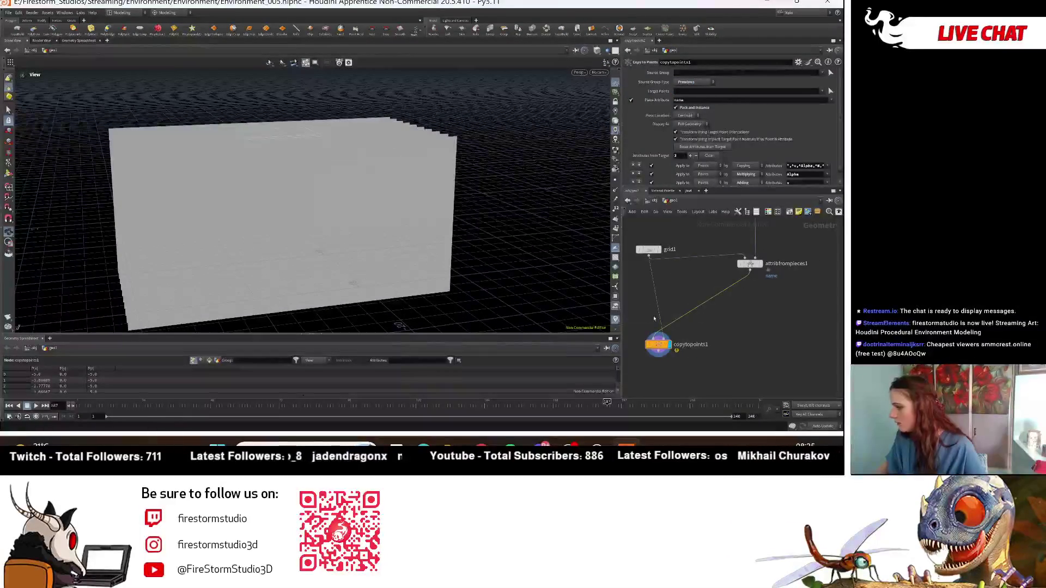
- Delete grid1 and display attribfrompieces1's tapered box result
key("Delete")
scroll(709, 323, "up", 3)
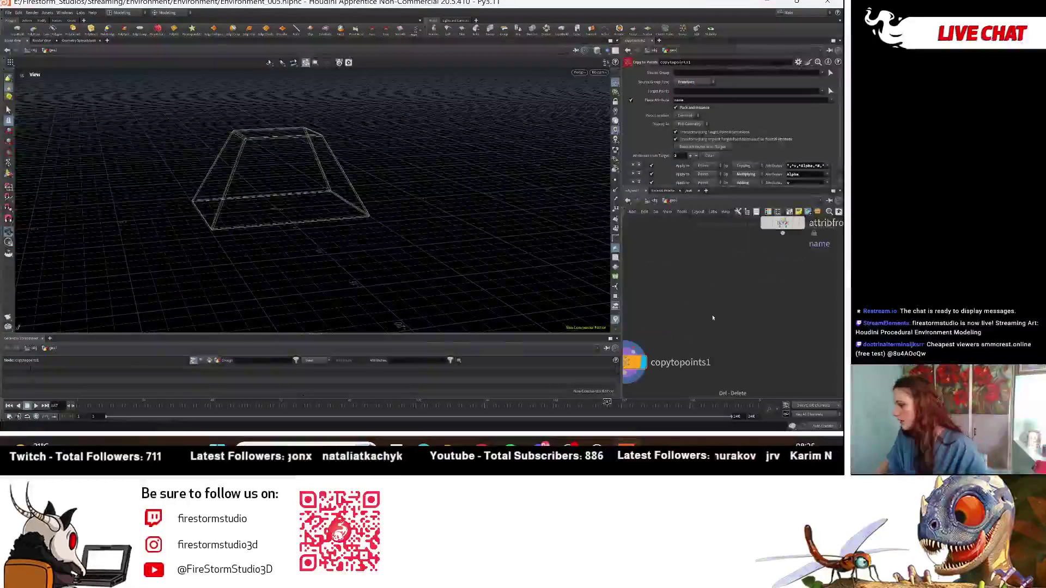
key("f")
left_click(721, 310)
left_click_drag(368, 204, 663, 282)
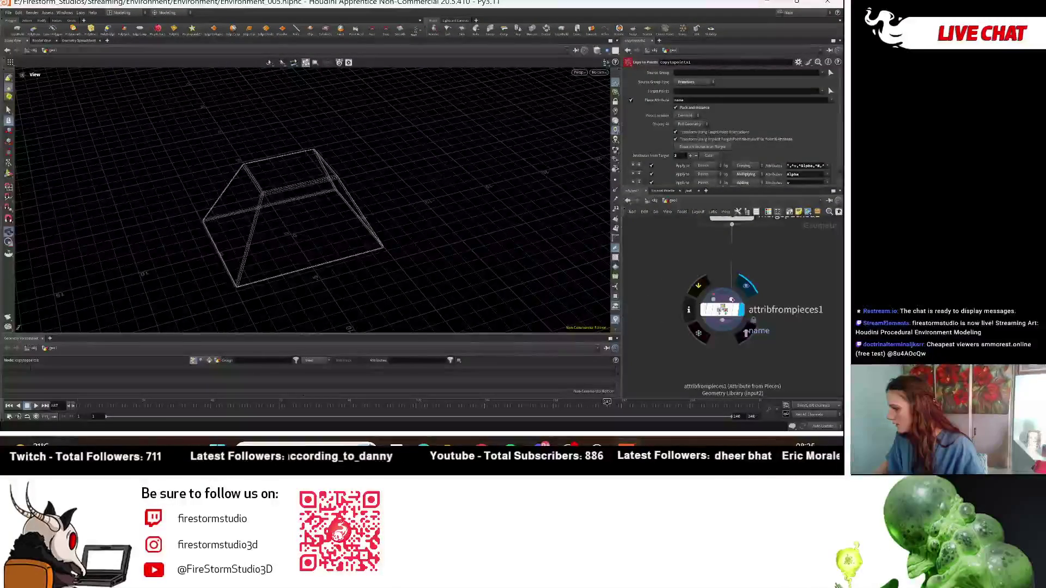
middle_click_drag(732, 301, 749, 335)
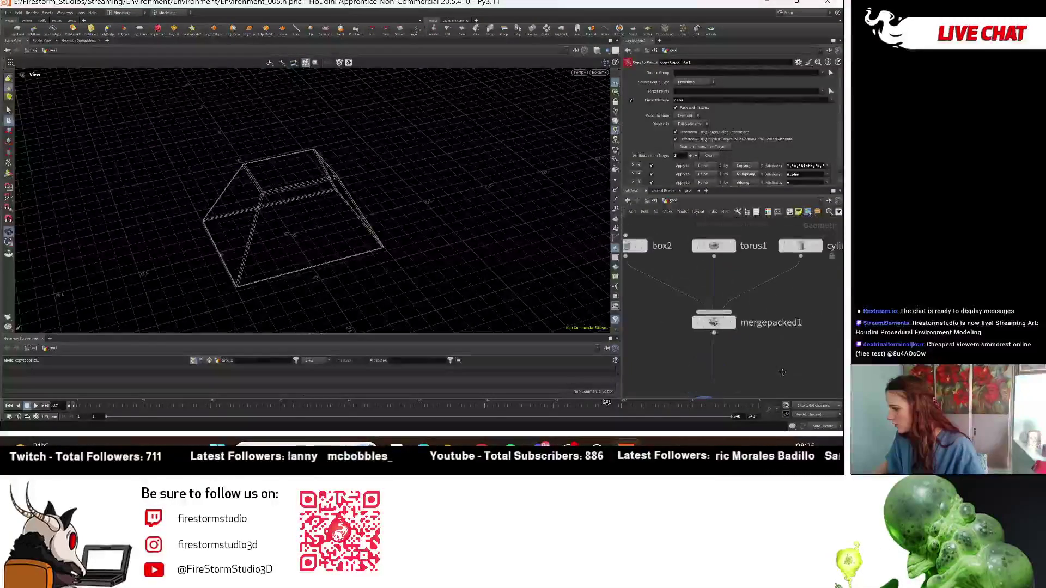
- Inspect mergepacked1, add attribfrompieces1 beneath it and bring up its parameters
left_click_drag(409, 164, 499, 142)
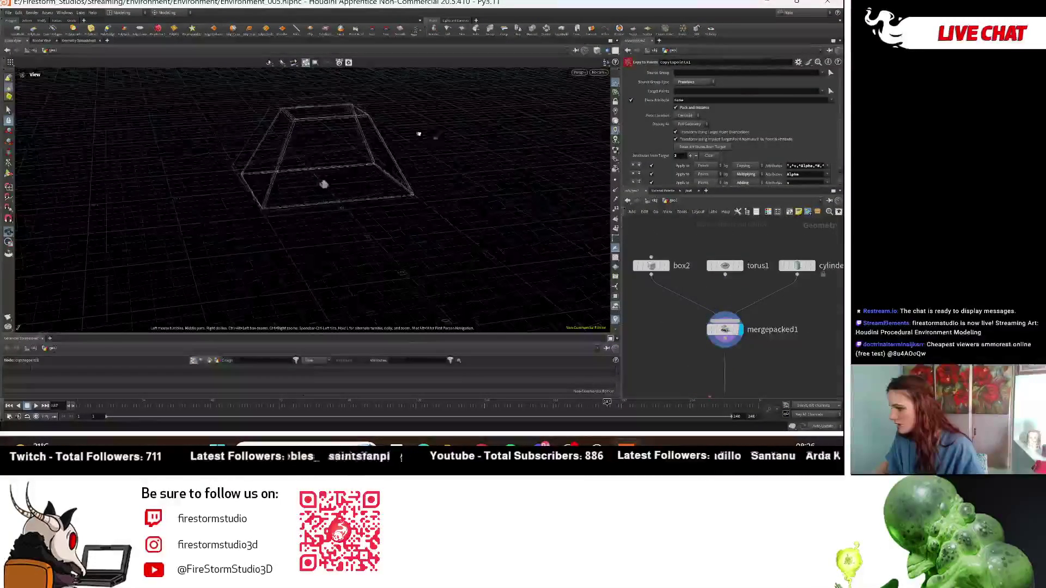
left_click_drag(374, 77, 428, 113)
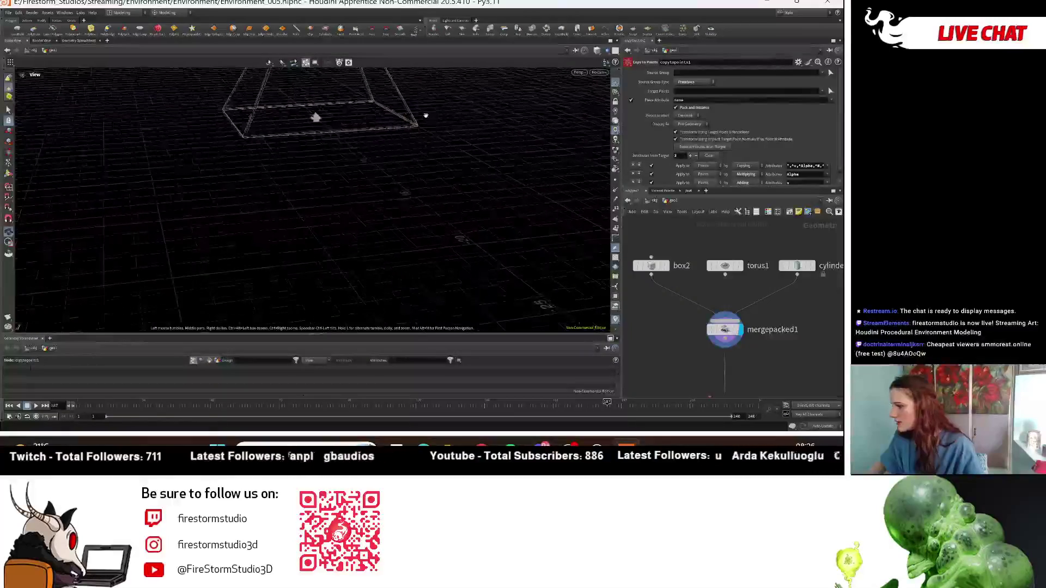
scroll(428, 112, "up", 3)
left_click(726, 333)
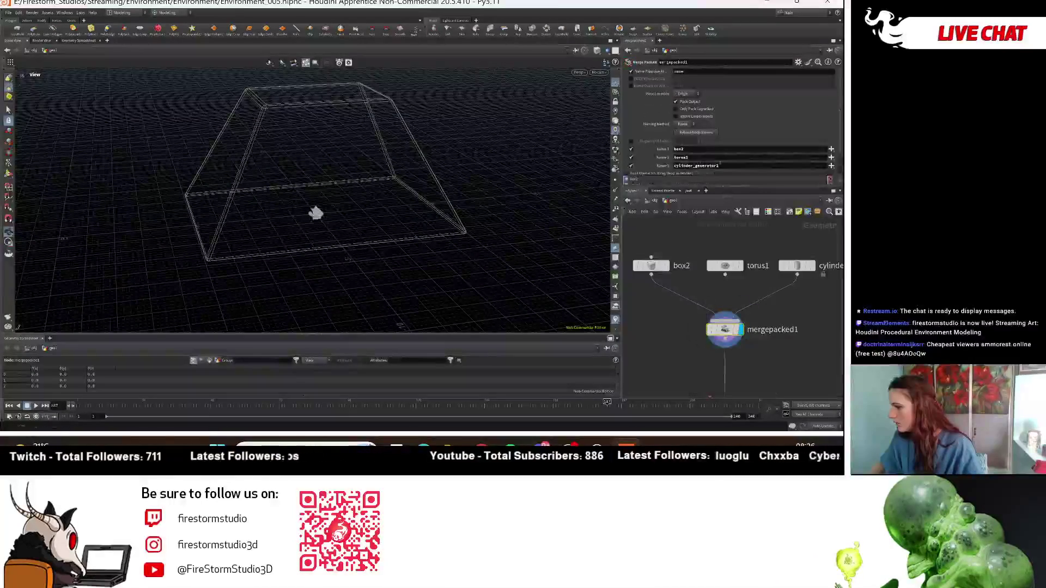
scroll(686, 130, "down", 1)
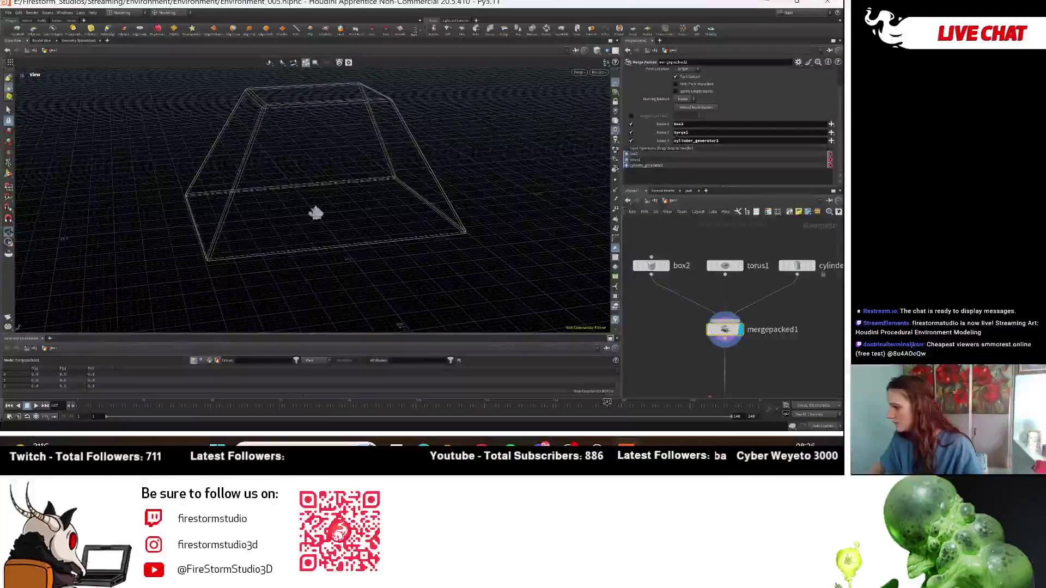
scroll(732, 138, "up", 1)
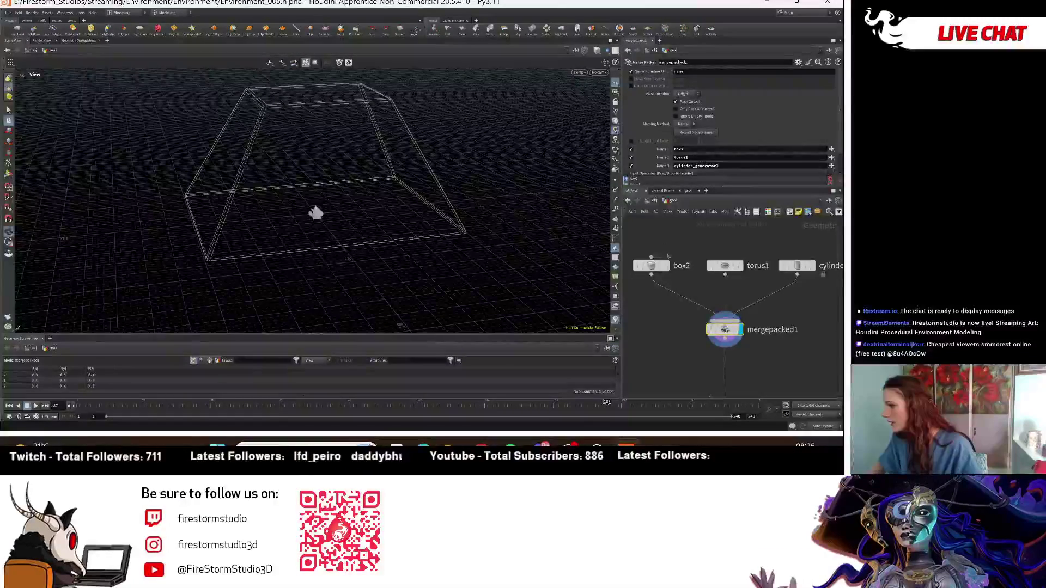
left_click(685, 382)
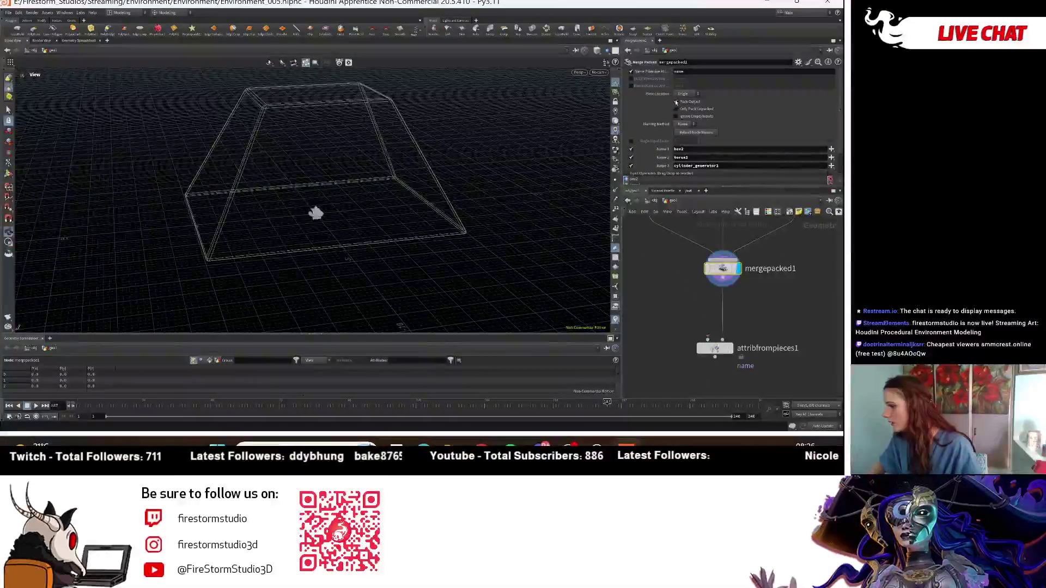
mouse_move(640, 332)
middle_mouse_down()
mouse_move(714, 272)
mouse_move(691, 270)
middle_mouse_up()
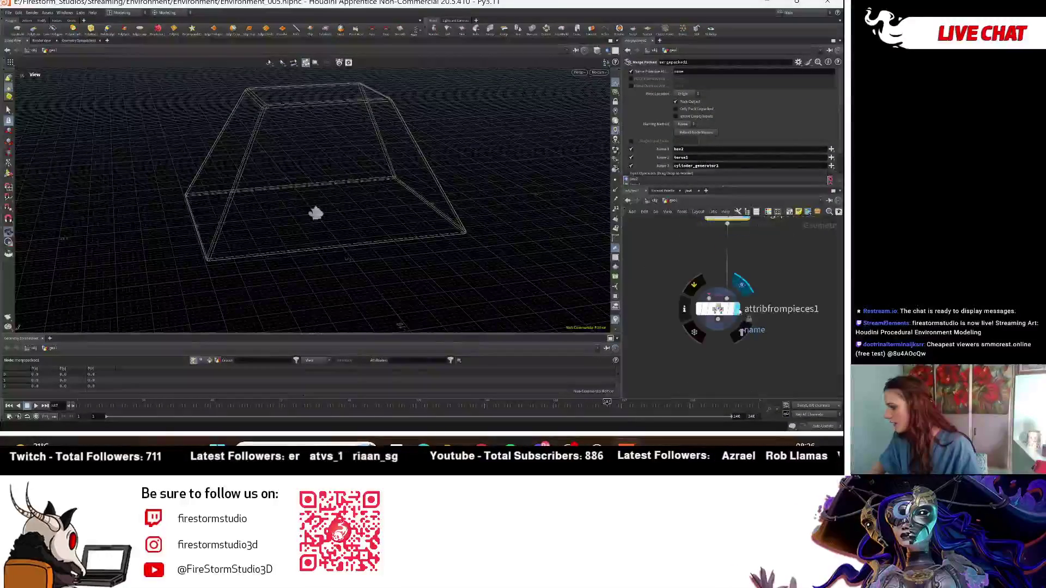
left_click(717, 309)
scroll(711, 119, "up", 1)
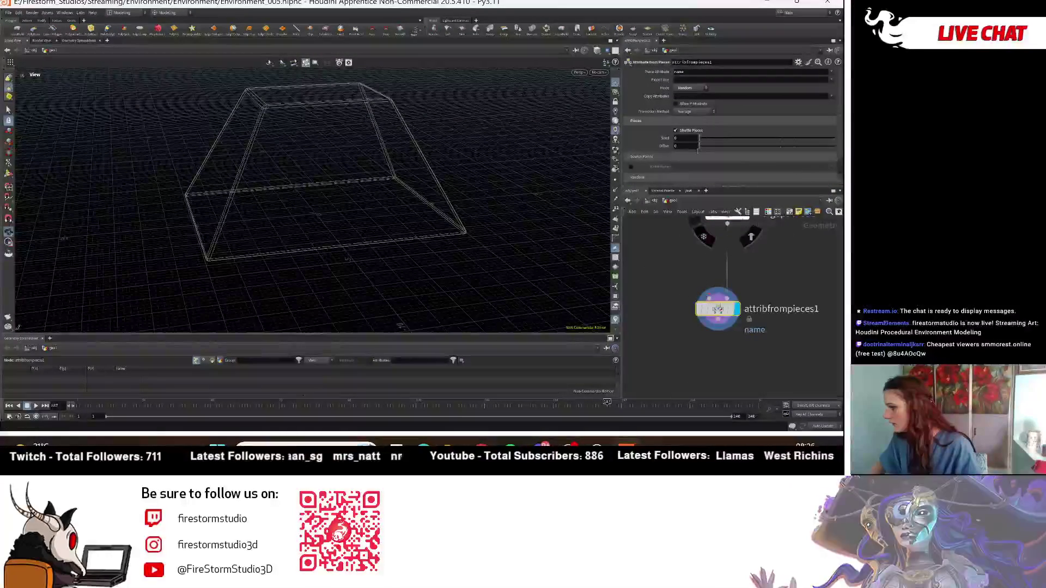
- Set attribfrompieces1's piece selection mode to Random
left_click(696, 111)
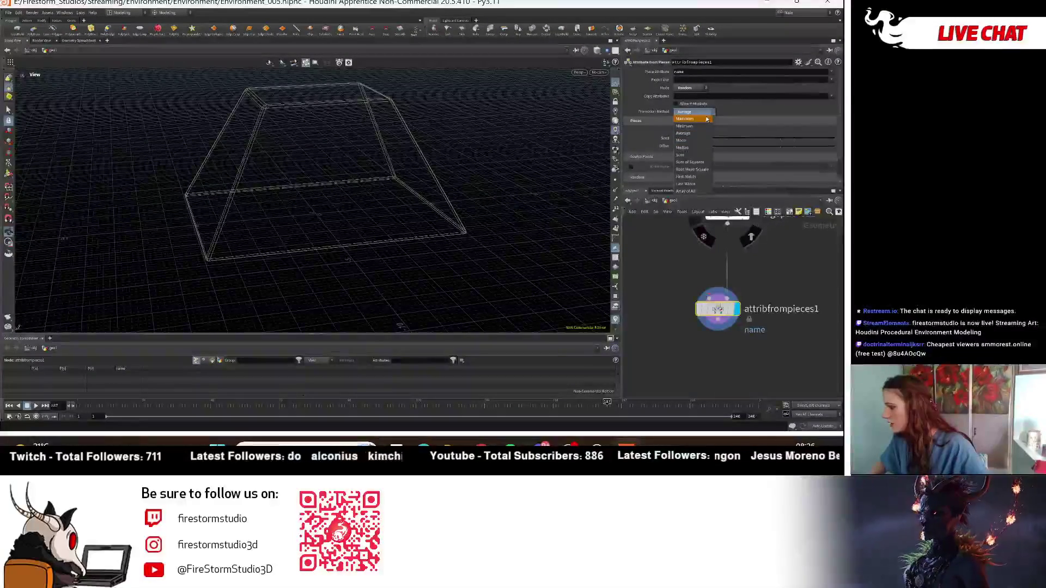
left_click(708, 109)
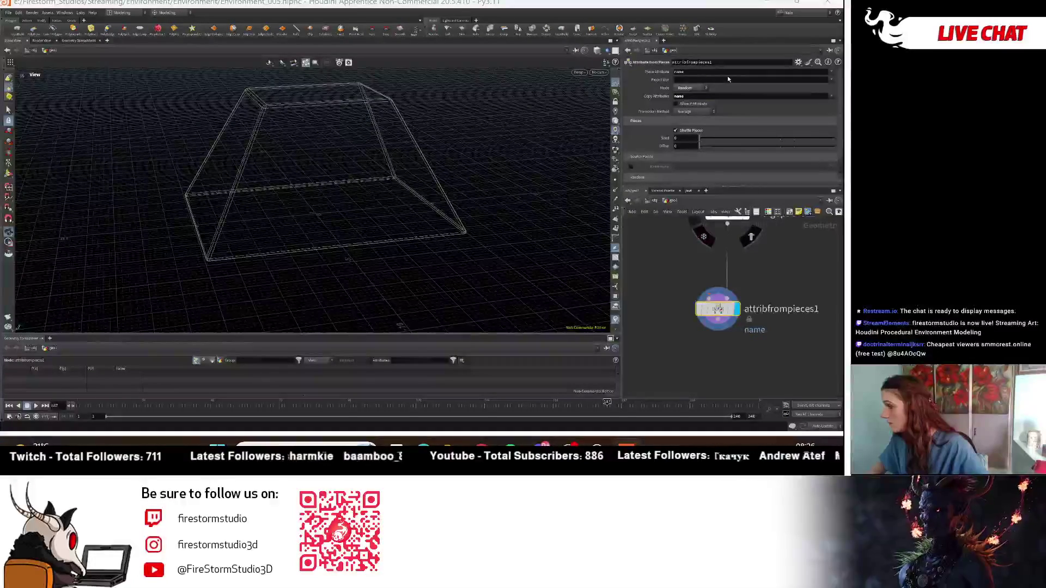
left_click(691, 79)
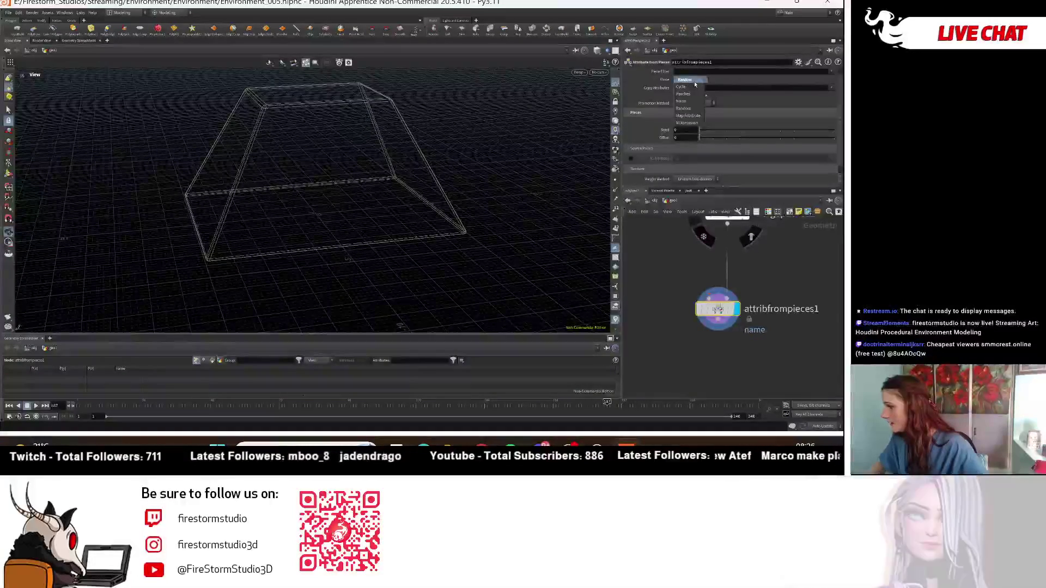
left_click(685, 108)
left_click_drag(701, 137, 710, 138)
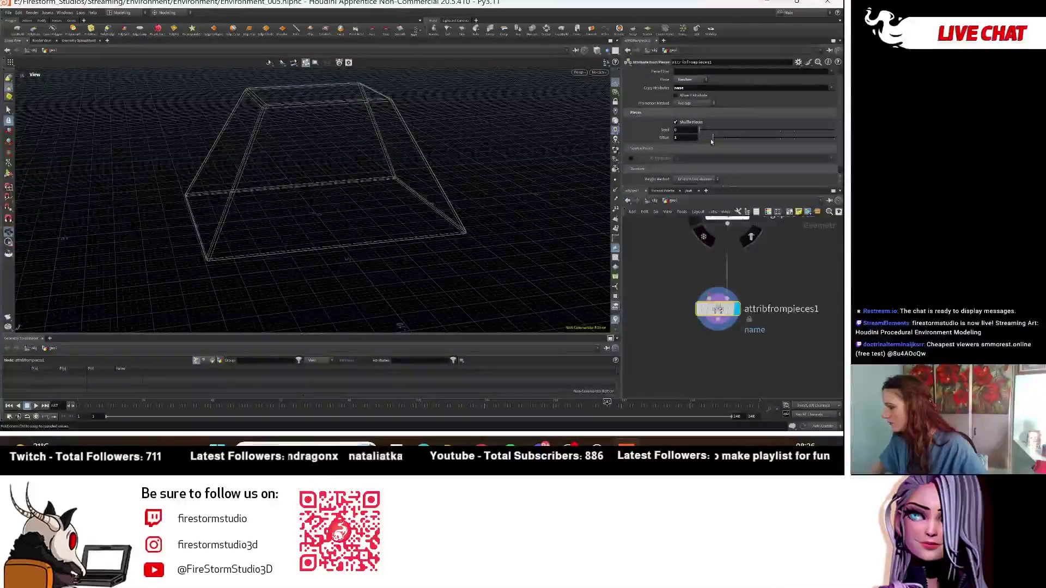
scroll(711, 137, "down", 1)
scroll(720, 343, "down", 3)
middle_click_drag(705, 368, 767, 378)
scroll(767, 378, "up", 2)
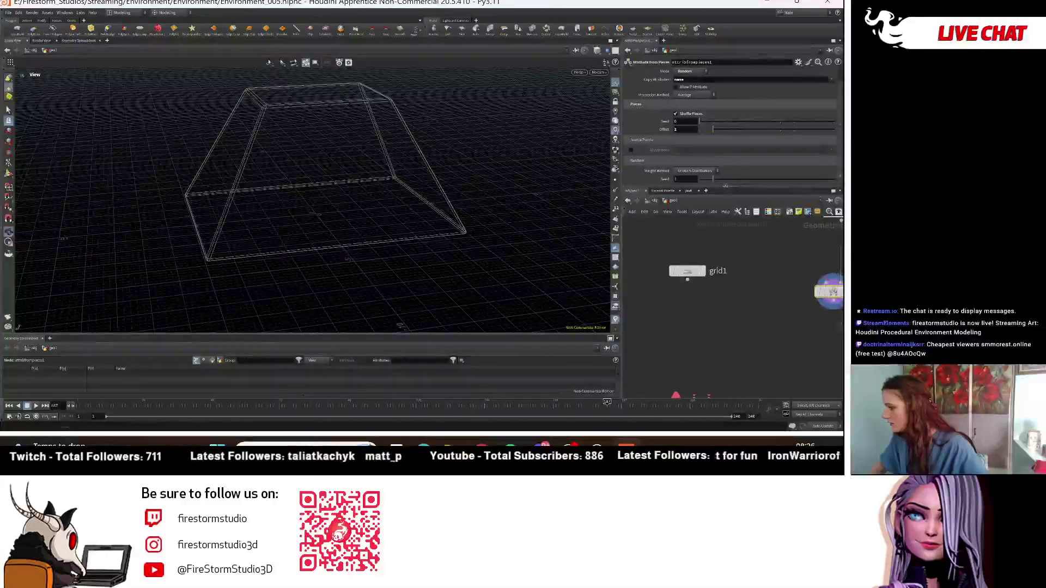
- Wire attribfrompieces1 into copytopoints1 alongside grid1 and display its result
middle_click_drag(790, 327, 790, 304)
scroll(790, 303, "down", 2)
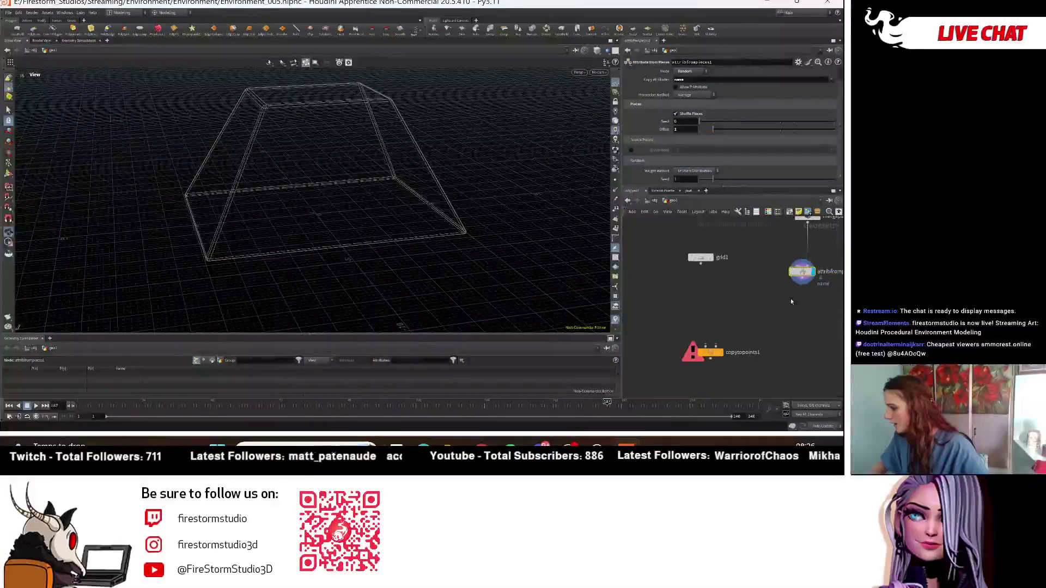
left_click(706, 346)
left_click_drag(720, 353, 809, 341)
left_click(817, 344)
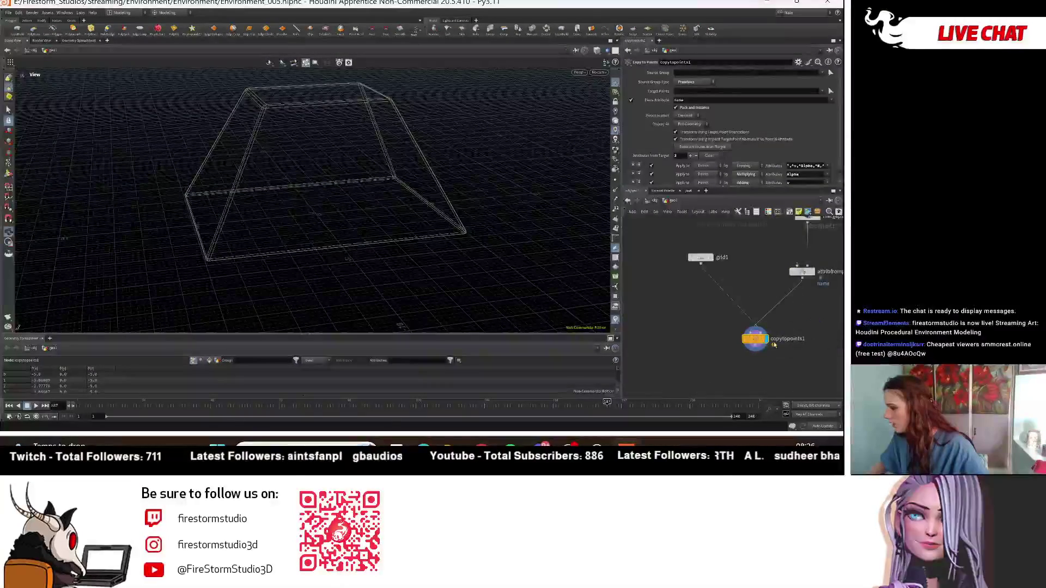
- Lay out the node network with L and display copytopoints1's copies, orbiting to inspect them
key("l")
scroll(686, 336, "up", 2)
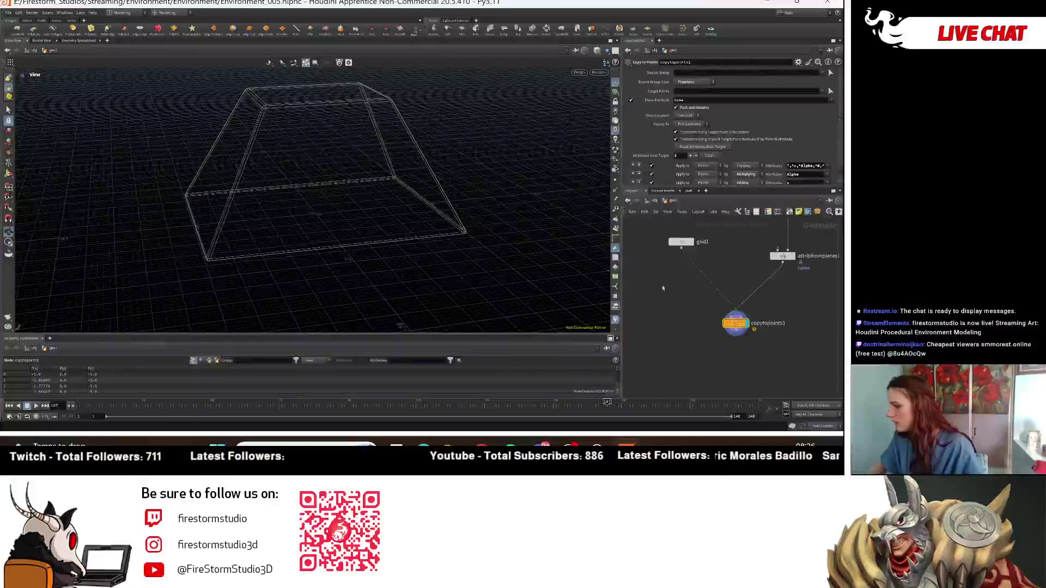
scroll(483, 192, "down", 4)
middle_click_drag(483, 191, 361, 199)
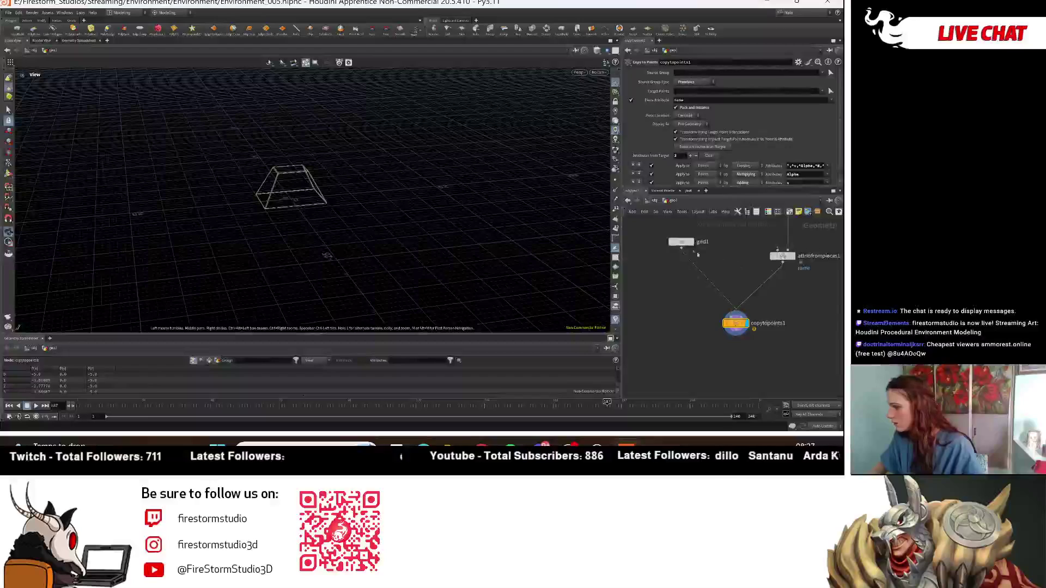
mouse_move(295, 292)
left_mouse_down()
mouse_move(345, 223)
mouse_move(513, 159)
mouse_move(553, 317)
left_mouse_up()
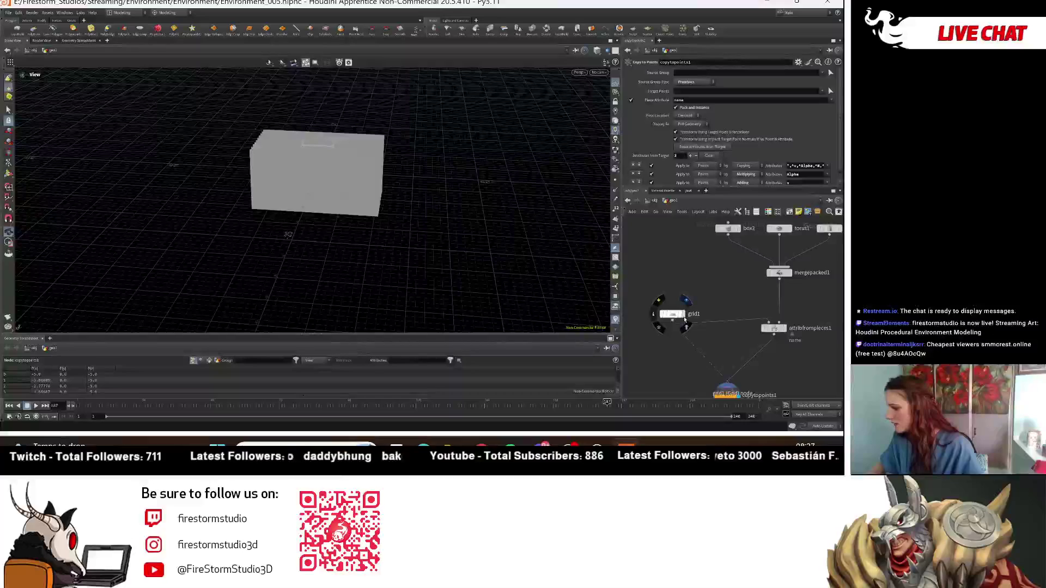
middle_click_drag(749, 364, 759, 315)
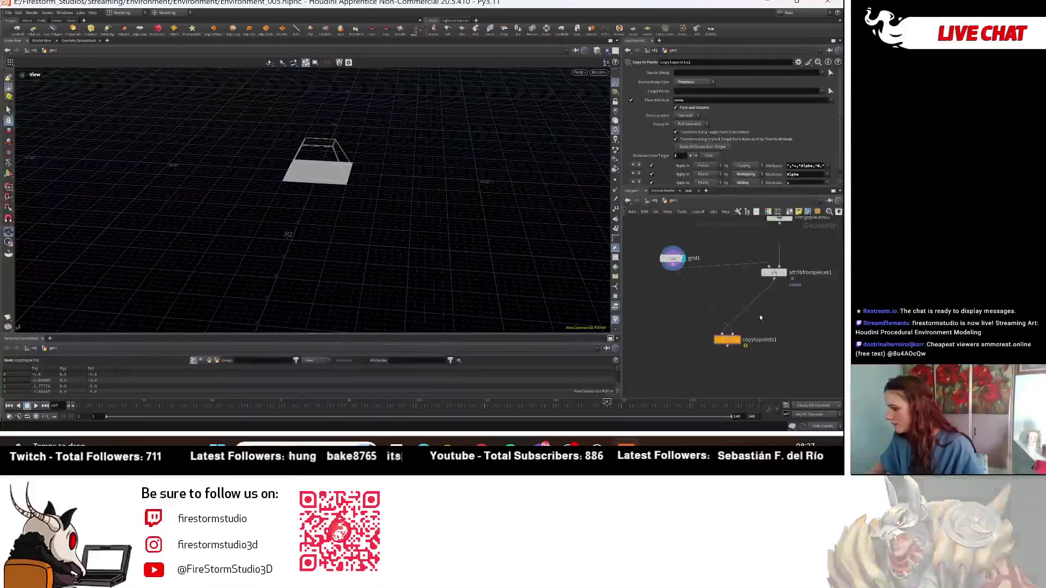
left_click(739, 343)
scroll(365, 129, "up", 5)
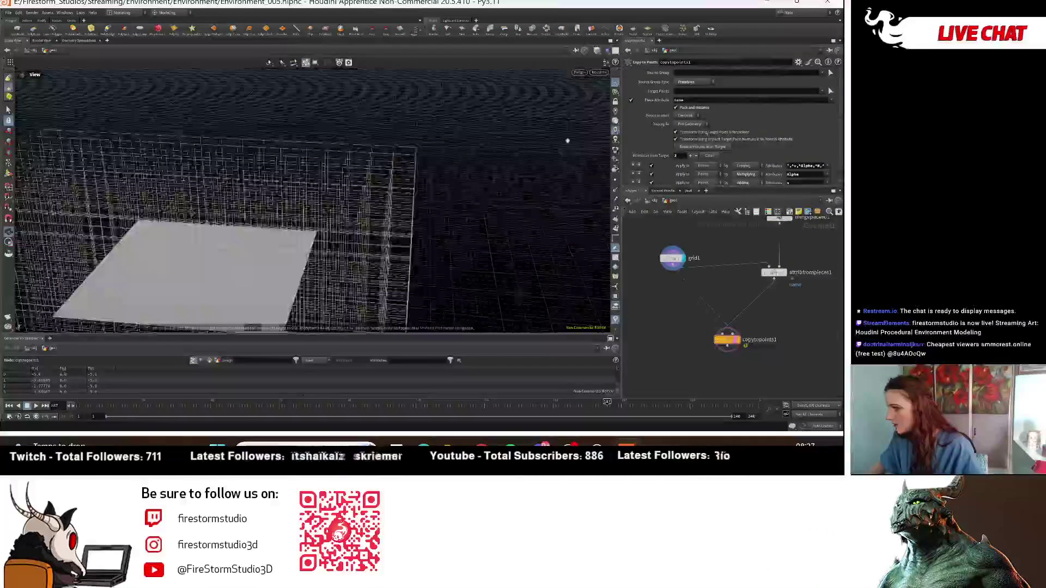
- Select grid1 to bring up its size, rows and columns parameters
mouse_move(364, 129)
left_mouse_down("alt")
mouse_move(525, 255)
mouse_move(491, 182)
mouse_move(490, 117)
mouse_move(479, 128)
mouse_move(553, 222)
mouse_move(539, 237)
left_mouse_up("alt")
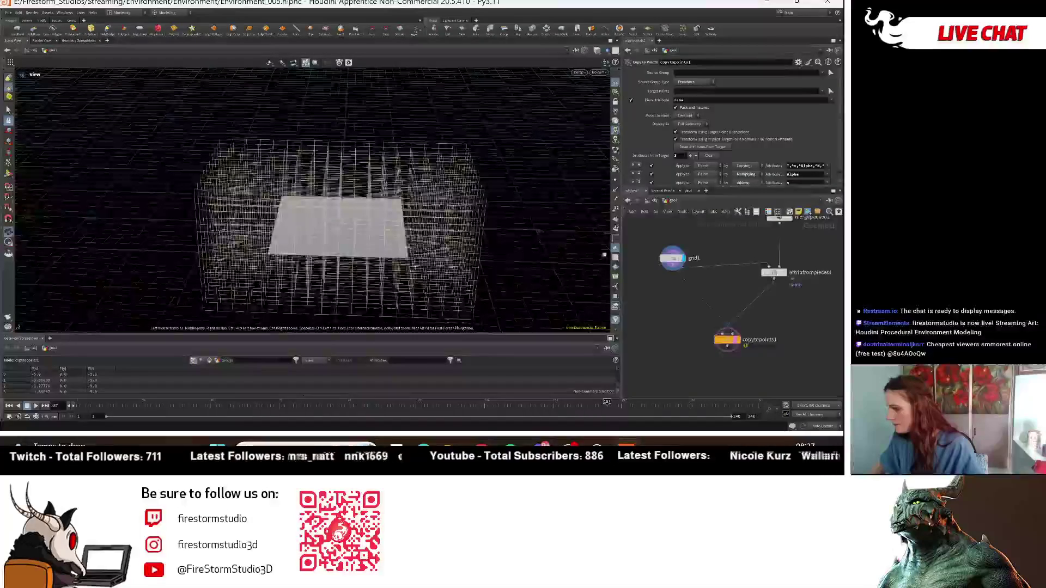
middle_click_drag(734, 305, 727, 385)
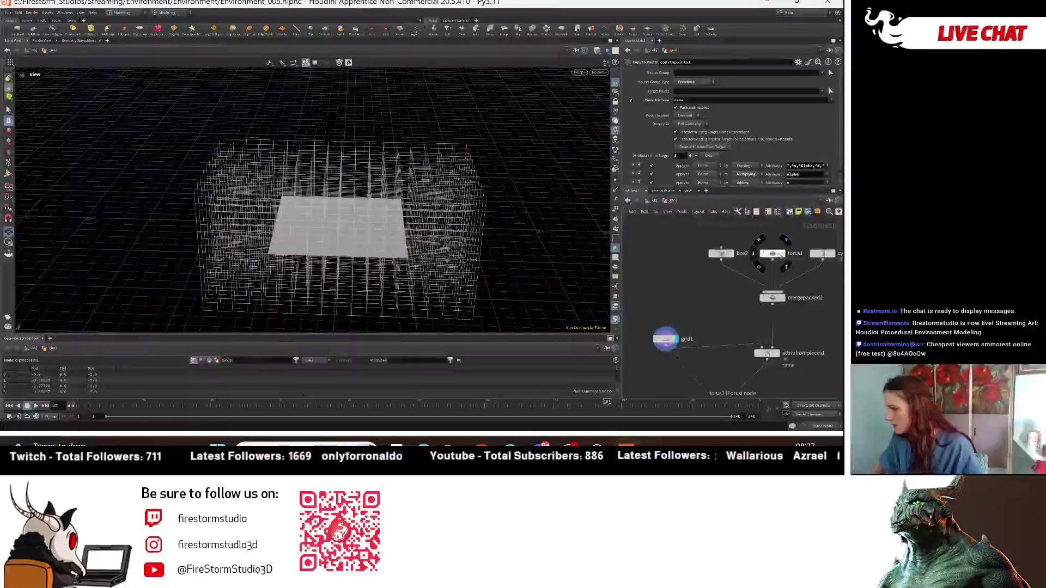
left_click_drag(432, 211, 512, 238)
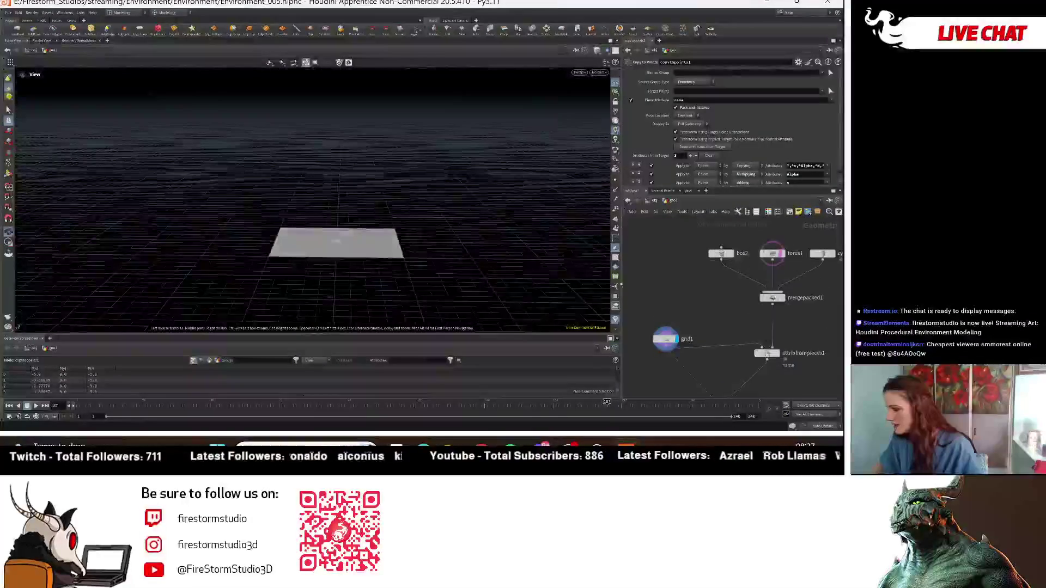
left_click(675, 292)
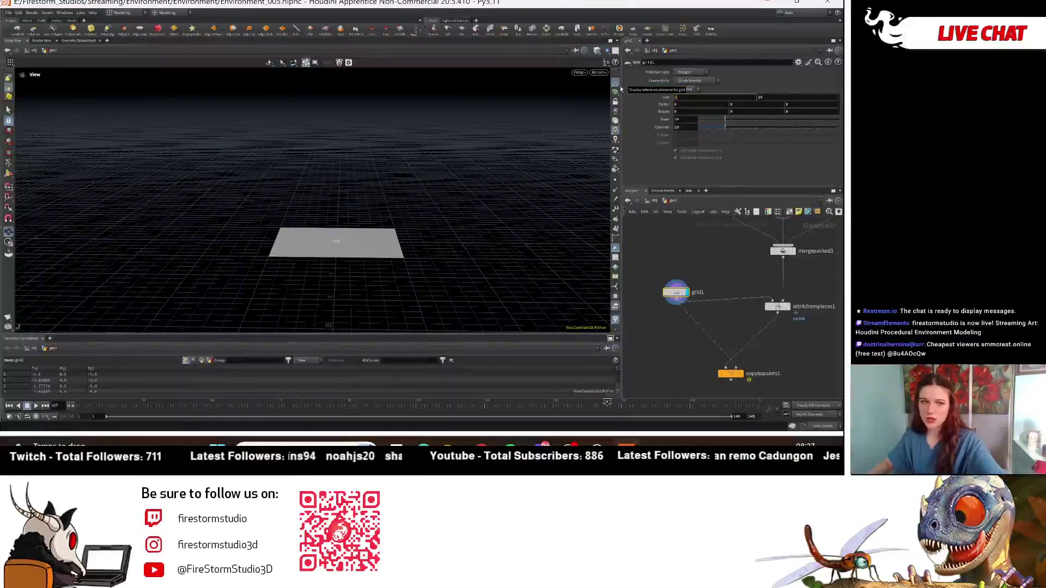
type("20")
- Set grid1's Size to 20 by 20 and display the copytopoints1 result
key("Return")
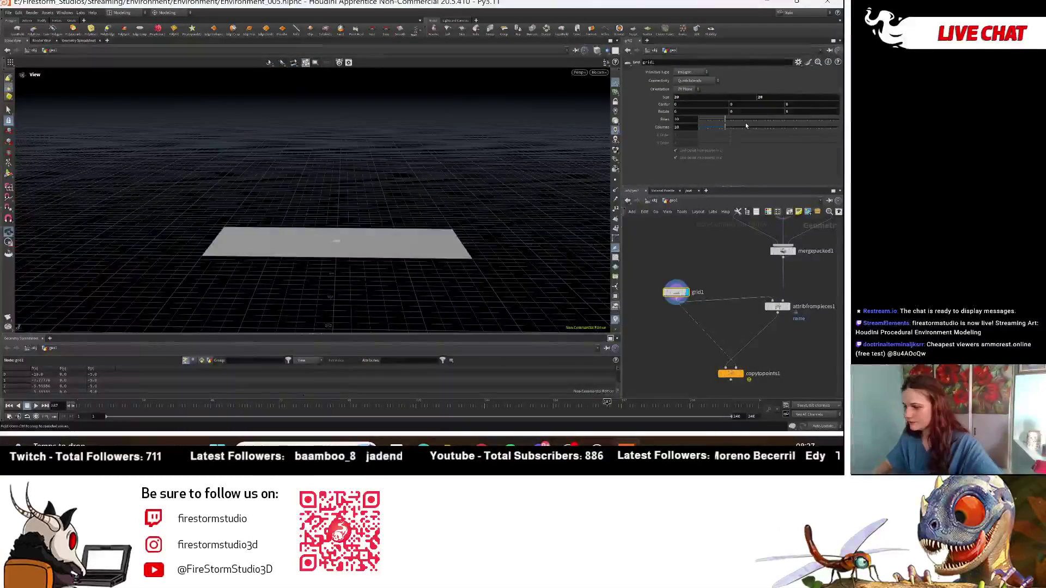
type("20")
key("Return")
scroll(688, 361, "up", 2)
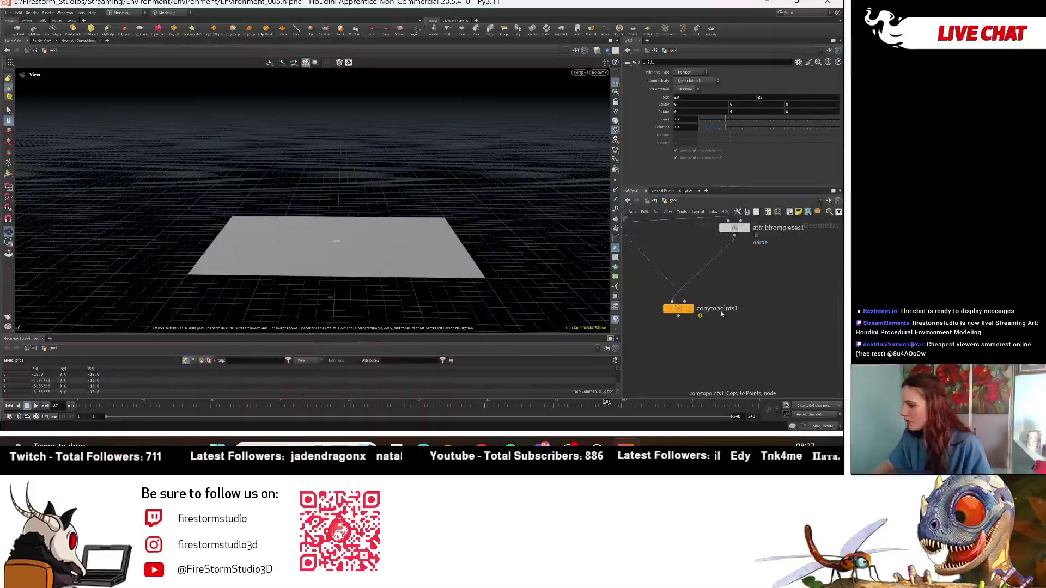
left_click(688, 308)
scroll(140, 205, "down", 3)
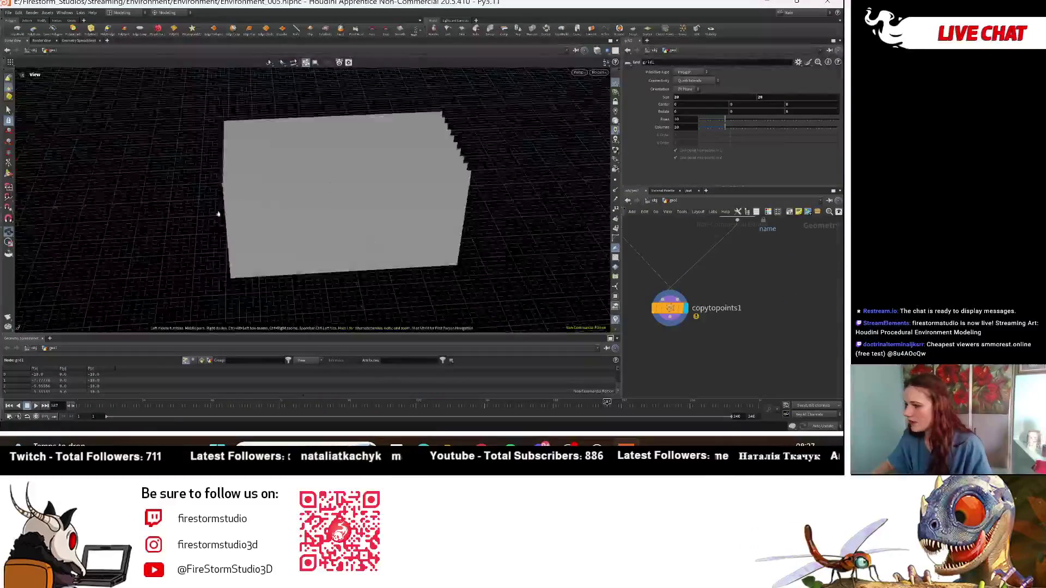
- Inspect the block from above, then select attribfrompieces1 to show its settings
mouse_move(140, 205)
left_mouse_down()
mouse_move(134, 139)
mouse_move(235, 197)
mouse_move(422, 218)
mouse_move(311, 196)
mouse_move(323, 236)
mouse_move(393, 262)
mouse_move(425, 215)
mouse_move(561, 166)
mouse_move(381, 191)
mouse_move(253, 148)
mouse_move(377, 106)
mouse_move(362, 300)
left_mouse_up()
mouse_move(719, 327)
middle_mouse_down()
mouse_move(797, 364)
mouse_move(700, 303)
middle_mouse_up()
left_click_drag(573, 245, 559, 219)
middle_click_drag(810, 310, 695, 324)
mouse_move(403, 200)
left_mouse_down()
mouse_move(344, 152)
mouse_move(409, 206)
left_mouse_up()
middle_click_drag(772, 262, 764, 310)
left_click(687, 372)
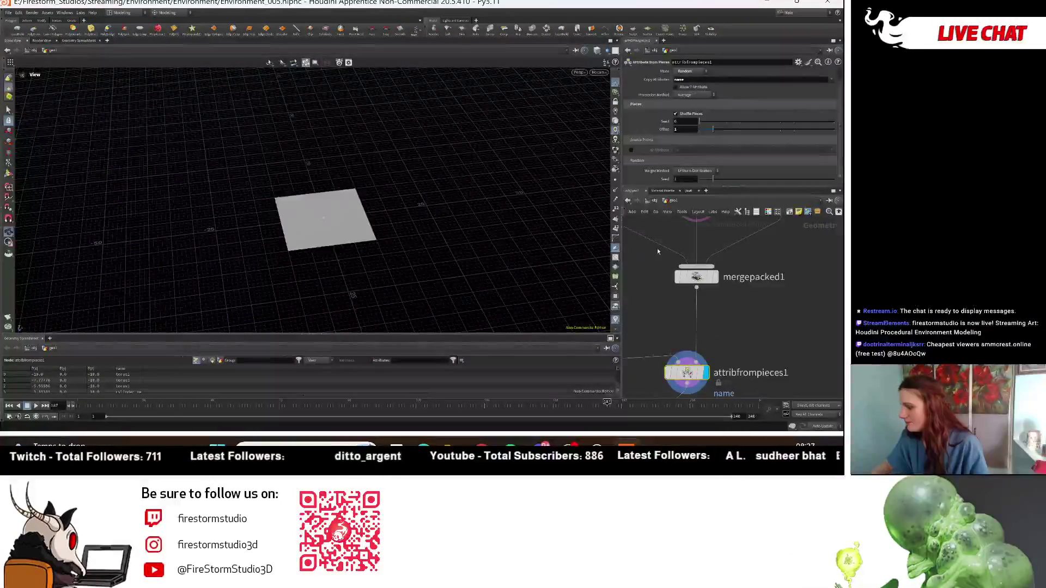
- Display mergepacked1 and attribfrompieces1 in turn, then wire mergepacked1's output into attribfrompieces1
left_click(714, 277)
mouse_move(396, 232)
left_mouse_down()
mouse_move(322, 174)
mouse_move(191, 202)
mouse_move(364, 154)
mouse_move(415, 218)
left_mouse_up()
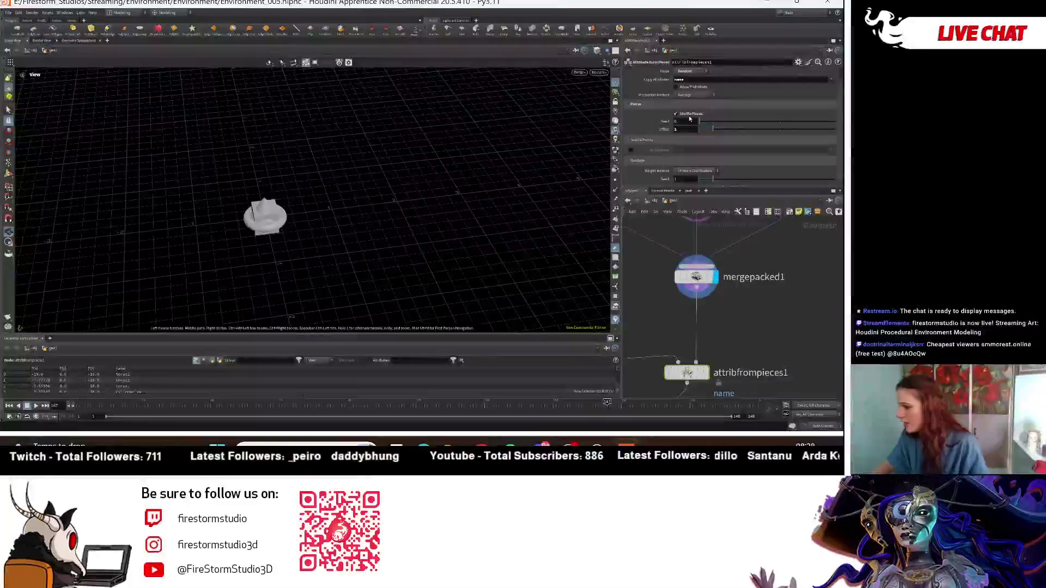
left_click(707, 373)
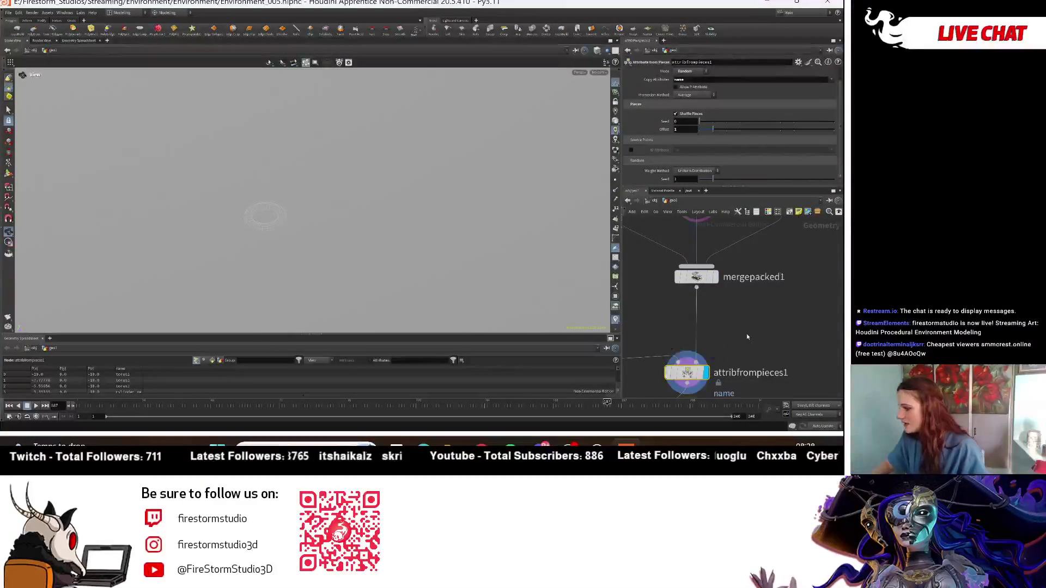
middle_click_drag(746, 336, 782, 348)
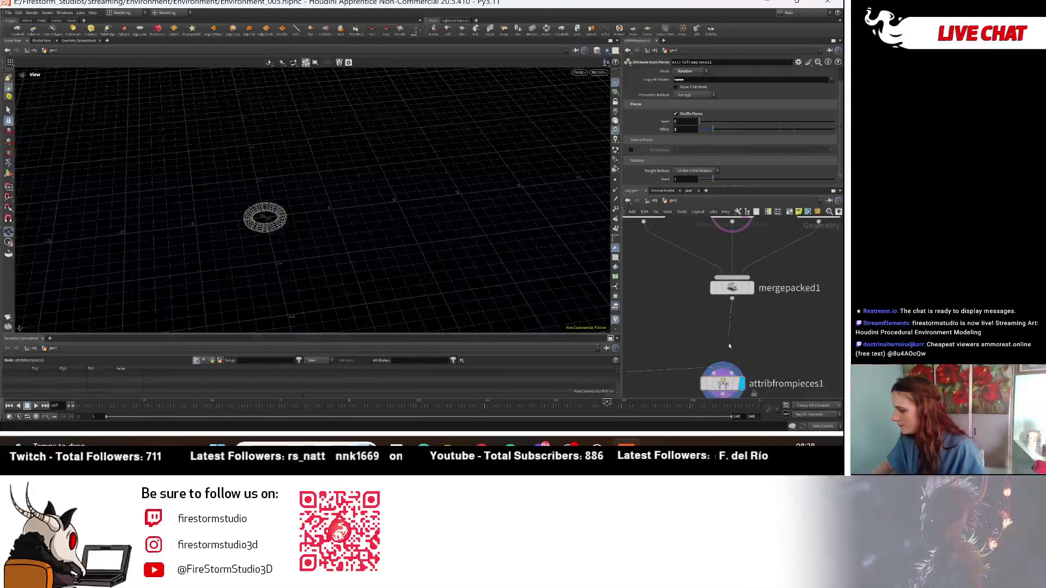
left_click_drag(732, 299, 723, 370)
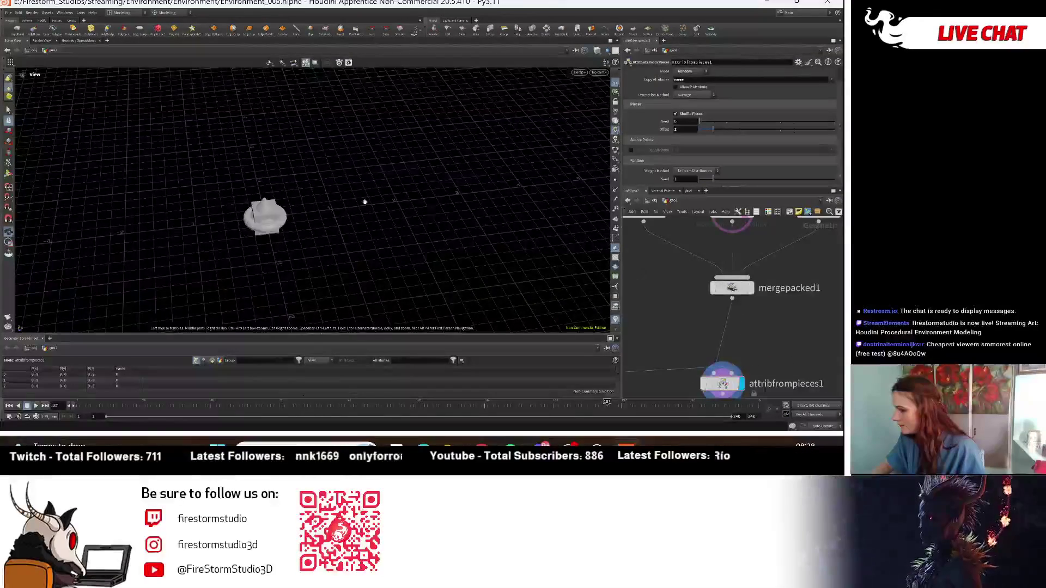
- Display copytopoints1 so the copies spread across the grid points
left_click_drag(403, 251, 481, 145)
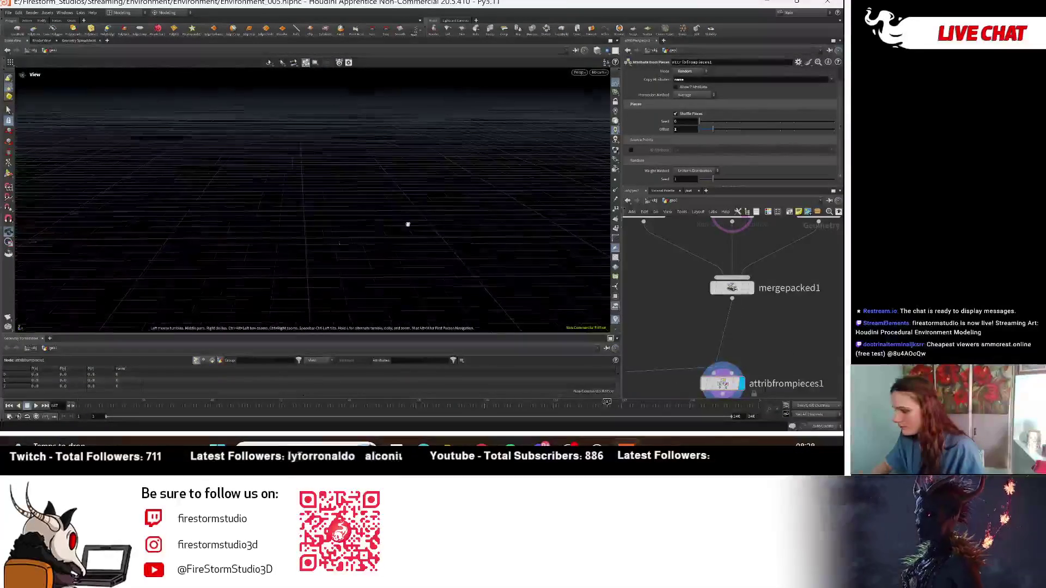
left_click_drag(292, 175, 431, 119)
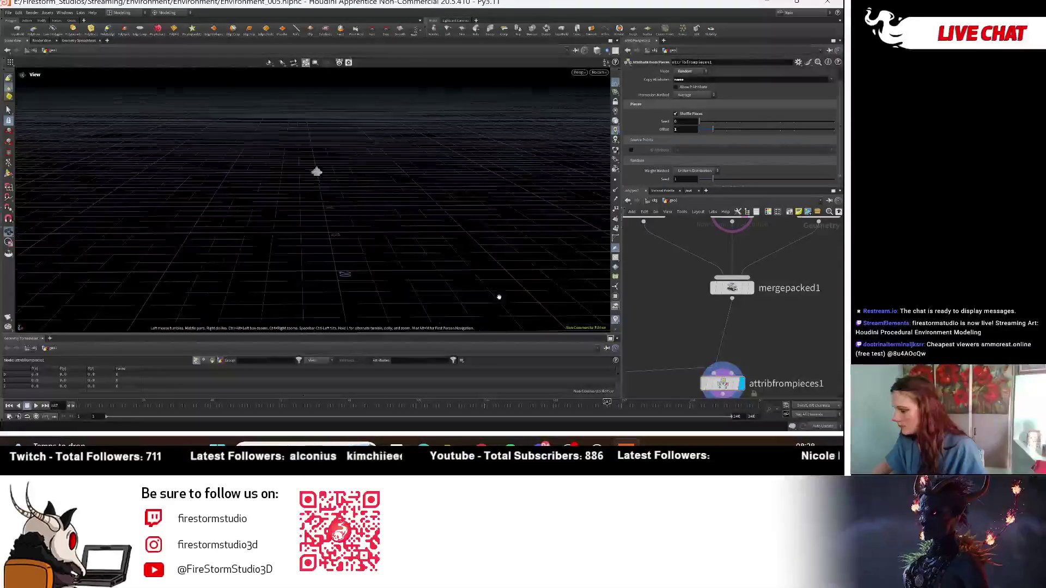
scroll(744, 367, "down", 3)
left_click(718, 370)
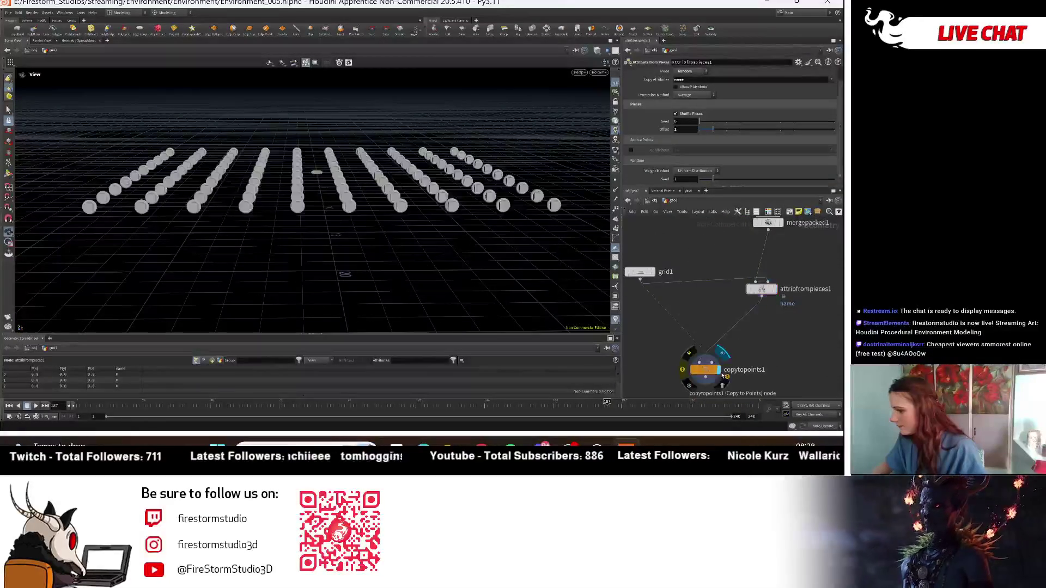
left_click_drag(434, 242, 385, 223)
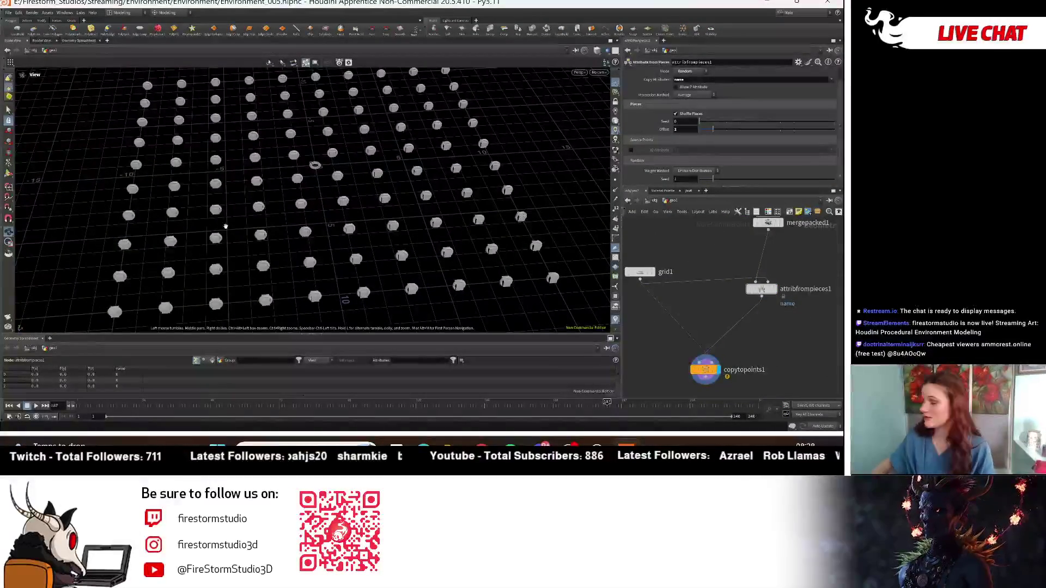
left_click_drag(392, 229, 458, 246)
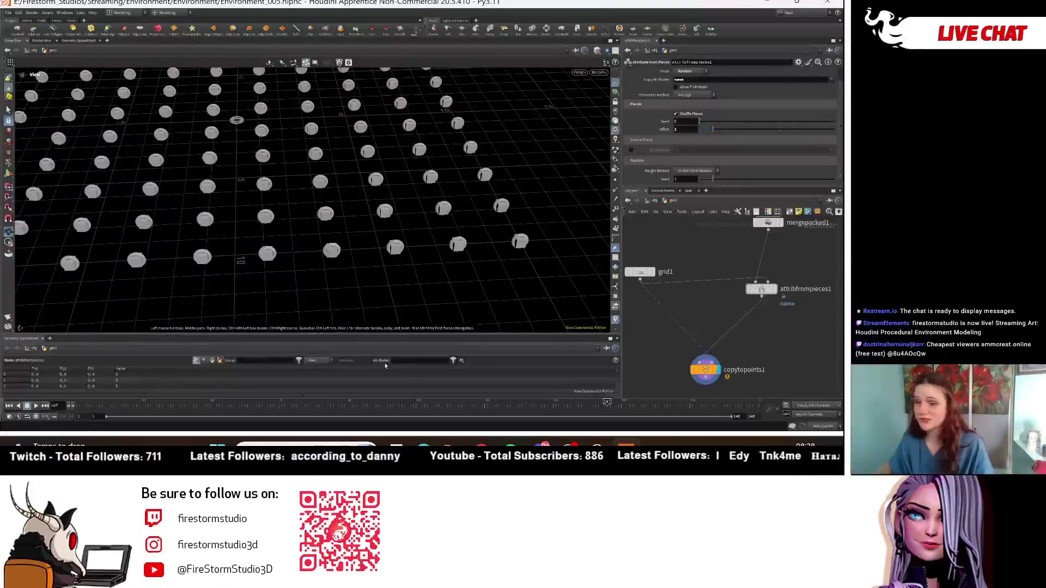
scroll(751, 369, "down", 2)
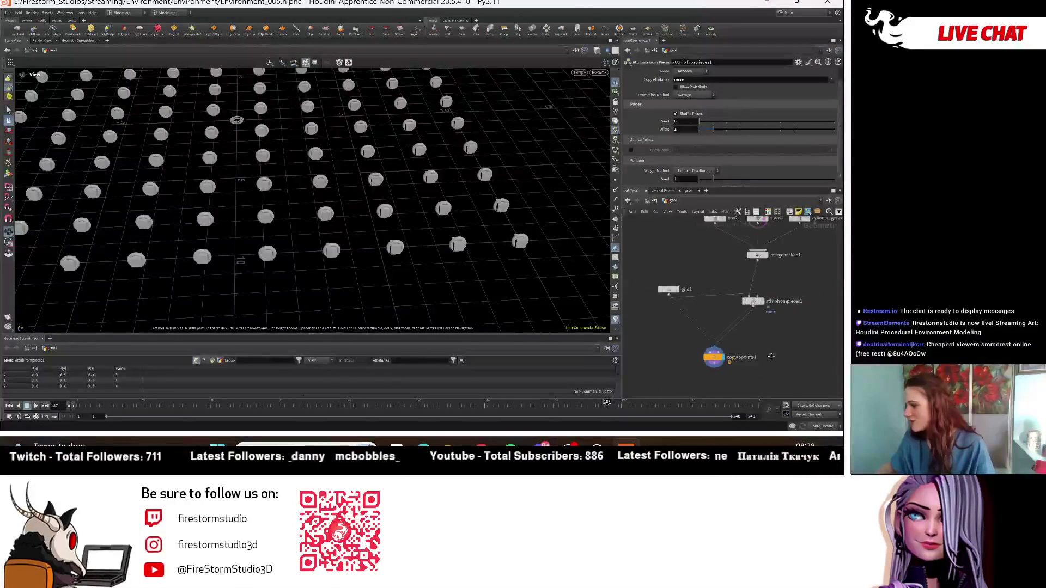
scroll(752, 369, "down", 2)
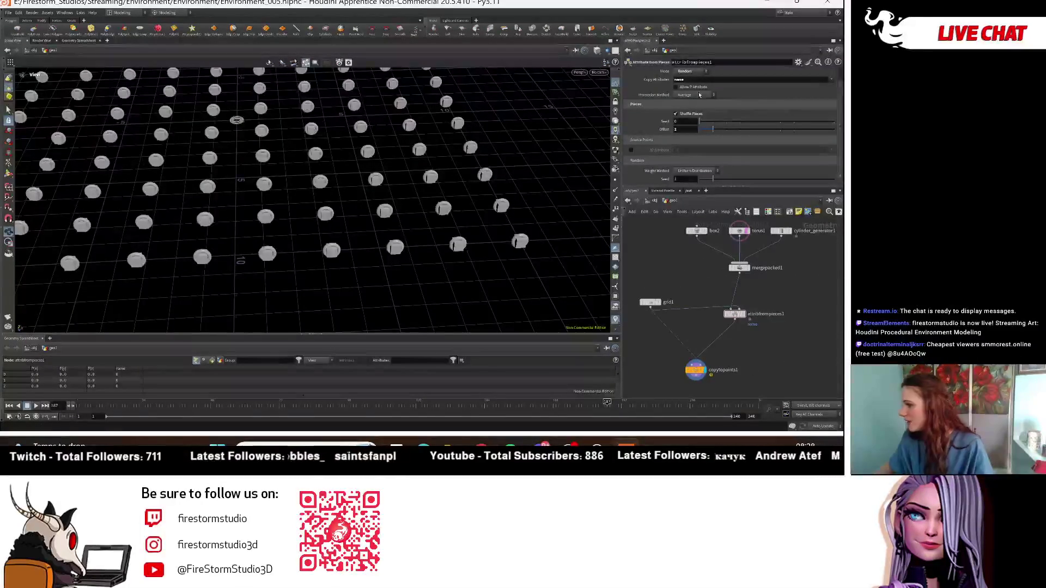
scroll(687, 95, "up", 1)
- Clear the copy attribute, then toggle copytopoints1's Pack and Instance off and back on to compare
key("BackSpace")
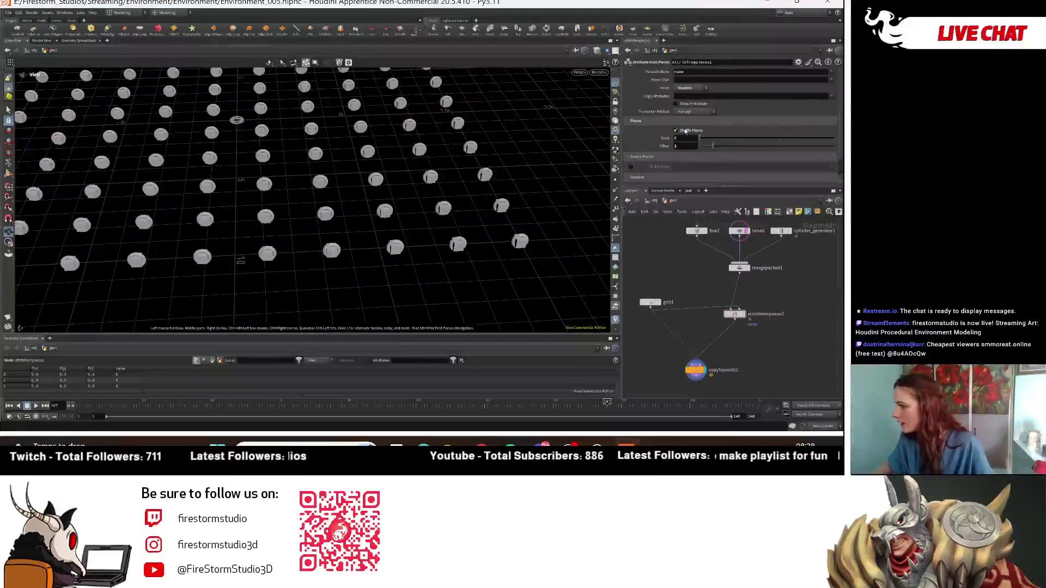
scroll(697, 166, "down", 1)
scroll(698, 166, "down", 1)
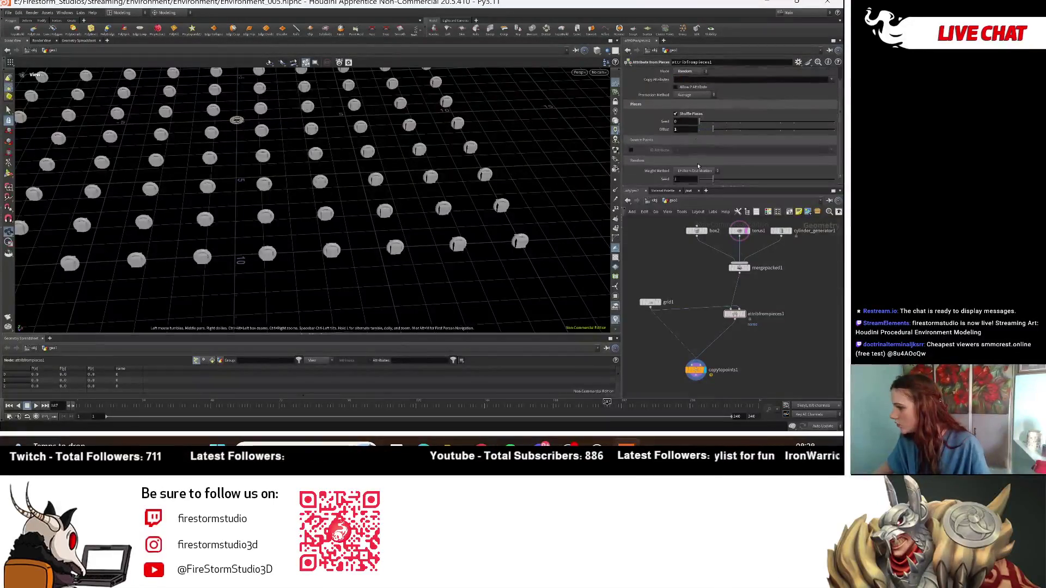
left_click(696, 370)
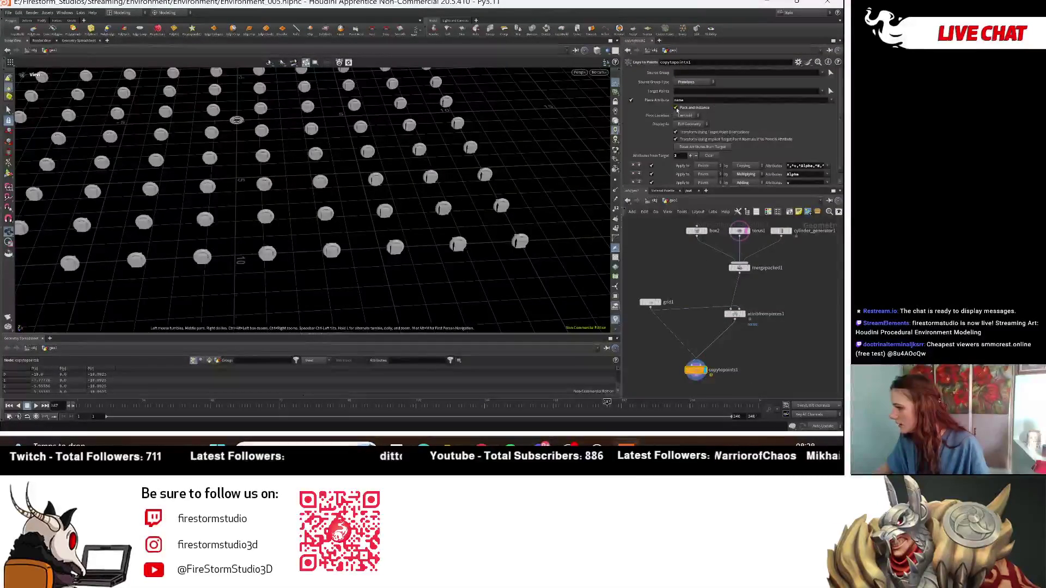
left_click(676, 107)
left_click(692, 109)
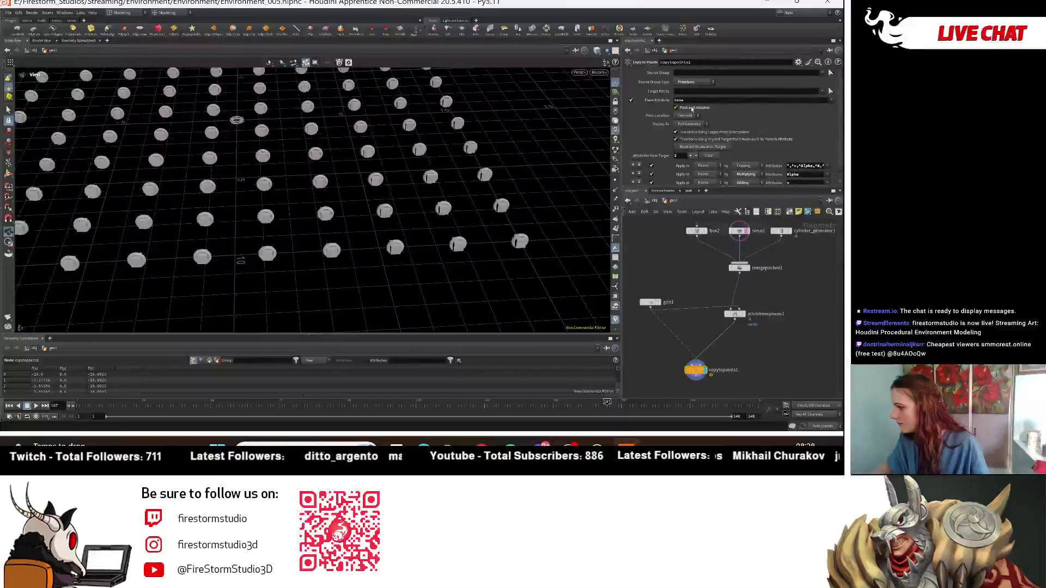
left_click(692, 109)
left_click(691, 109)
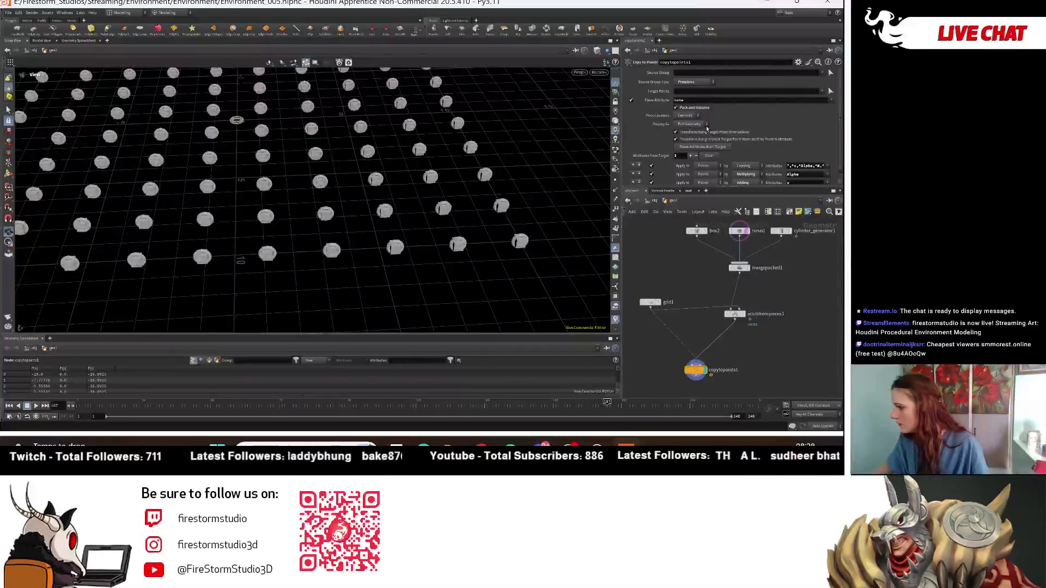
- Set Source Group Type to Guess from Group and list the available source groups
left_click_drag(327, 204, 359, 230)
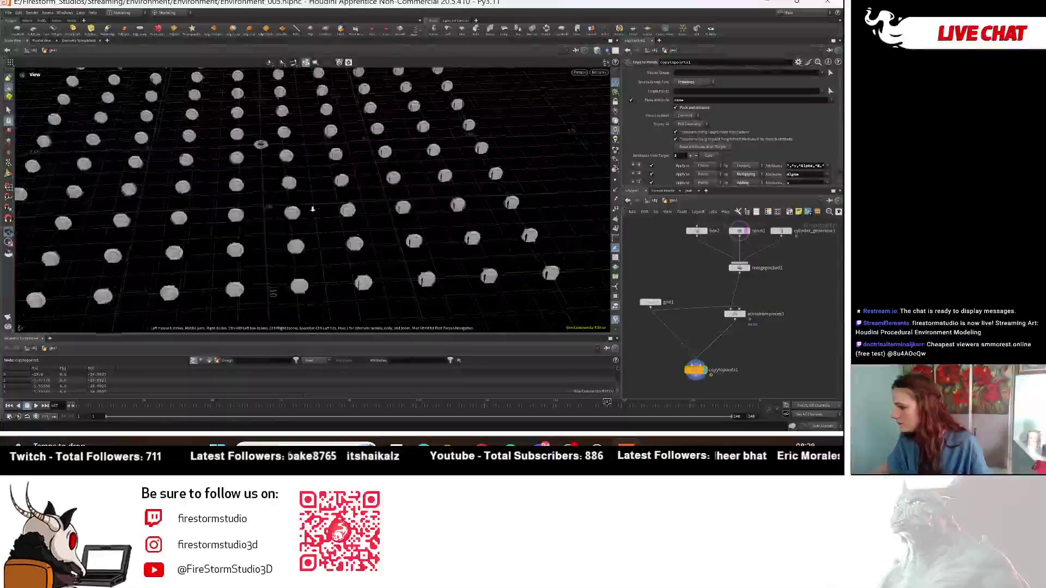
scroll(750, 308, "up", 3)
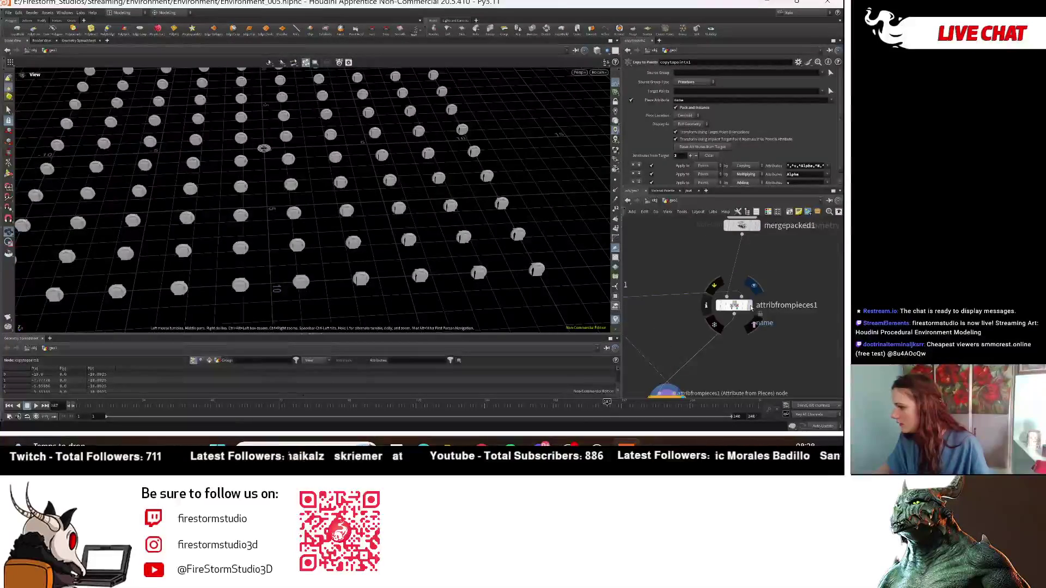
left_click(695, 82)
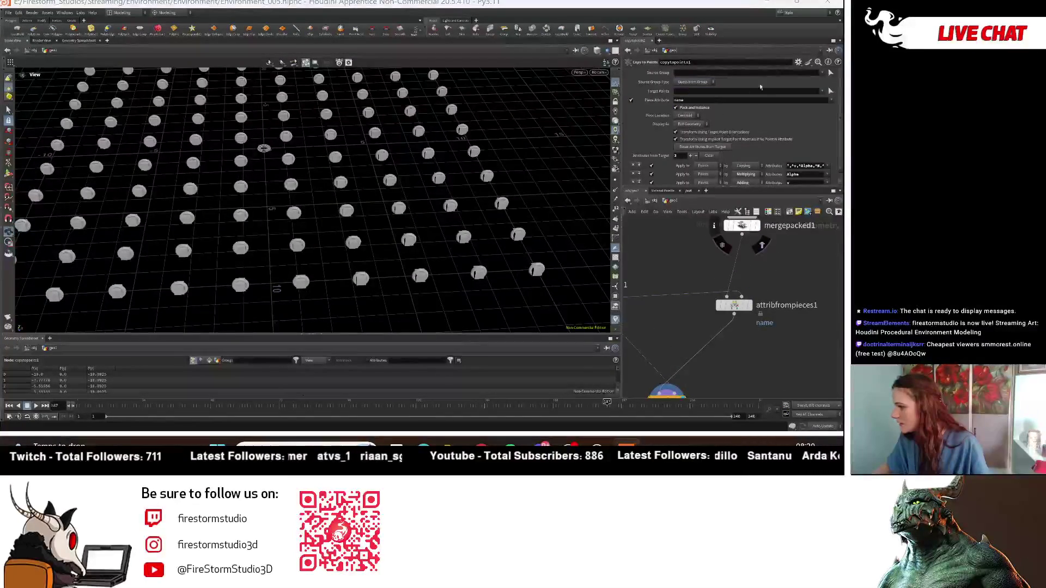
left_click(823, 72)
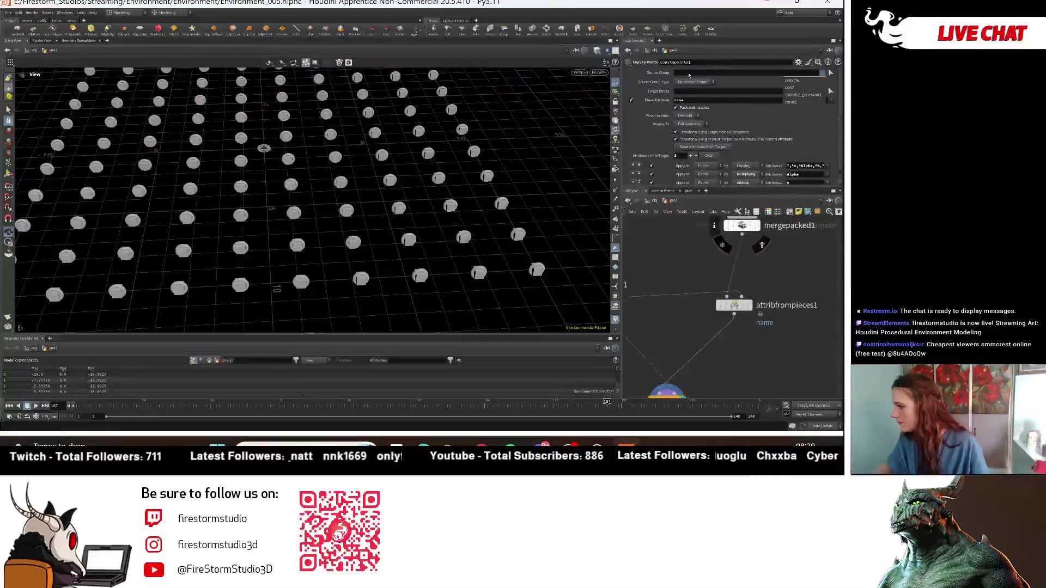
scroll(742, 226, "down", 3)
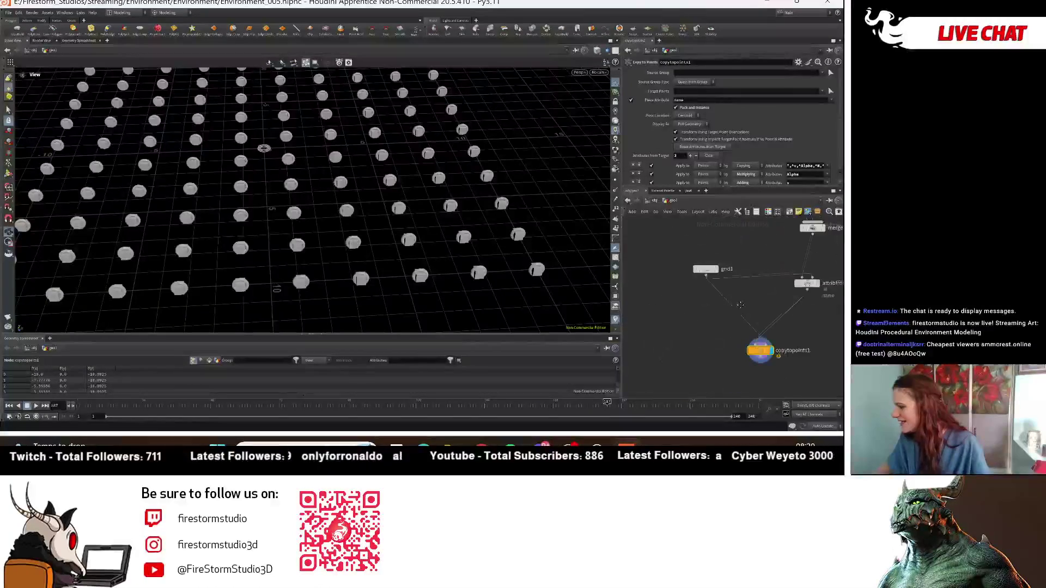
- Reposition grid1 in the network and display attribfrompieces1's result alone
left_click_drag(655, 309, 664, 280)
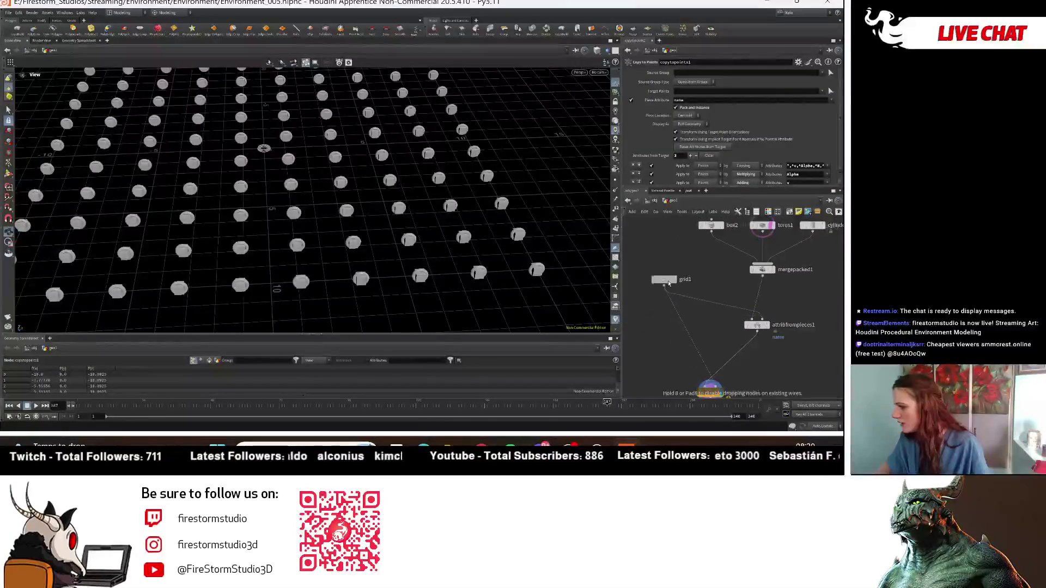
middle_click_drag(713, 337, 675, 372)
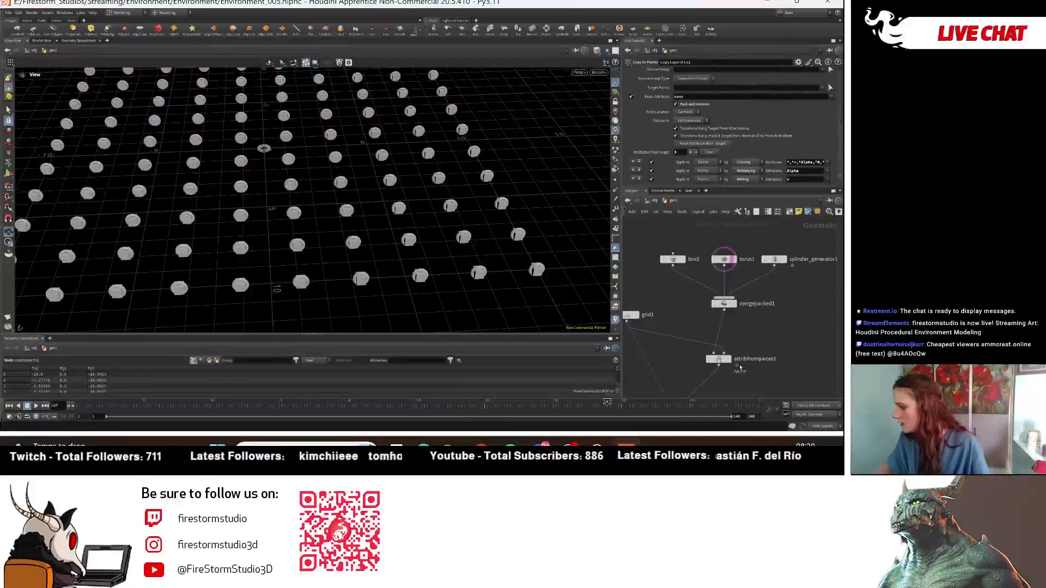
left_click(733, 367)
scroll(491, 159, "up", 3)
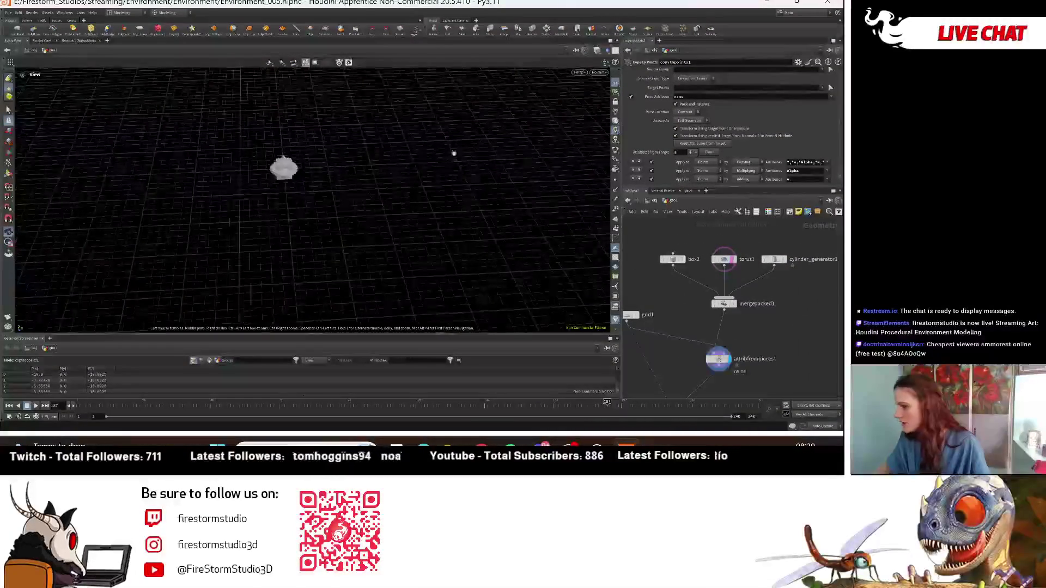
- Display copytopoints1's grid of copies again and look it over from another angle
middle_click_drag(734, 367, 770, 275)
left_click(722, 335)
scroll(190, 186, "down", 3)
mouse_move(189, 188)
left_mouse_down()
mouse_move(474, 348)
mouse_move(520, 253)
left_mouse_up()
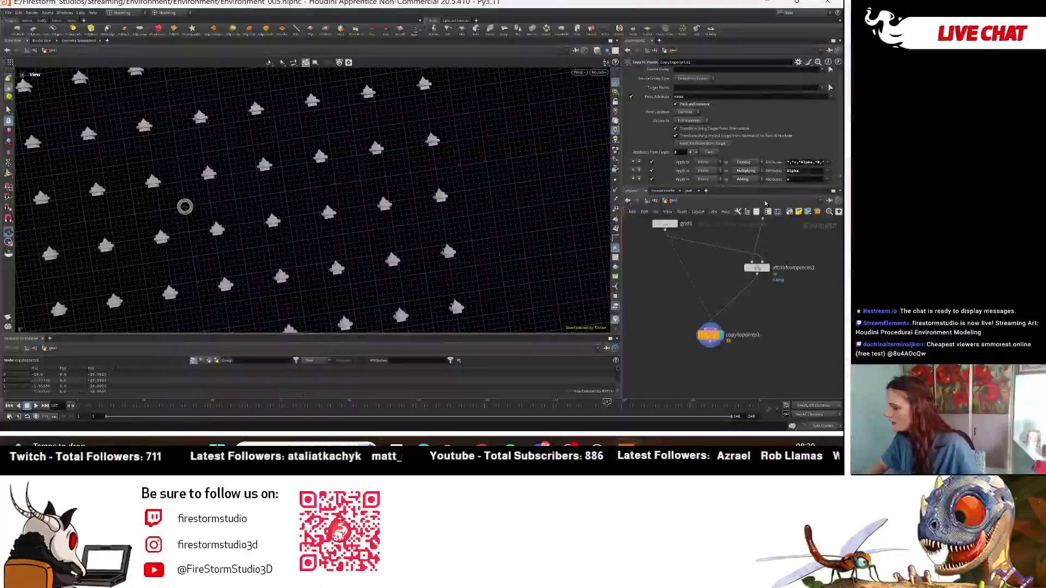
left_click_drag(718, 283, 708, 336)
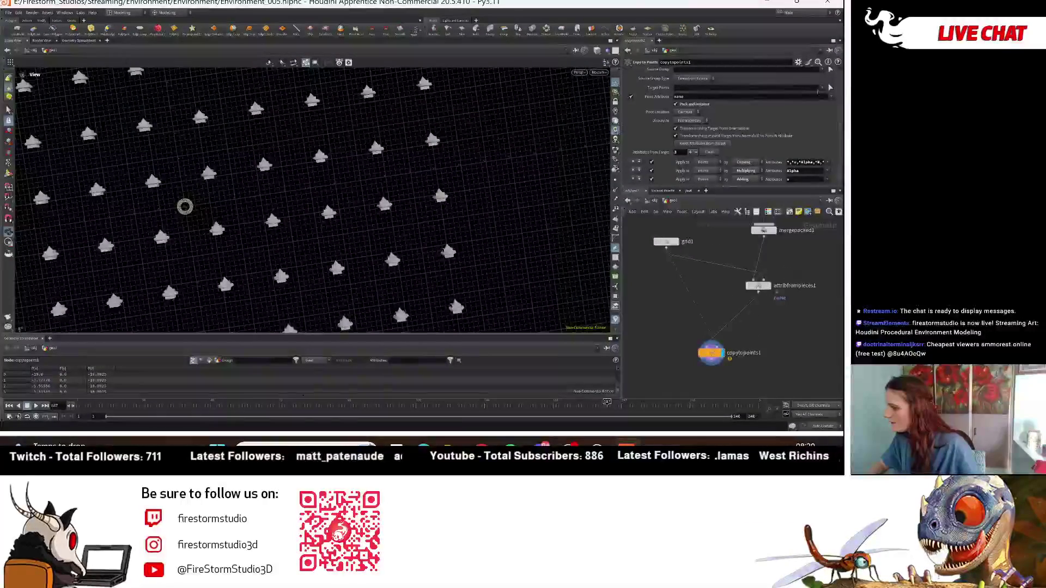
scroll(827, 90, "up", 1)
- Check copytopoints1's node info, pick a source group in the viewport and shorten its value
left_click(828, 62)
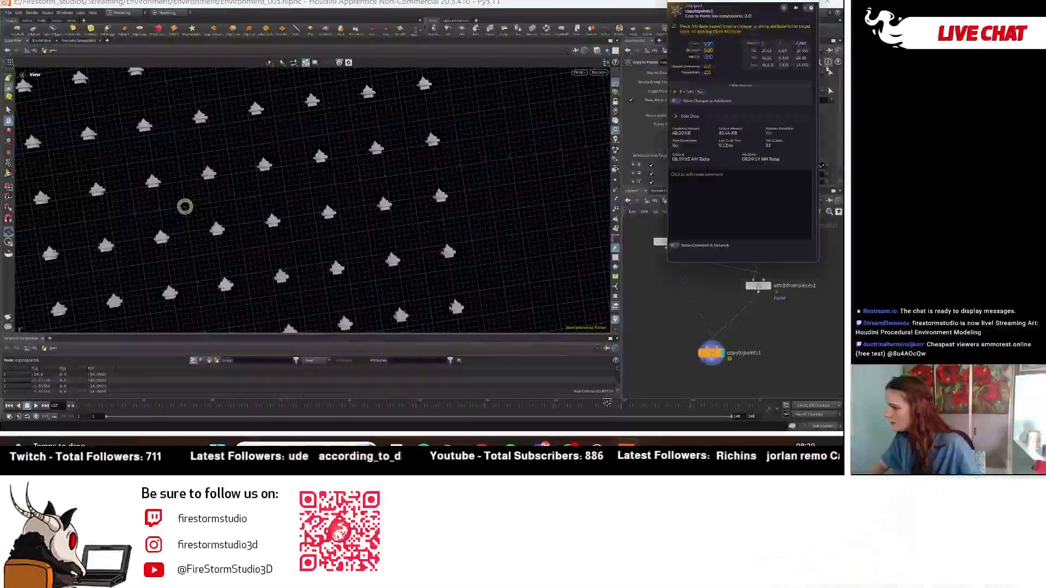
left_click(831, 72)
left_click(805, 92)
key("Return")
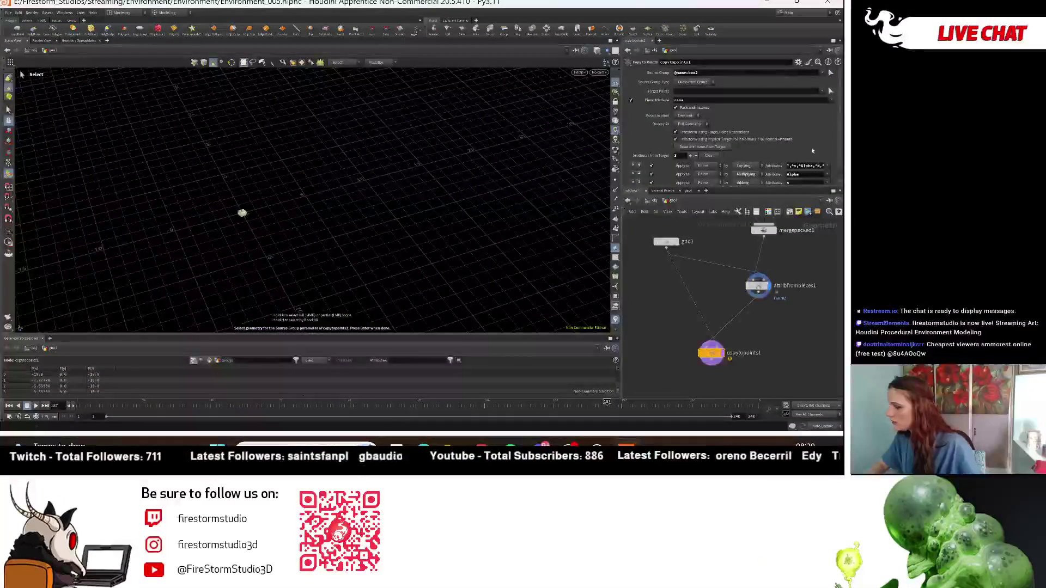
key("Return")
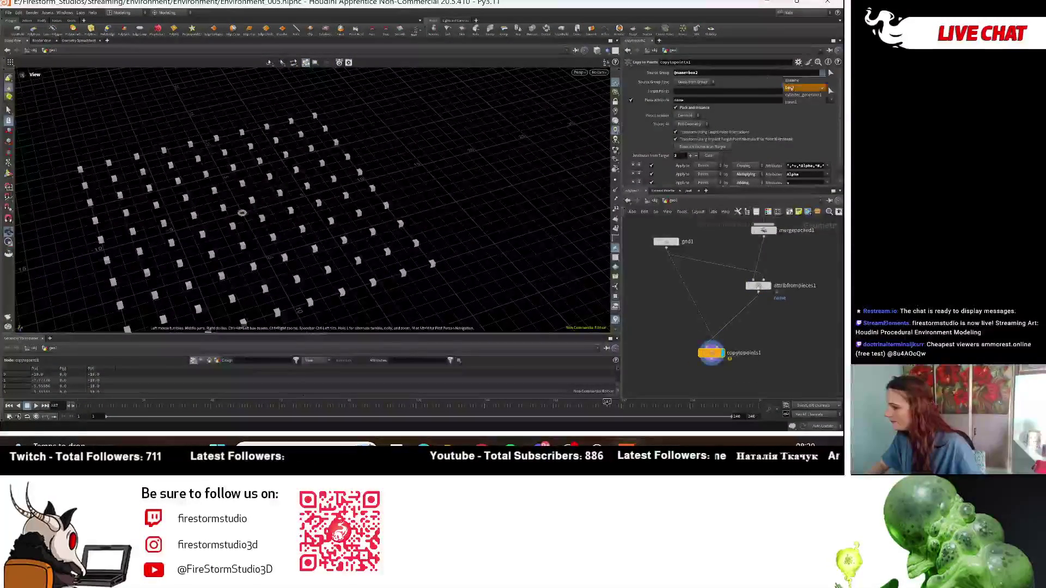
double_click(697, 72)
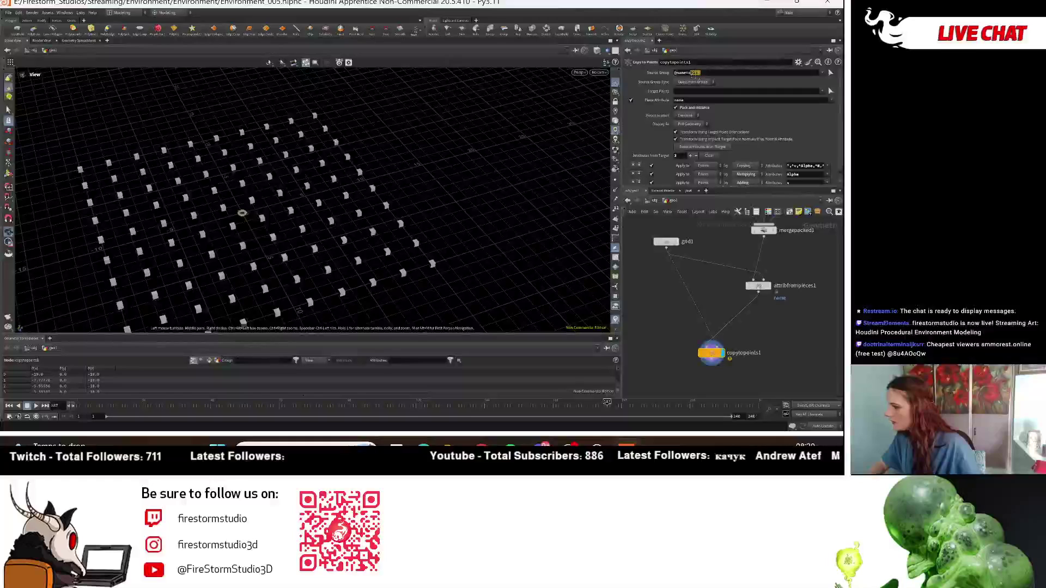
key("BackSpace")
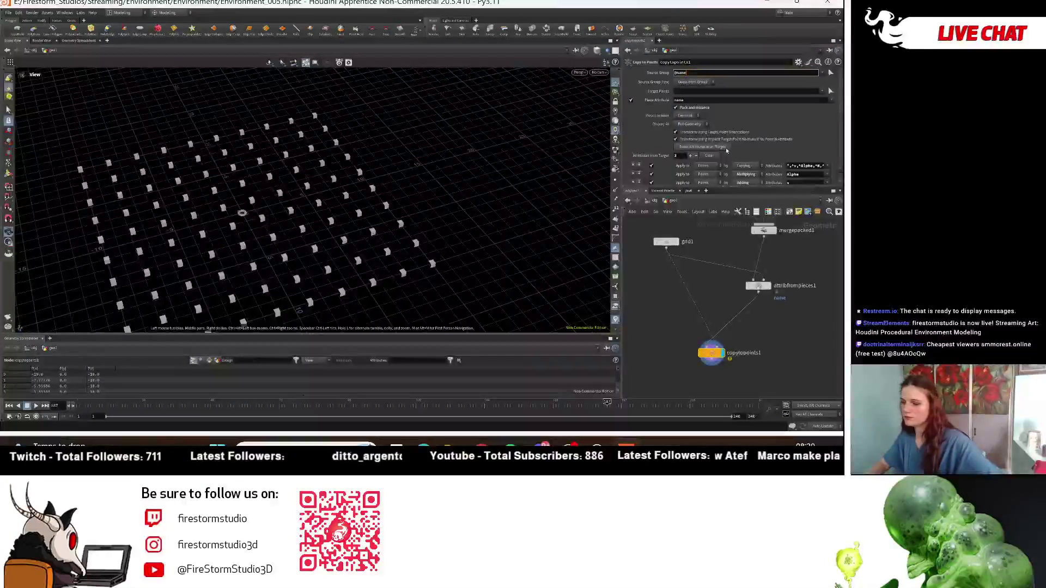
key("Return")
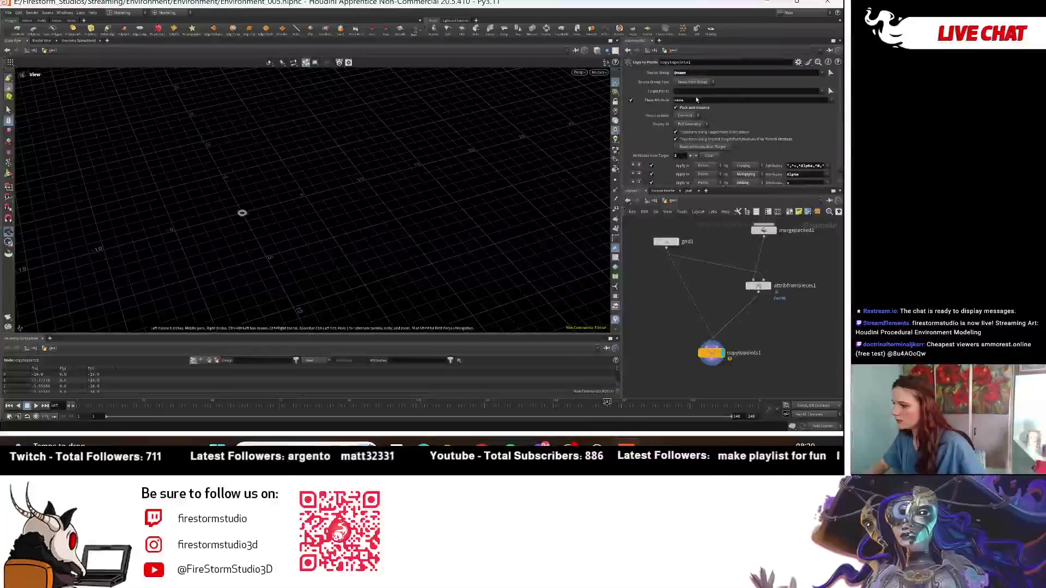
- Clear the Piece Attribute name and display attribfrompieces1's merged box, torus and cylinder pieces
key("BackSpace")
left_click_drag(431, 190, 414, 237)
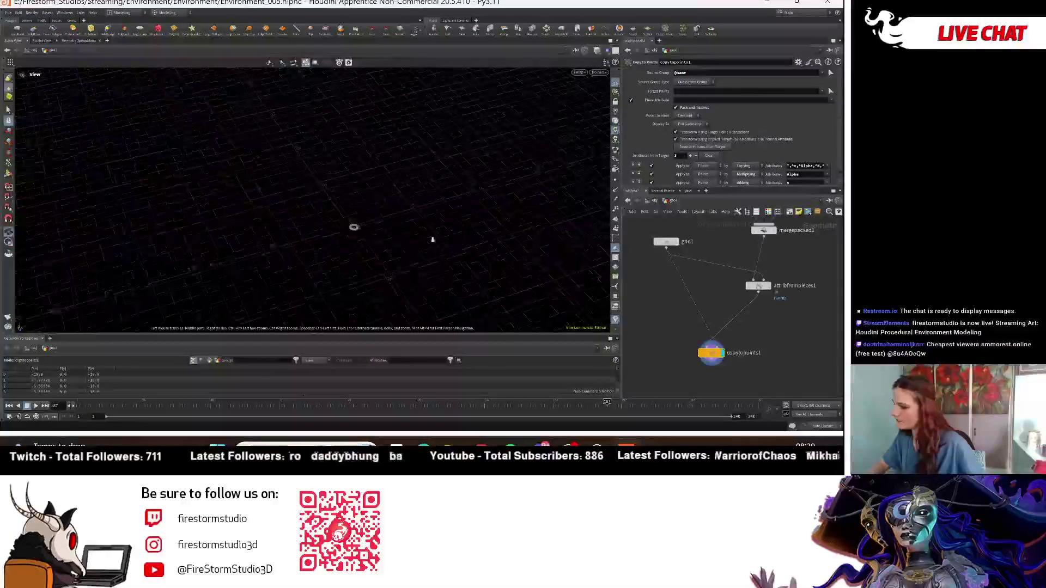
mouse_move(262, 216)
left_mouse_down()
mouse_move(424, 198)
mouse_move(425, 175)
left_mouse_up()
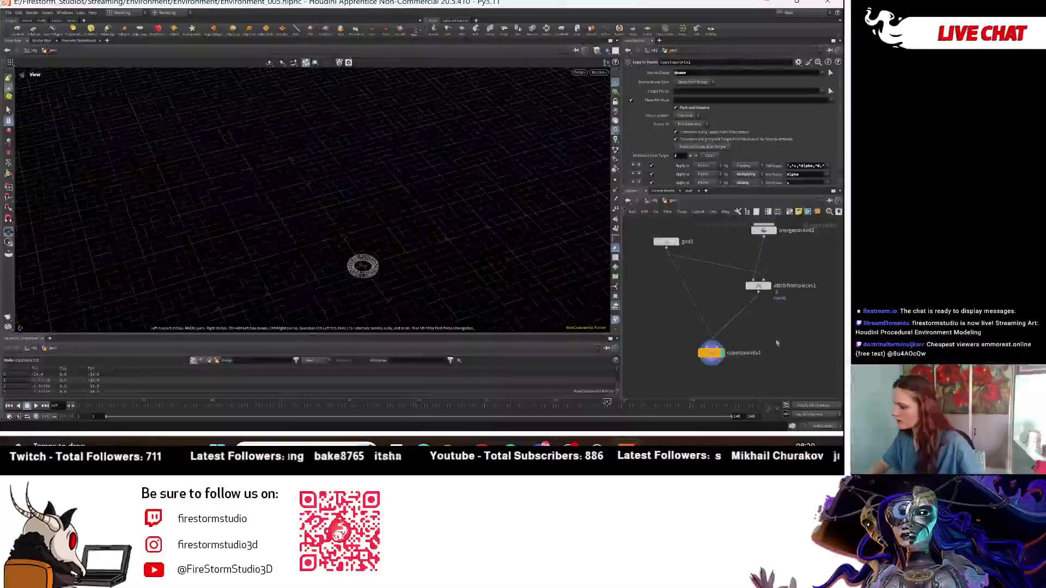
middle_click_drag(784, 270, 746, 323)
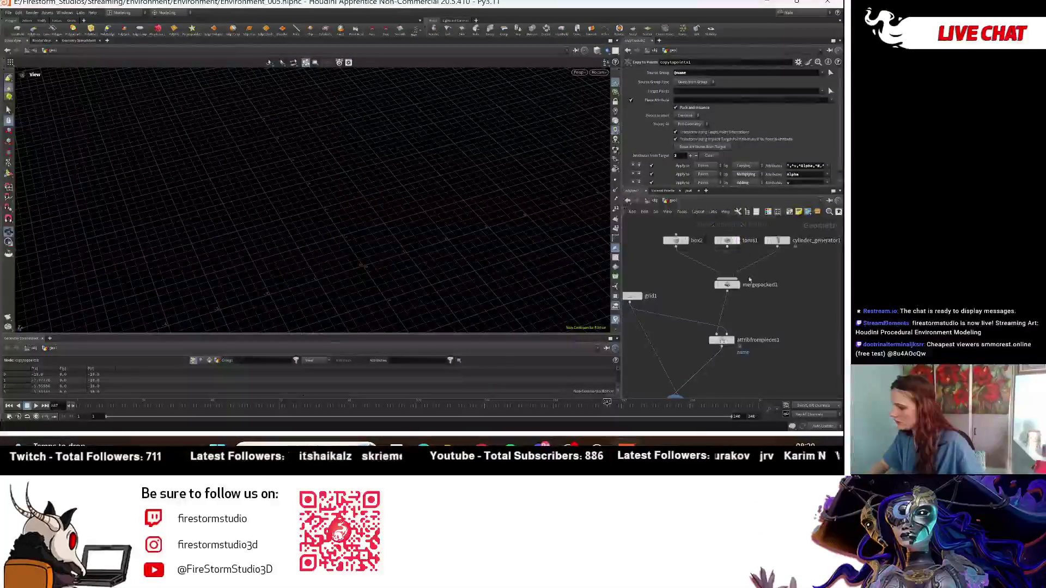
left_click(730, 341)
mouse_move(388, 266)
left_mouse_down()
mouse_move(458, 234)
mouse_move(352, 253)
left_mouse_up()
scroll(458, 234, "up", 5)
- Switch the Geometry Spreadsheet's attribute class and give it more room than the 3D view
left_click(216, 362)
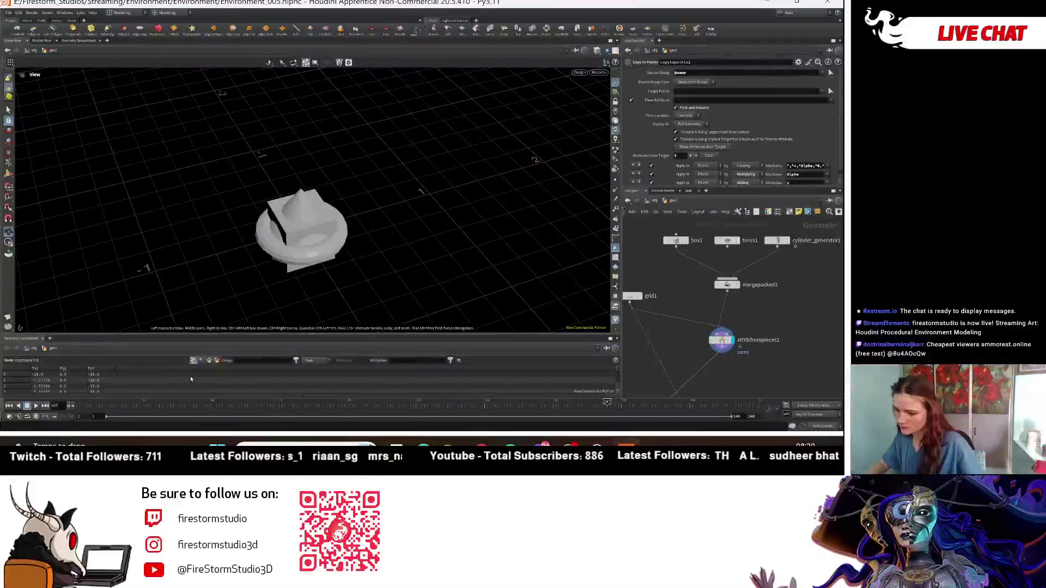
left_click(216, 362)
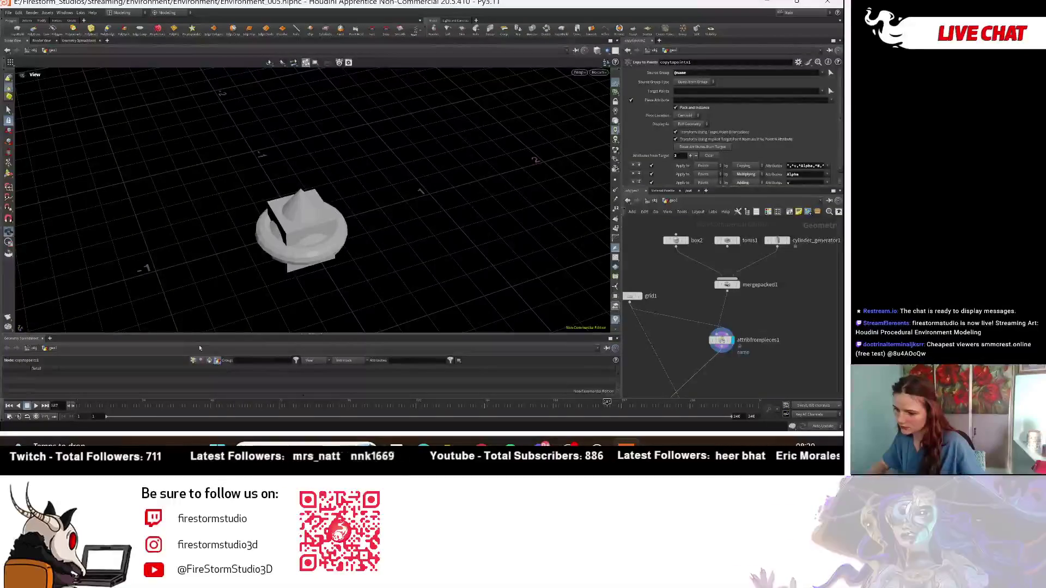
left_click_drag(196, 336, 195, 229)
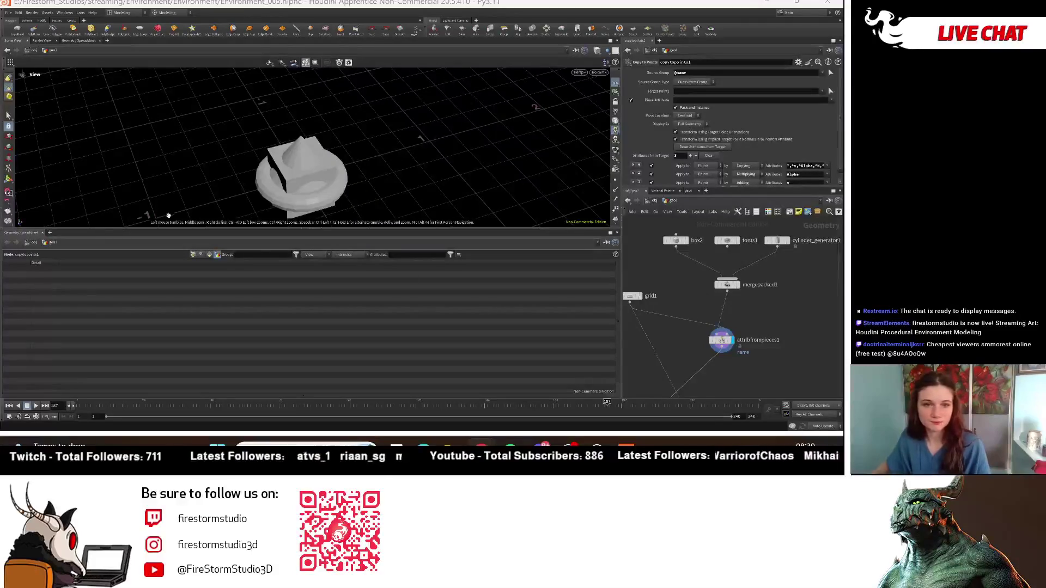
scroll(720, 295, "up", 3)
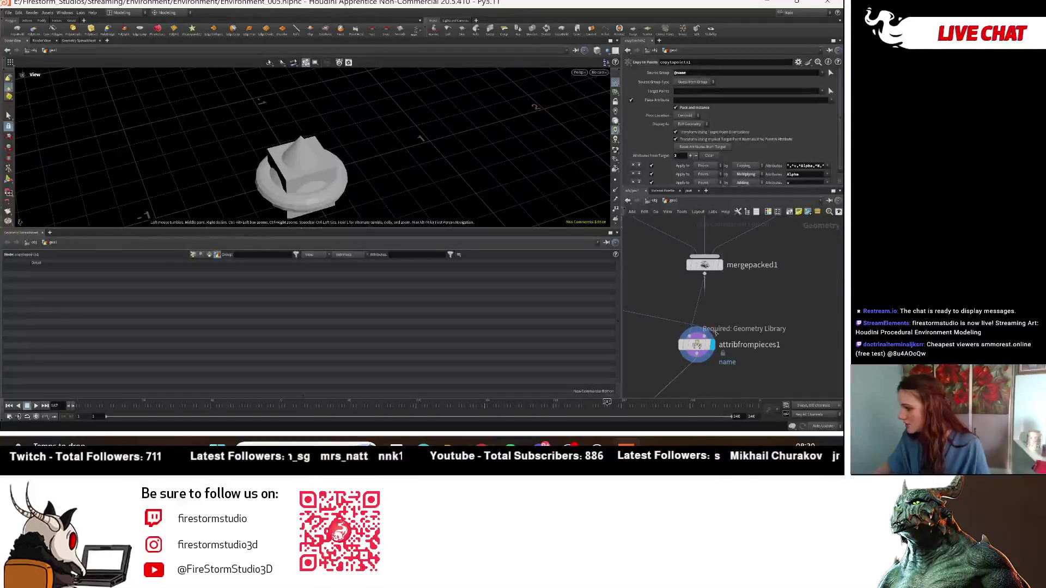
- Set attribfrompieces1's Weight Method to Piece Weights
middle_click_drag(756, 325, 842, 342)
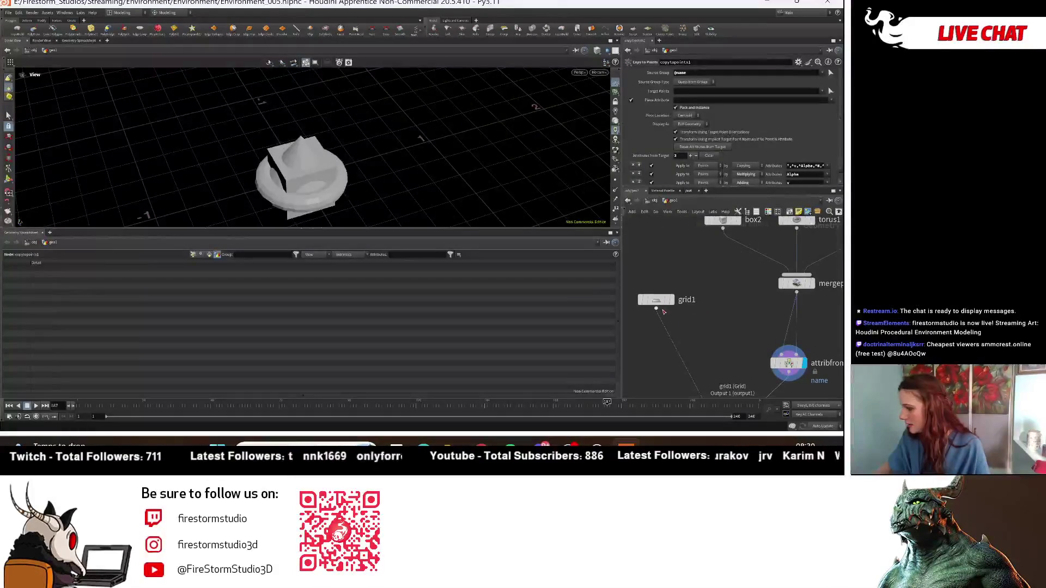
middle_click_drag(758, 349, 698, 343)
left_click(697, 344)
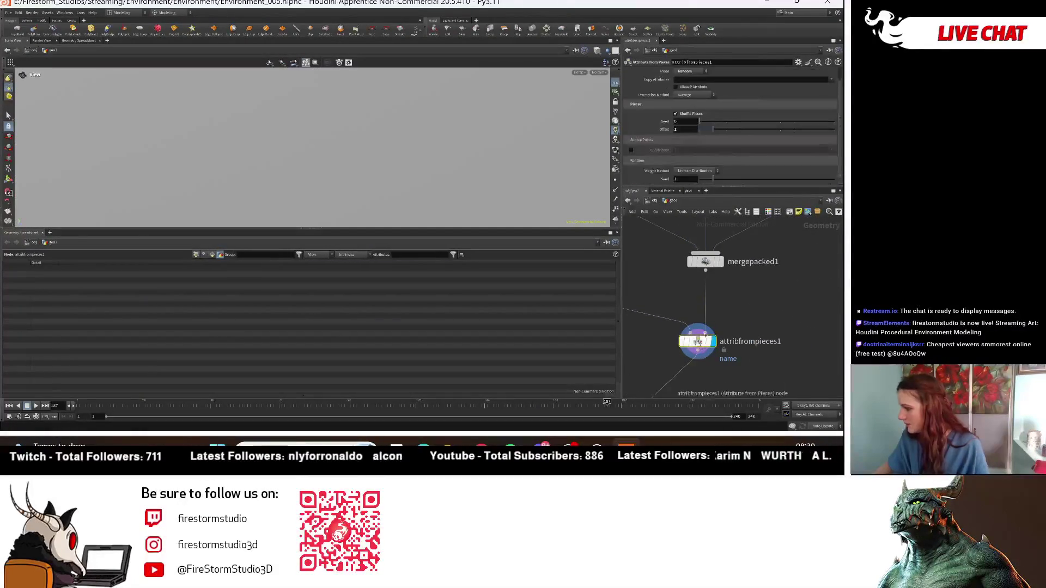
left_click(704, 170)
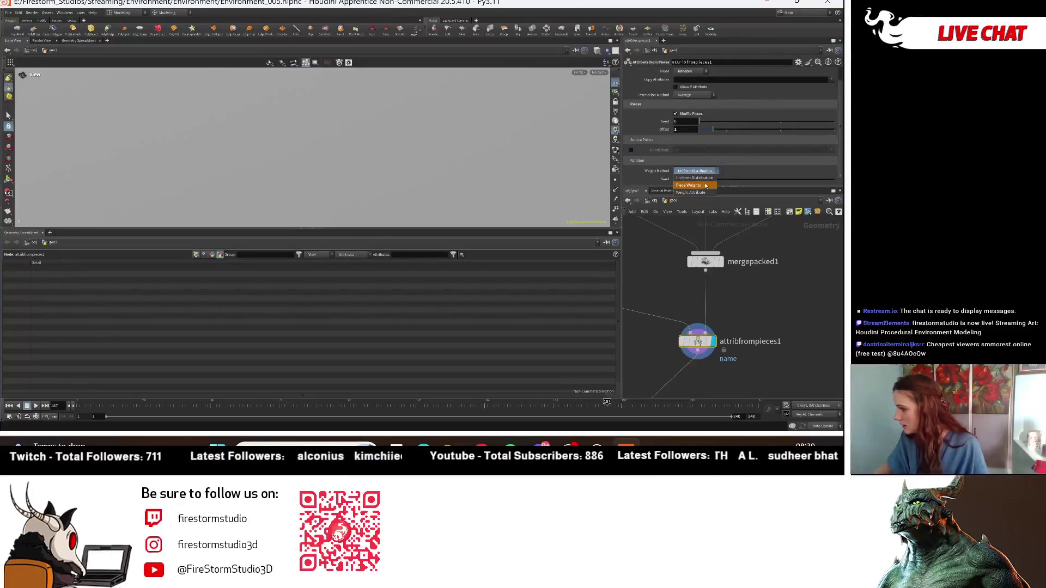
left_click(705, 186)
left_click_drag(367, 147, 307, 177)
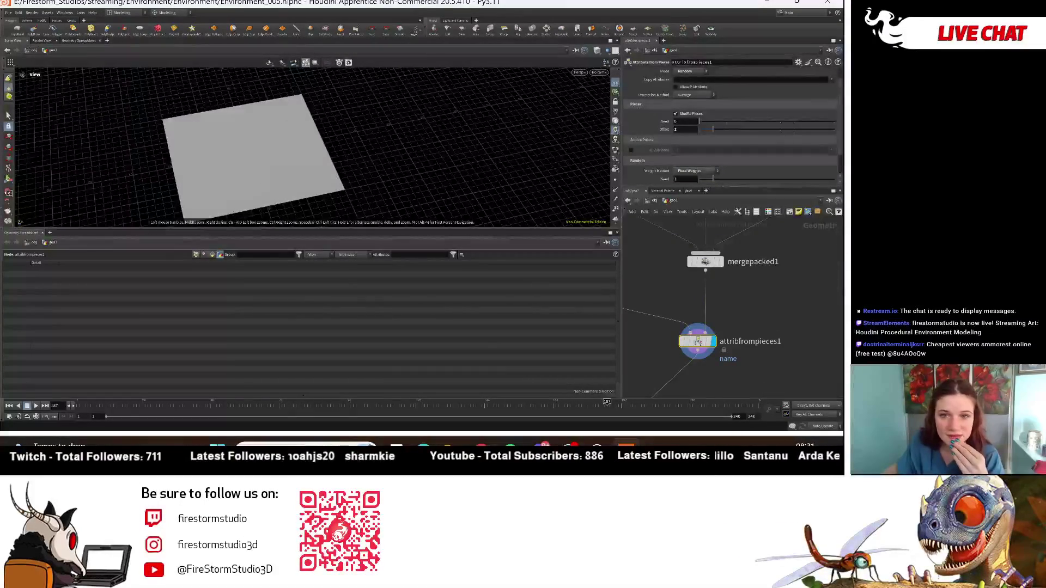
scroll(714, 103, "up", 1)
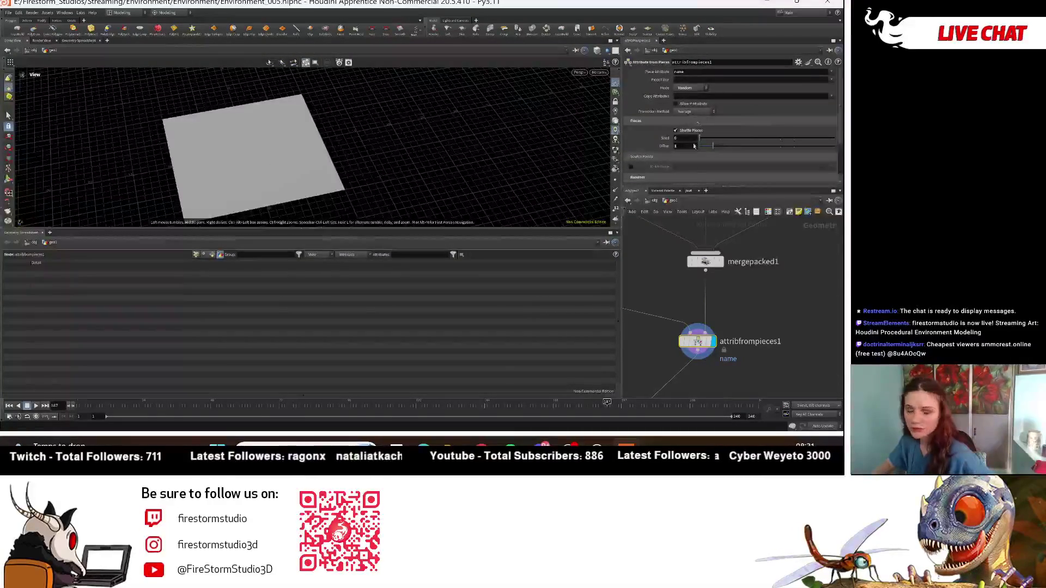
- Display the copytopoints1 result and orbit around the scene
middle_click_drag(779, 374, 818, 315)
left_click(758, 330)
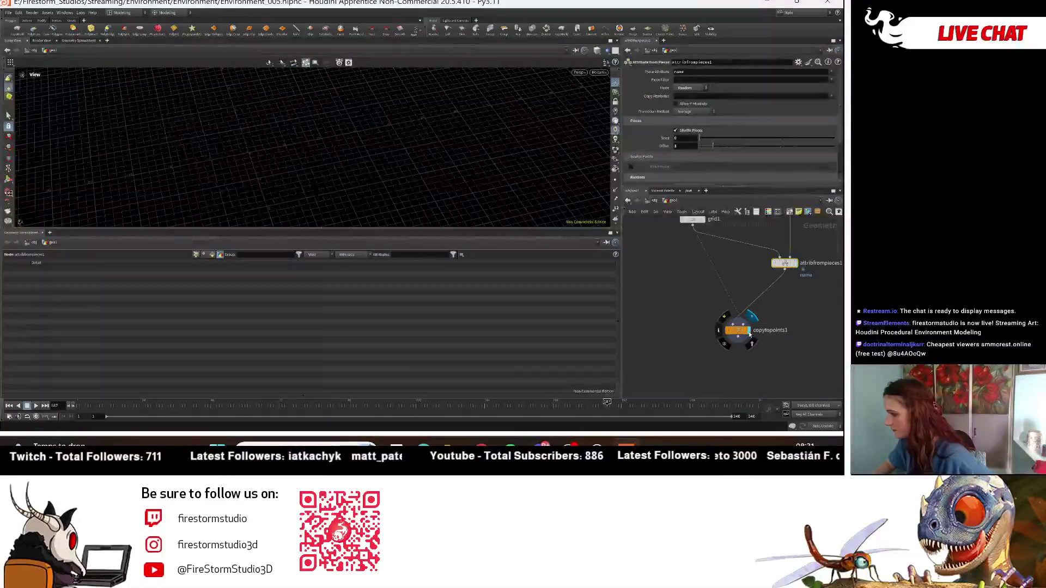
left_click_drag(187, 89, 390, 140)
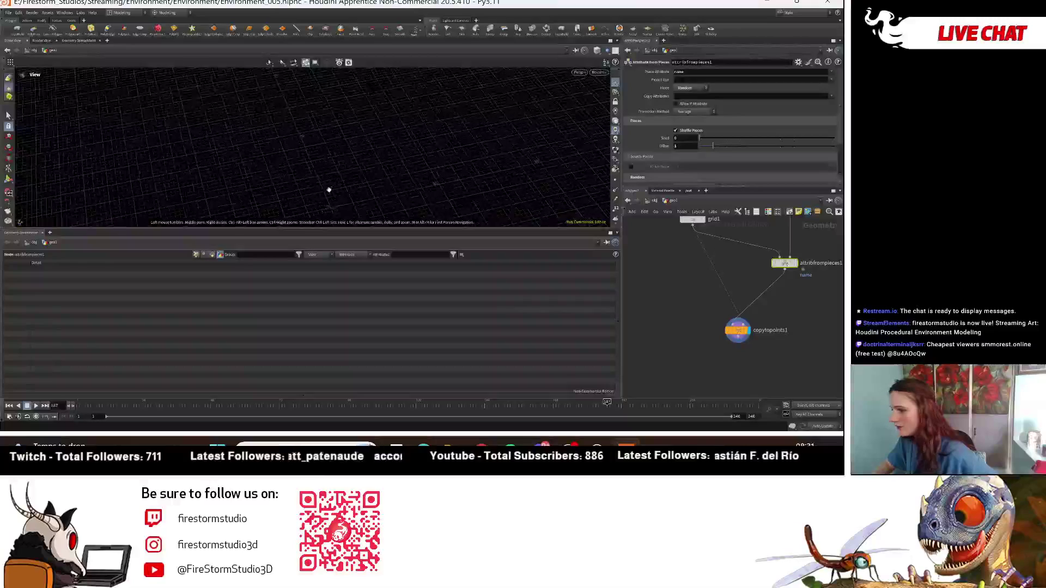
left_click_drag(286, 130, 368, 127)
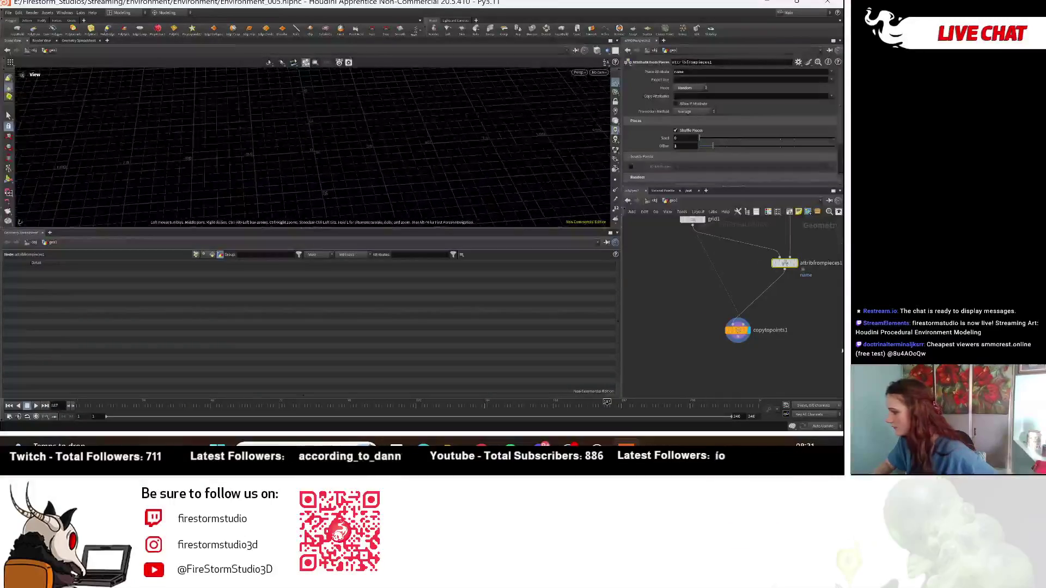
scroll(766, 254, "up", 3)
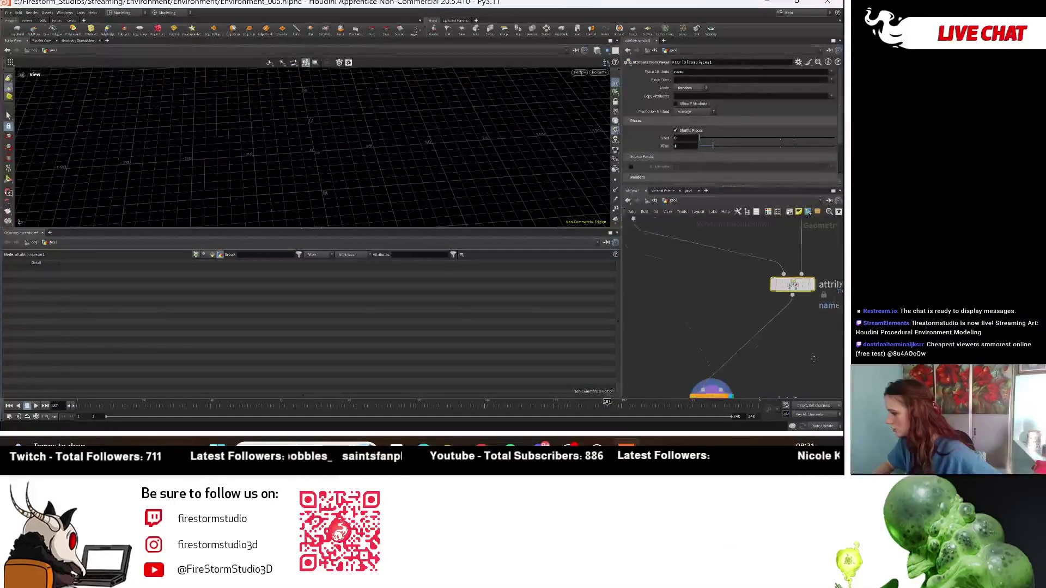
middle_click_drag(711, 327, 679, 396)
scroll(691, 153, "down", 2)
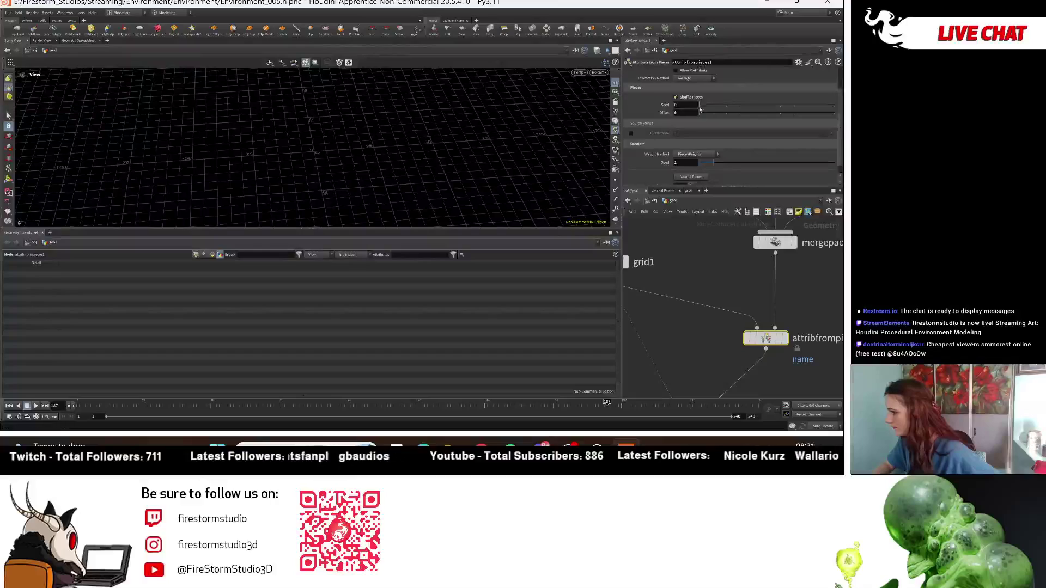
- Display attribfrompieces1 again and list the points' P and name attributes in the spreadsheet
left_click(785, 339)
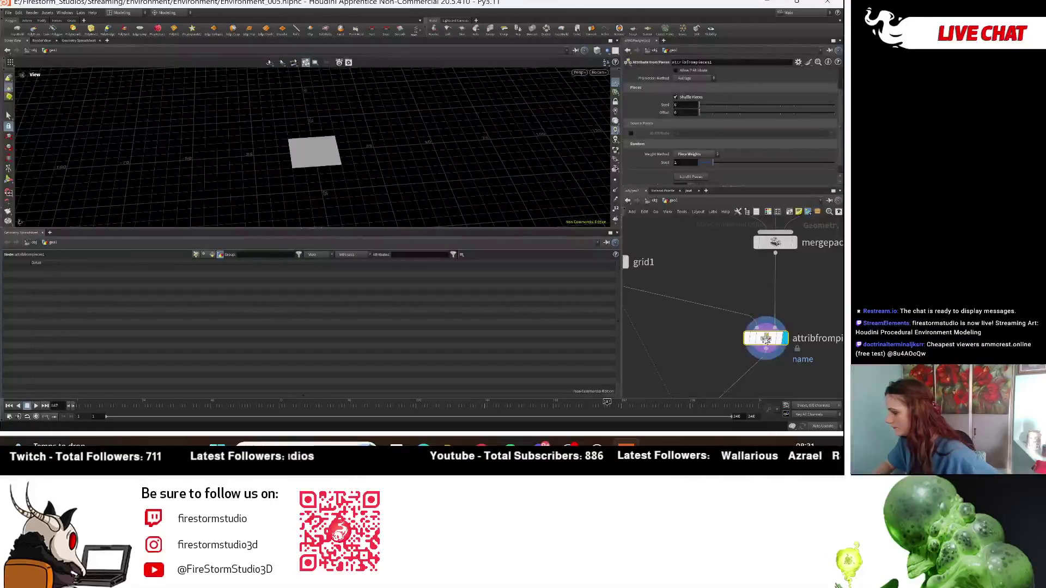
middle_click_drag(784, 339, 805, 276)
left_click(213, 256)
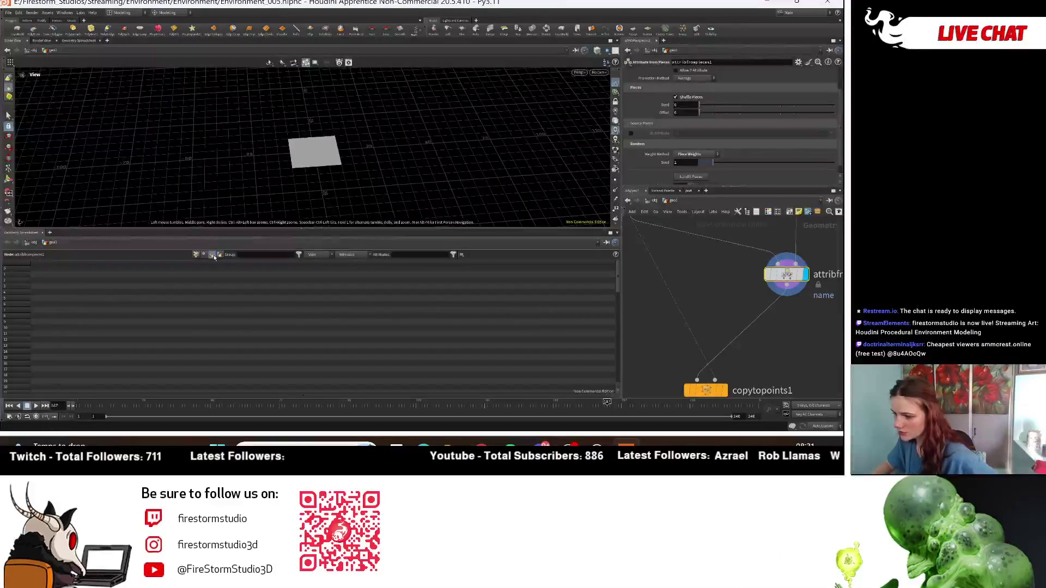
left_click(197, 255)
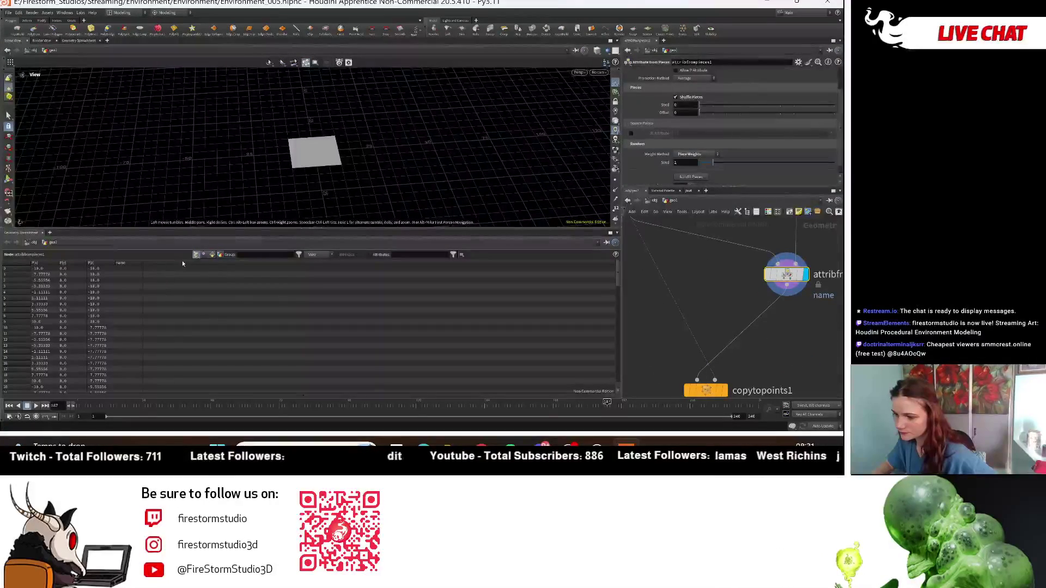
middle_click_drag(827, 214, 783, 324)
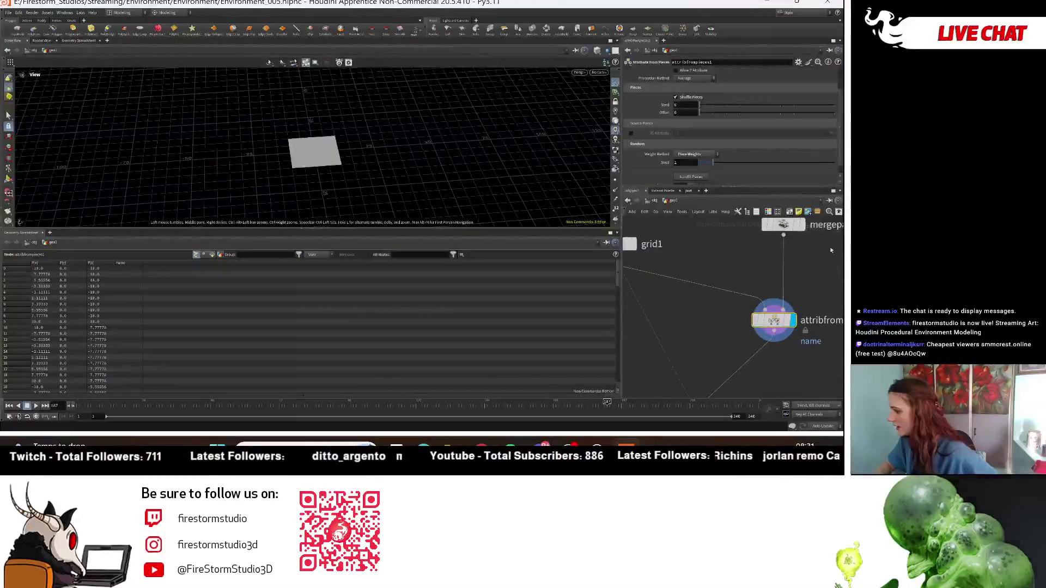
scroll(702, 118, "up", 3)
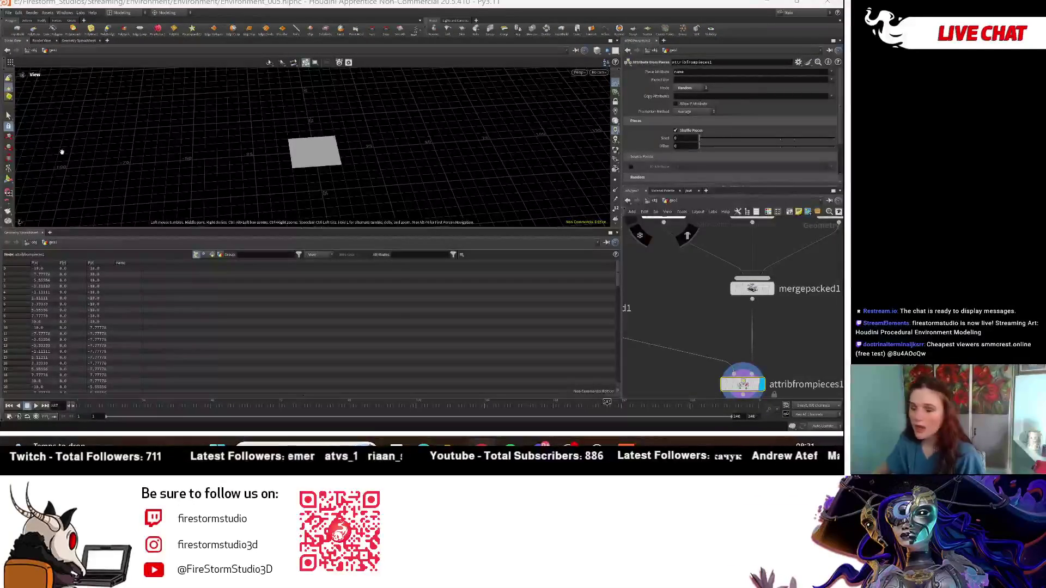
scroll(701, 167, "down", 3)
scroll(701, 168, "down", 1)
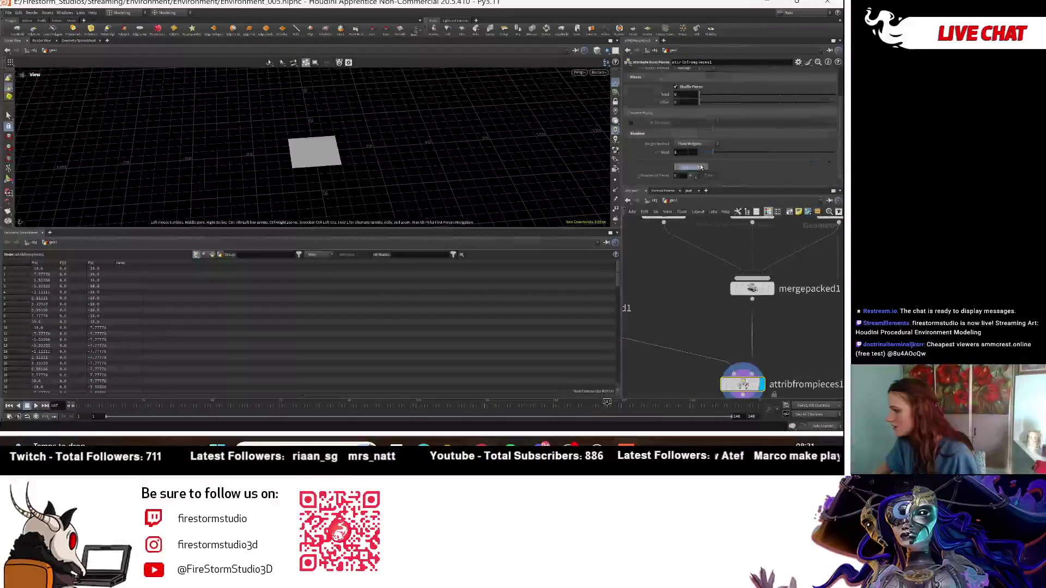
- Autofill the piece list with box2, cylinder_generator1 and torus1 at weight 1, and frame all nodes
left_click(701, 168)
middle_click_drag(695, 392, 745, 336)
left_click(738, 353)
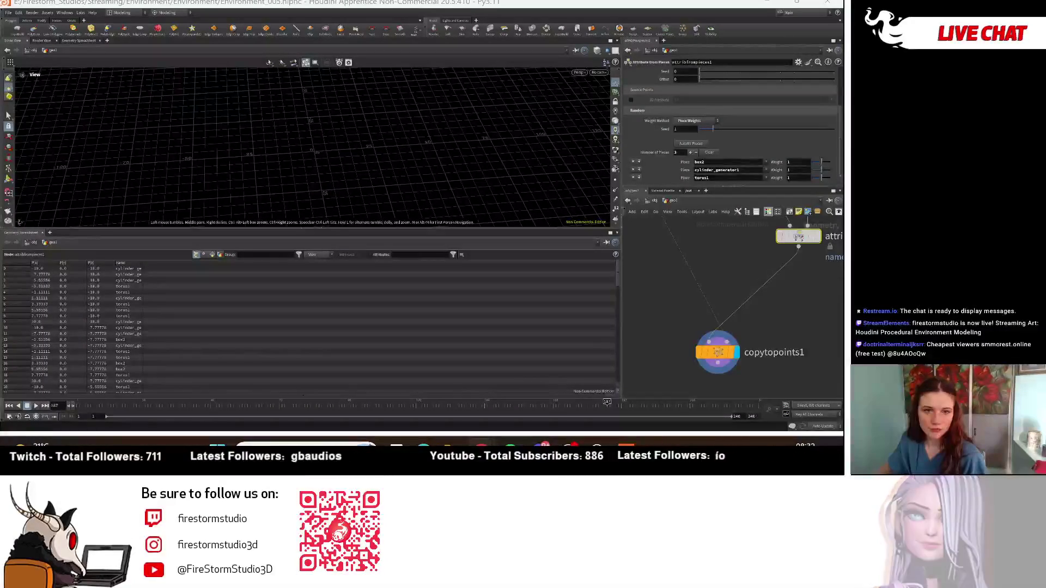
scroll(820, 289, "down", 2)
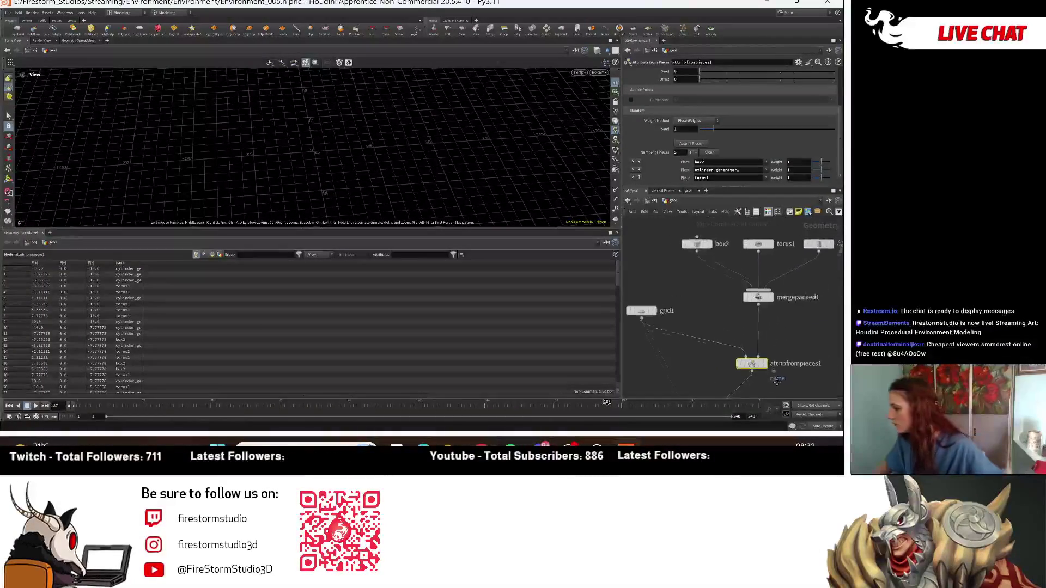
middle_click_drag(820, 288, 790, 331)
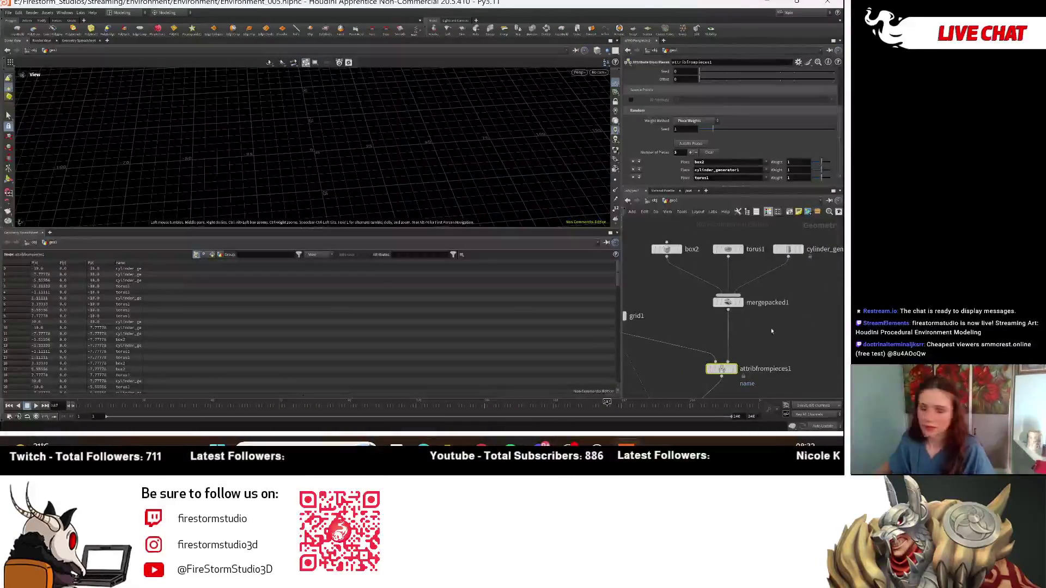
scroll(776, 329, "up", 1)
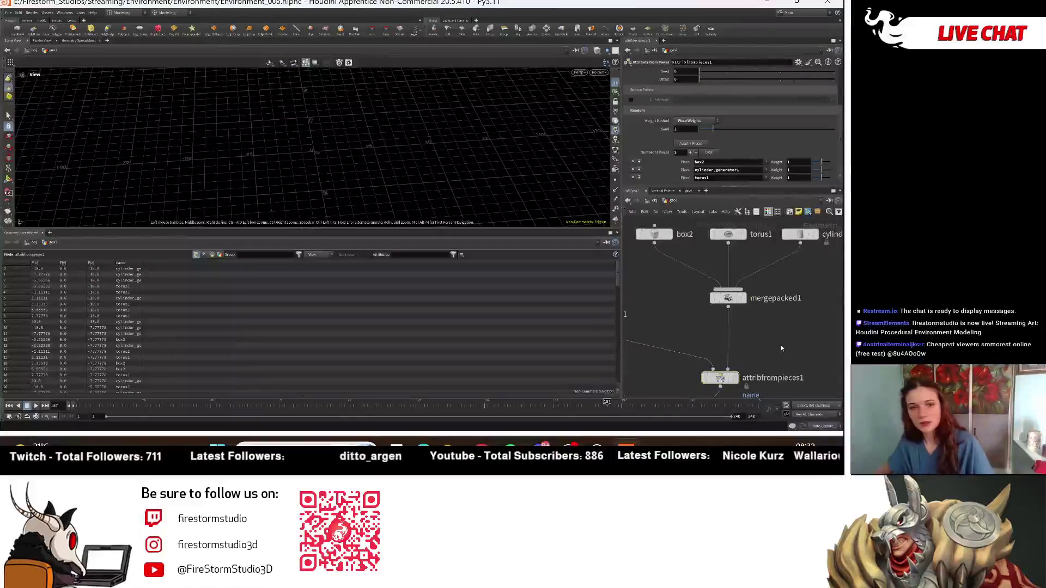
- Move attribfrompieces1 aside and place a second Attribute from Pieces node via 'at fr'
mouse_move(761, 378)
middle_mouse_down()
mouse_move(730, 343)
mouse_move(691, 324)
middle_mouse_up()
left_click(672, 338)
left_click_drag(658, 339, 679, 347)
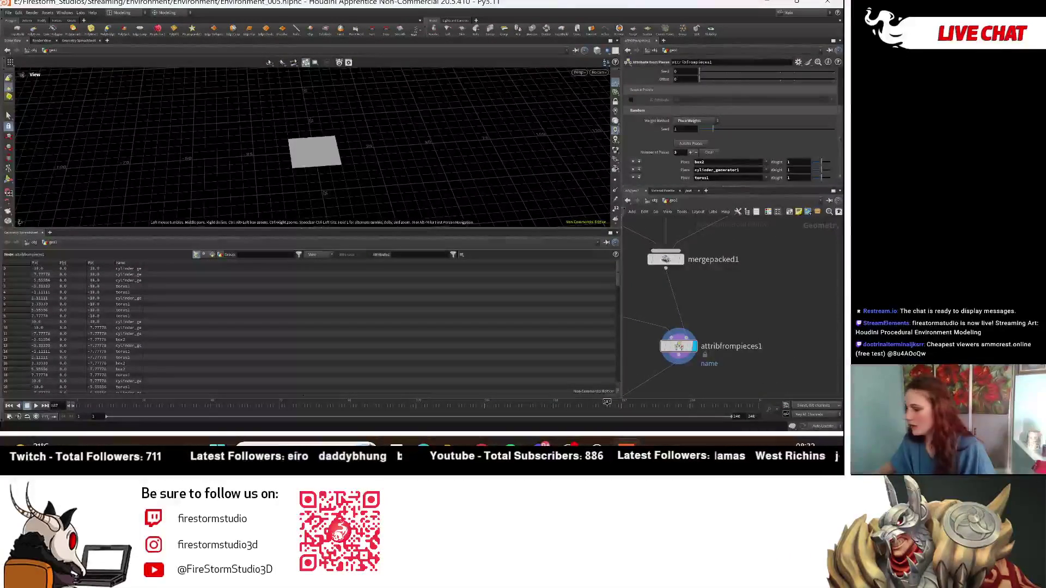
key("Tab")
type("at")
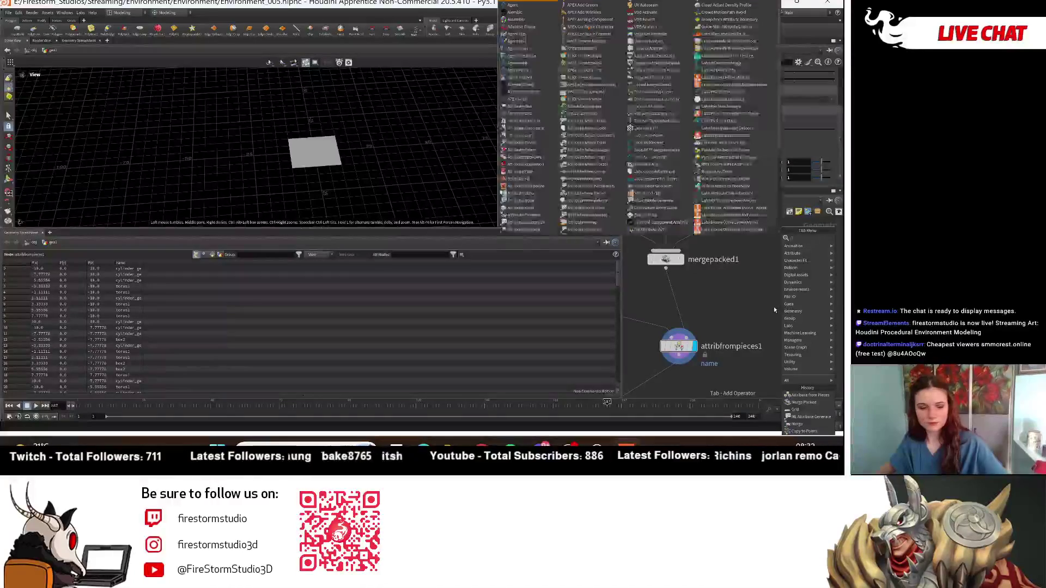
type(" fr")
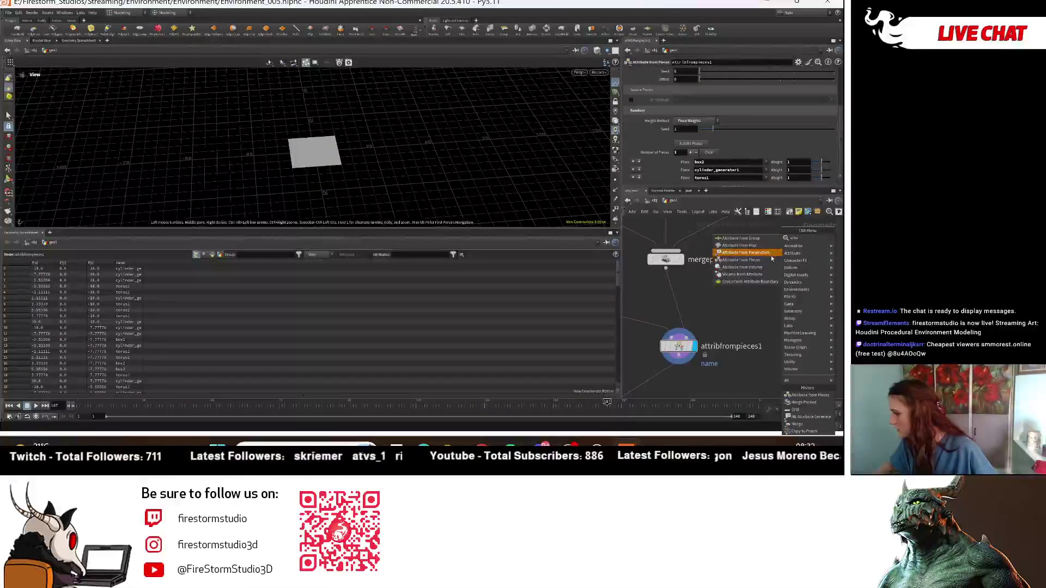
left_click(773, 265)
left_click(758, 304)
- Wire mergepacked1 and grid1 into attribfrompieces2 and display it
left_click(668, 268)
left_click(775, 301)
scroll(720, 327, "down", 2)
scroll(711, 335, "down", 2)
scroll(702, 338, "down", 1)
left_click_drag(635, 319, 768, 324)
left_click(779, 329)
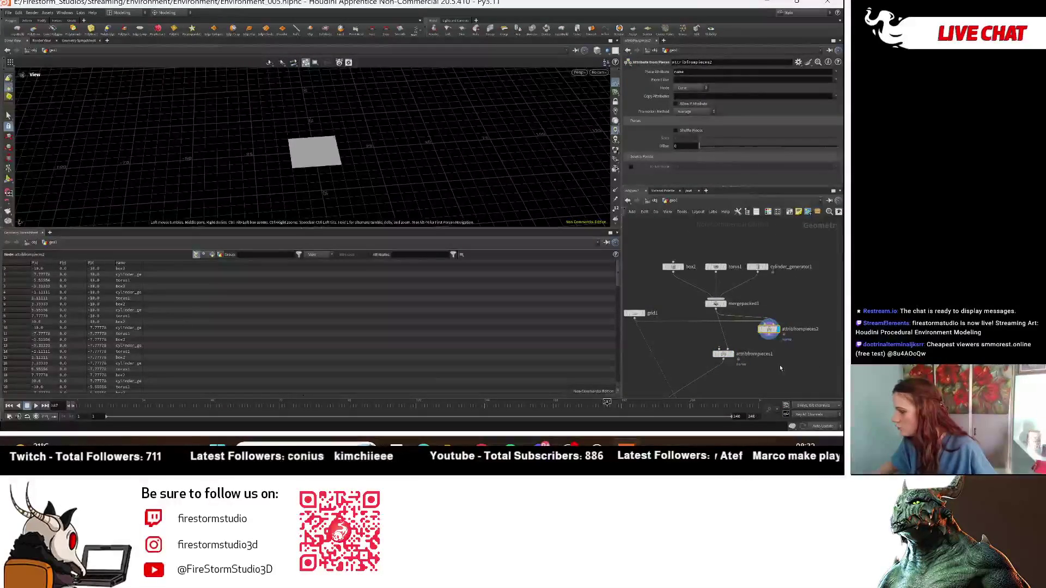
- Wire attribfrompieces1 into copytopoints1 and display the copies, orbiting to inspect
left_click(723, 358)
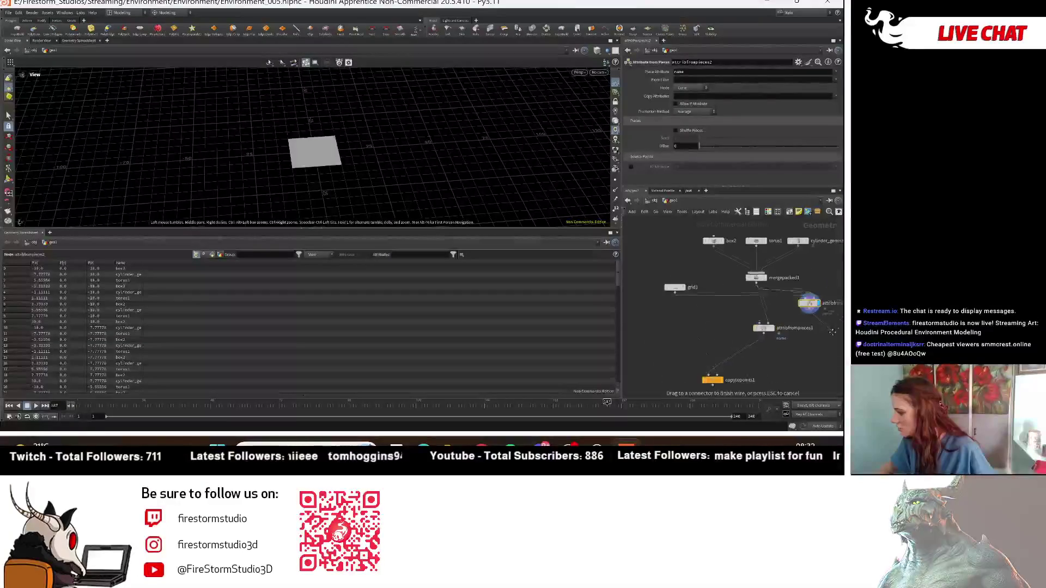
left_click(722, 363)
left_click(734, 368)
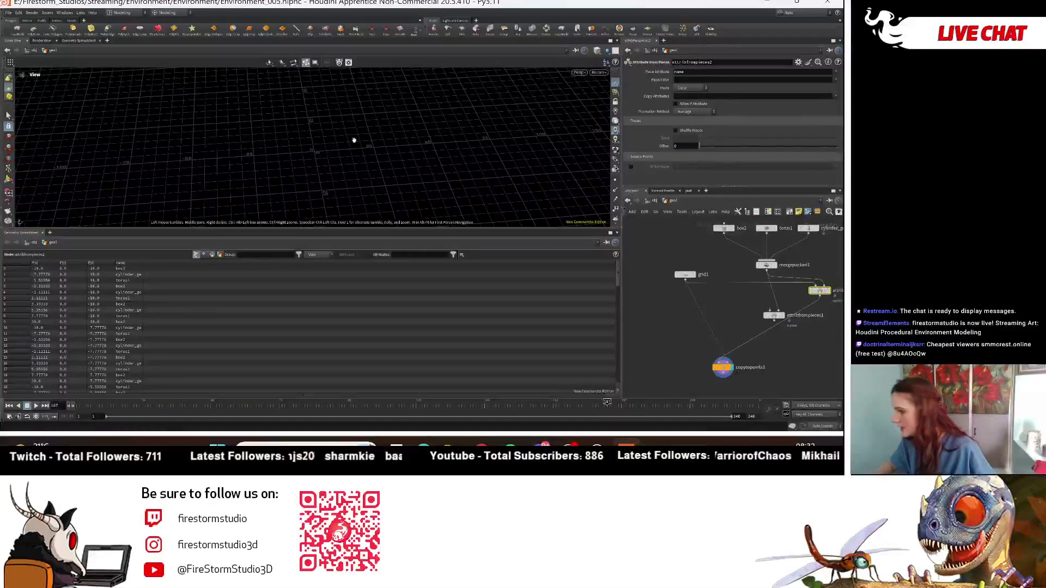
mouse_move(350, 121)
left_mouse_down()
mouse_move(431, 82)
mouse_move(315, 196)
left_mouse_up()
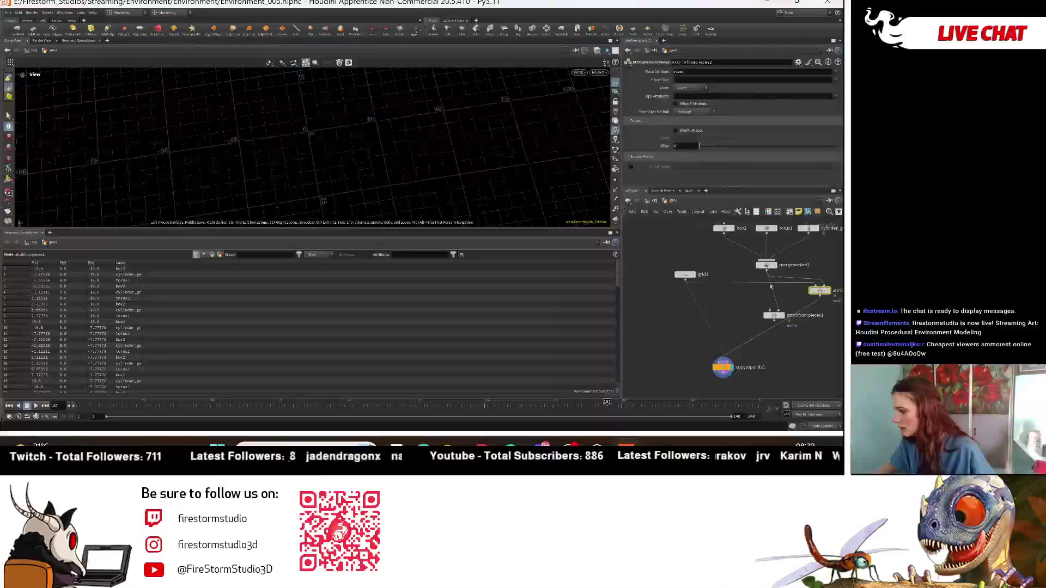
middle_click_drag(780, 319, 730, 360)
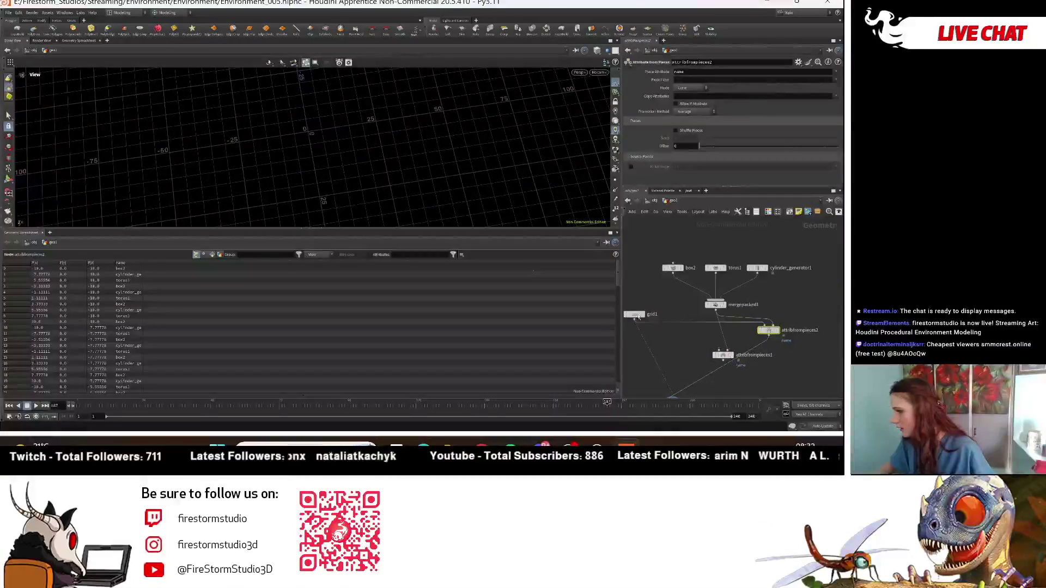
mouse_move(217, 124)
left_mouse_down()
mouse_move(413, 140)
mouse_move(420, 187)
left_mouse_up()
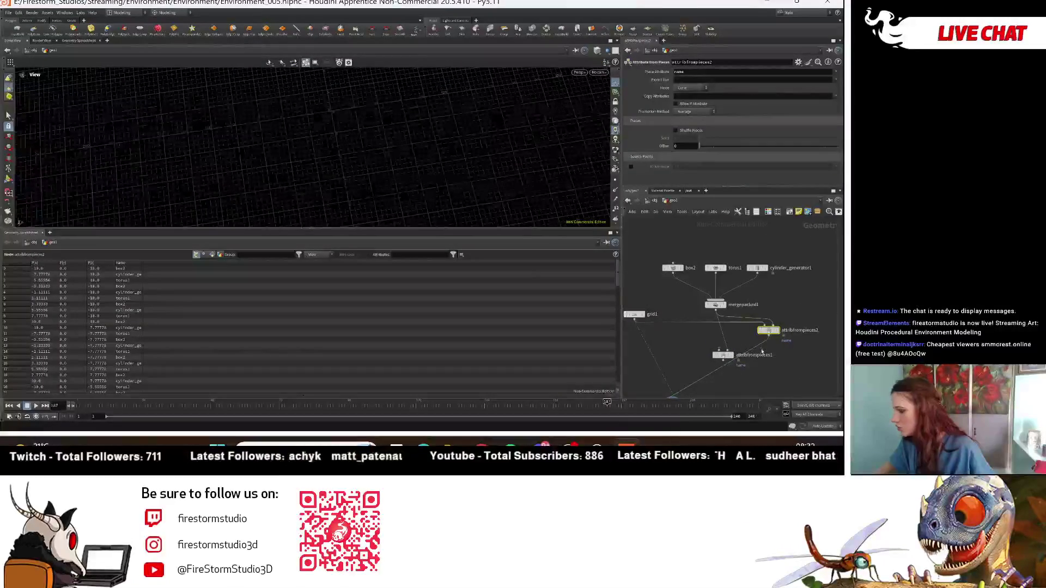
scroll(703, 325, "up", 3)
- Set grid1's Size to 10 by 10 and home the viewport on the flat plane with H
middle_click_drag(737, 376, 720, 270)
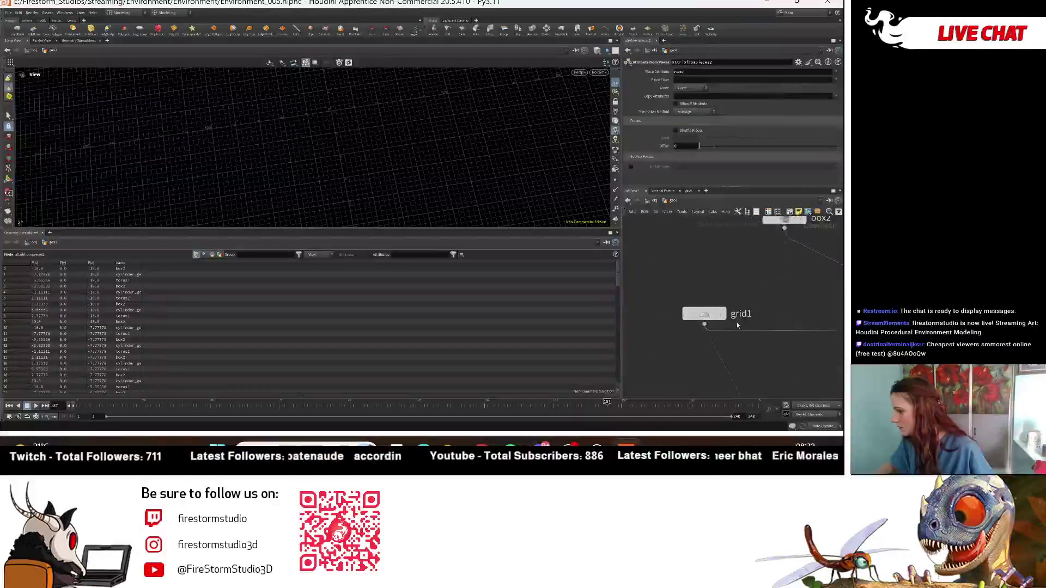
left_click(703, 314)
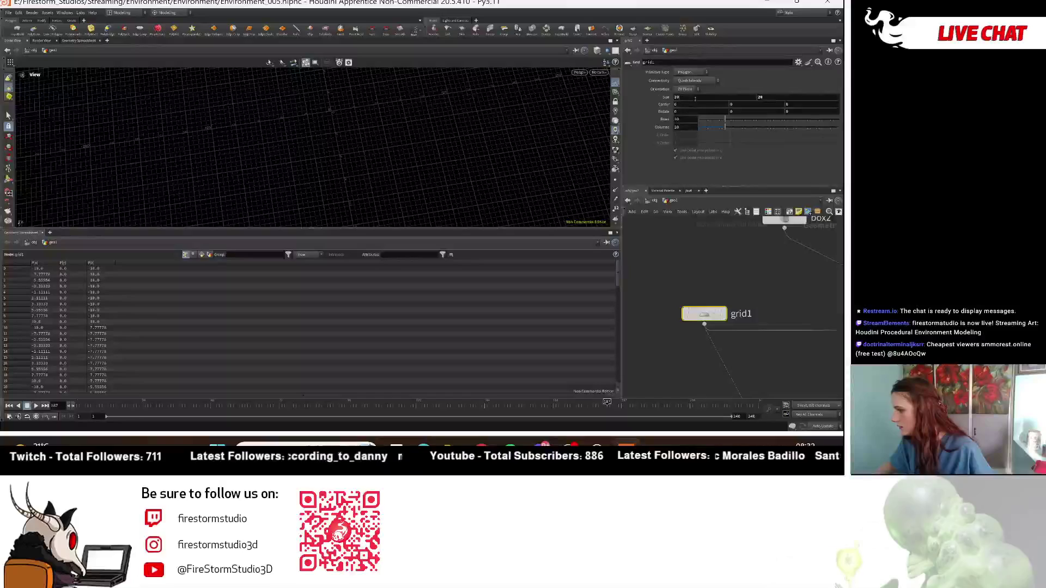
type("0")
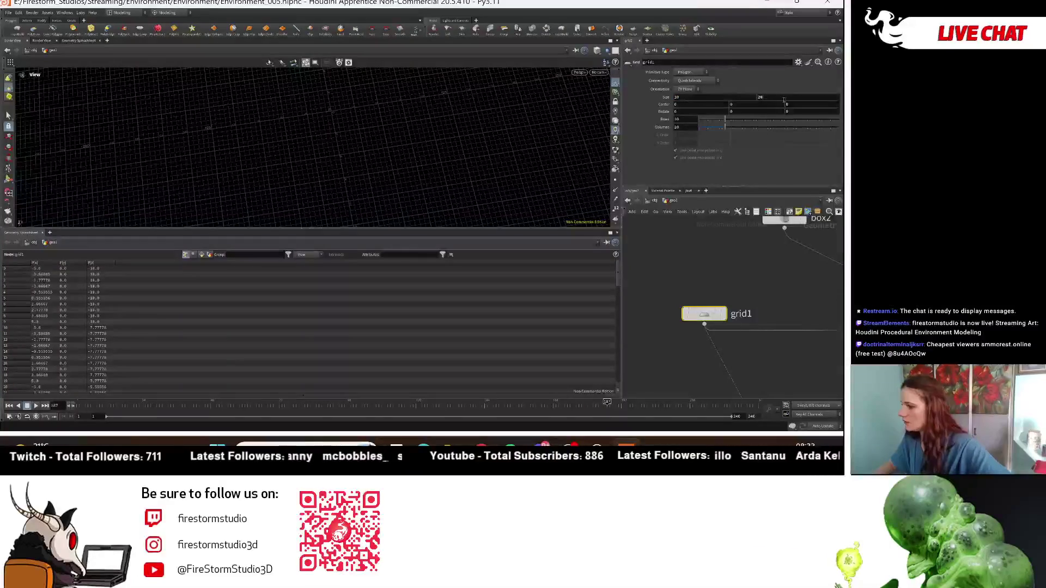
type("10")
key("Return")
scroll(734, 336, "down", 3)
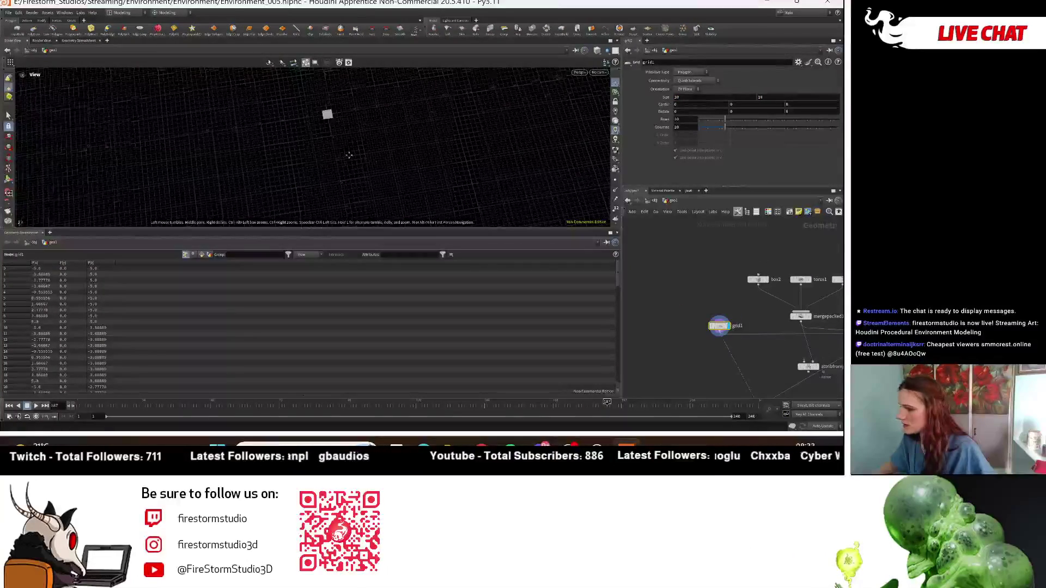
mouse_move(351, 203)
left_mouse_down()
mouse_move(433, 118)
mouse_move(436, 145)
left_mouse_up()
middle_click_drag(843, 368, 753, 328)
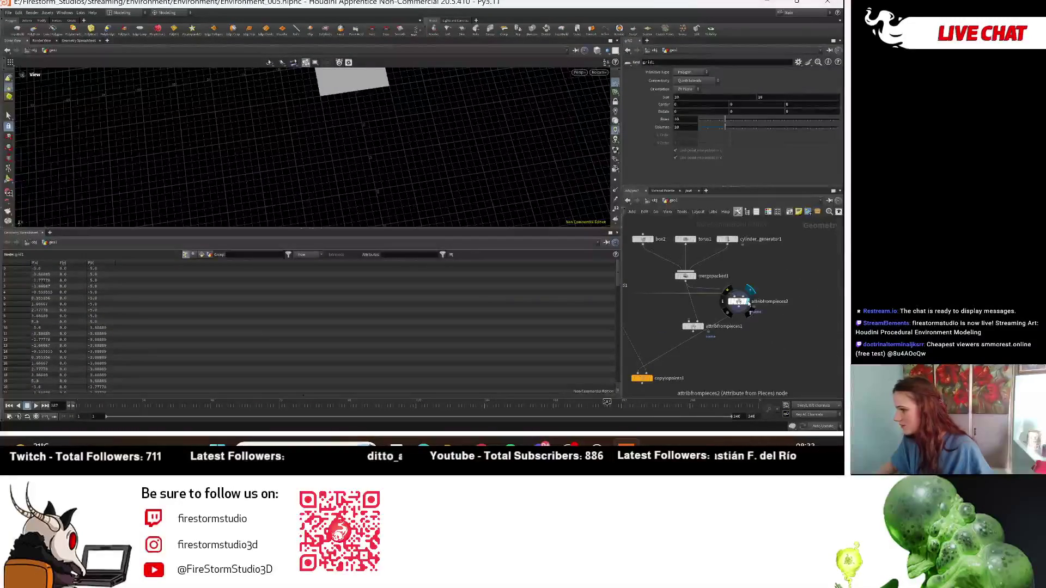
left_click_drag(438, 139, 427, 210)
key("h")
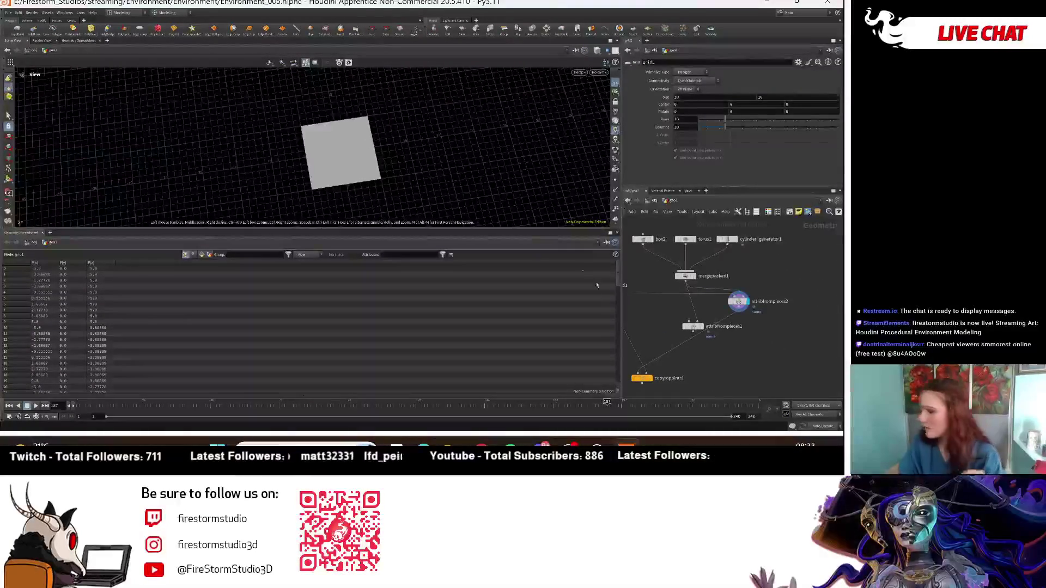
- Clear copytopoints1's Source Group and enter name as the Piece Attribute
left_click(653, 379)
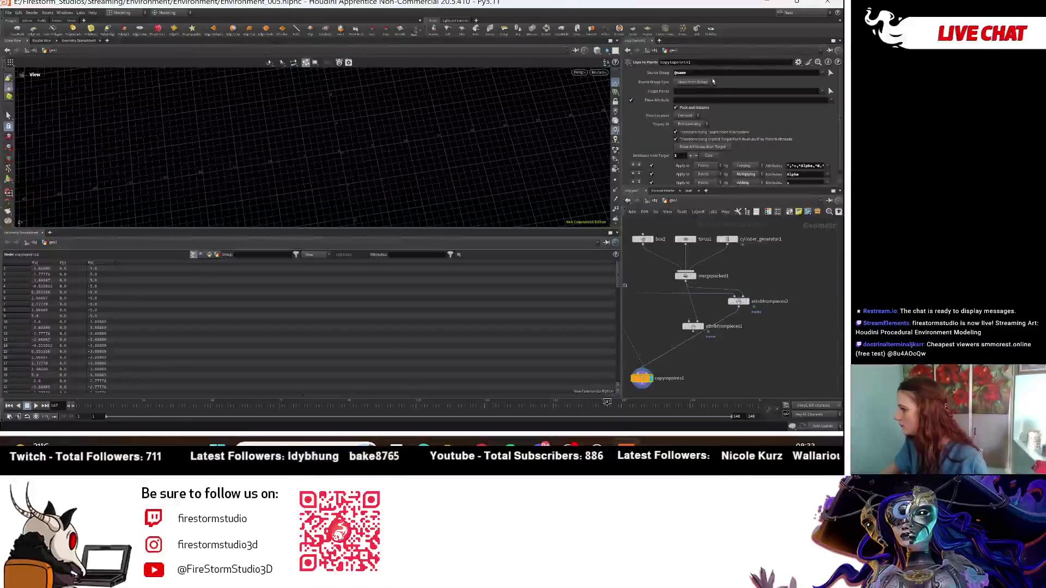
left_click(680, 73)
key("BackSpace")
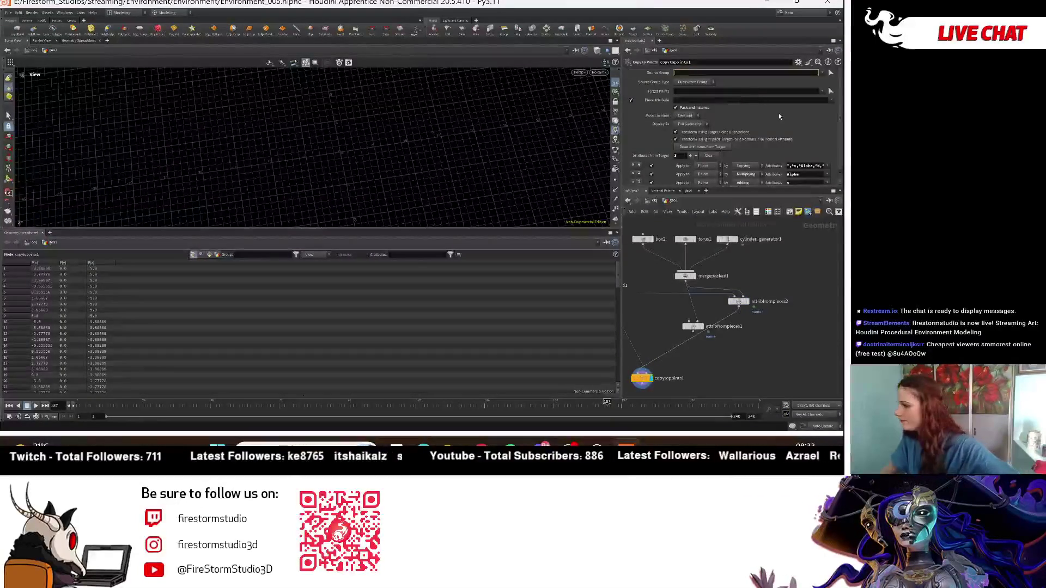
key("Return")
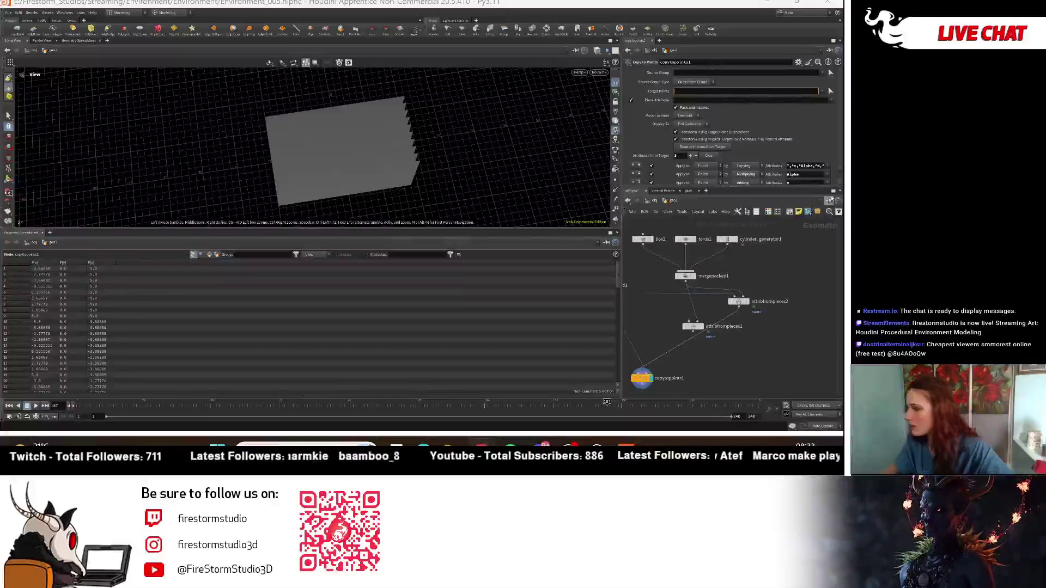
scroll(707, 119, "down", 1)
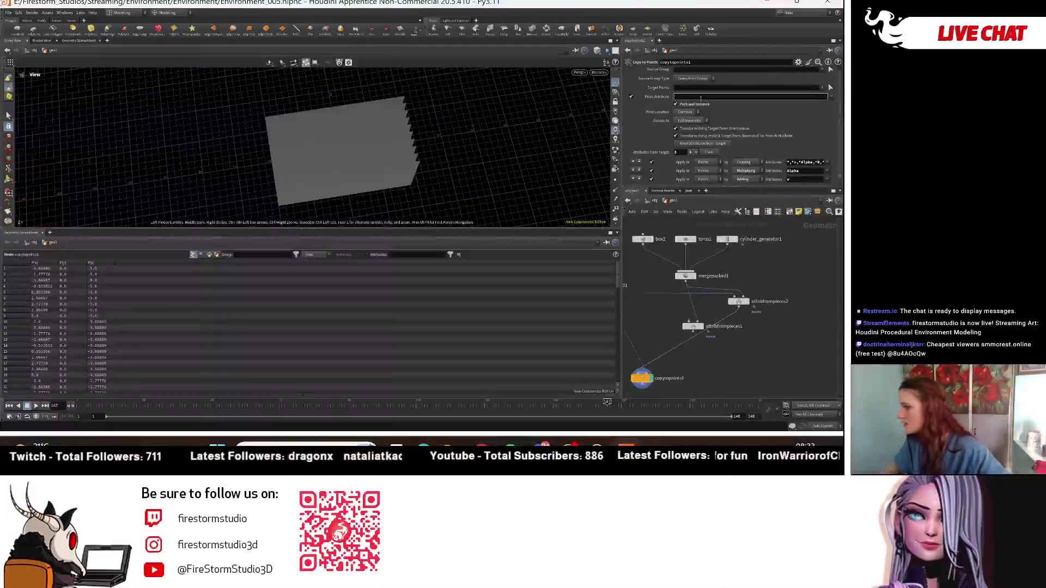
left_click(700, 97)
type("name")
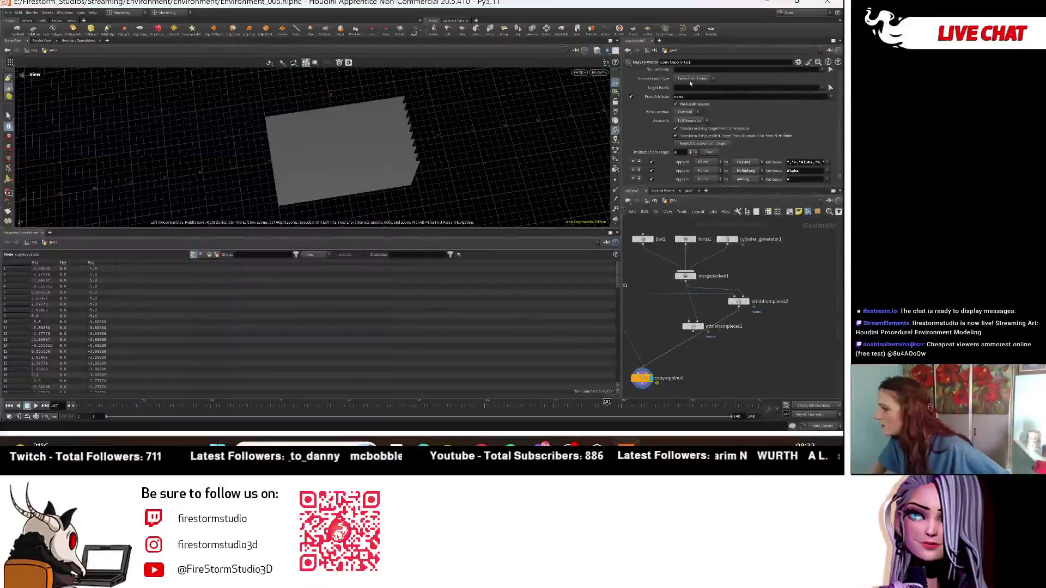
- Keep Source Group Type on Guess from Group, change Display As and enable the transform option
left_click(690, 81)
left_click(691, 83)
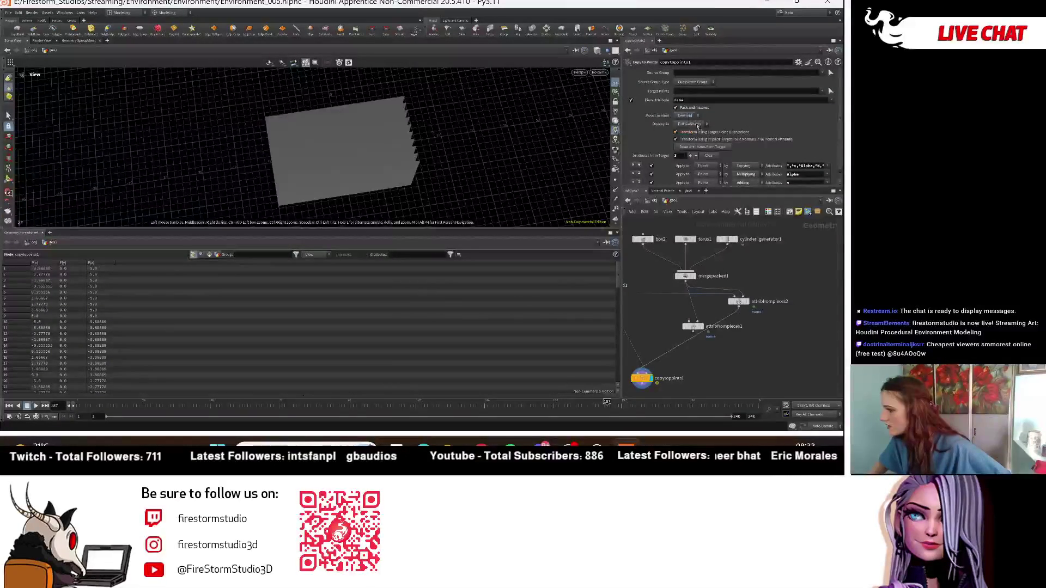
left_click(699, 126)
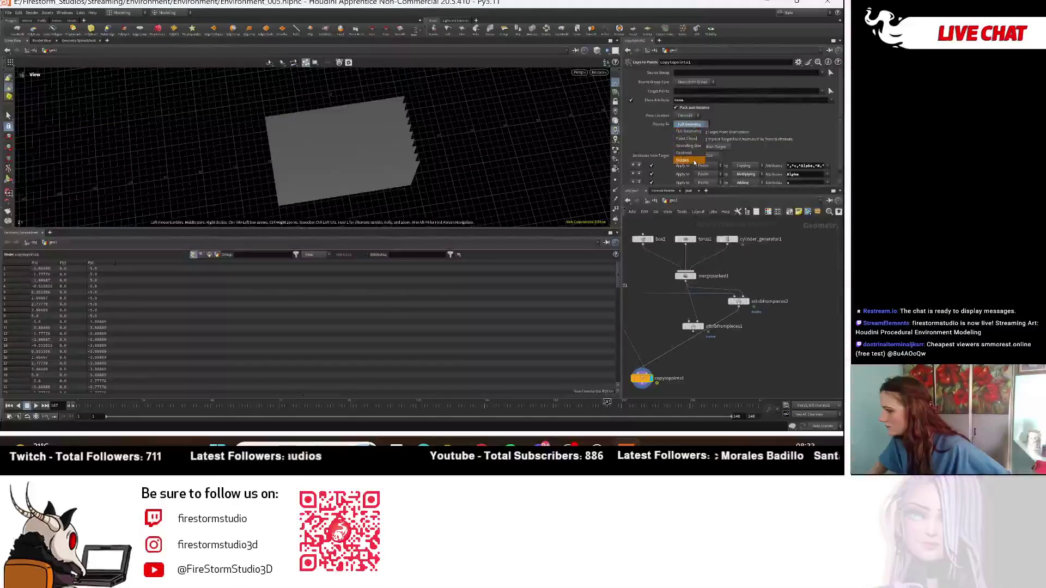
left_click(699, 125)
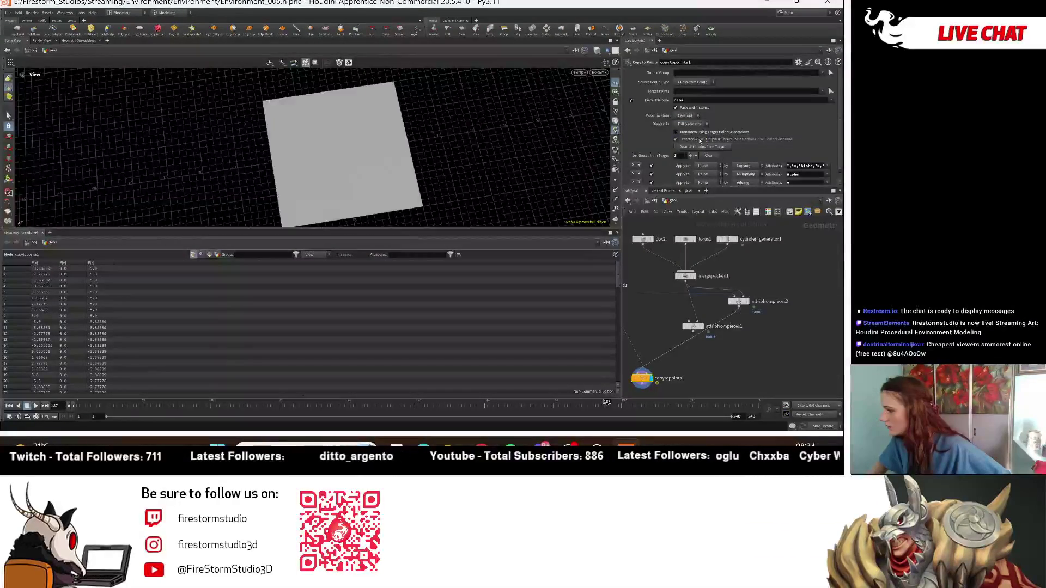
left_click(692, 140)
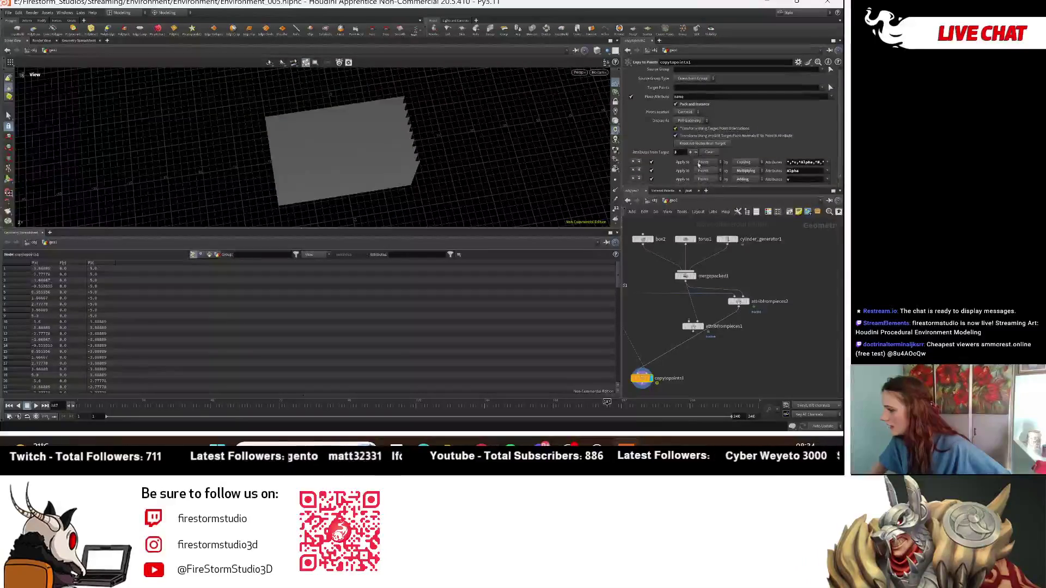
- Rewire copytopoints1's piece input, then delete the extra attribfrompieces1 node
middle_click_drag(671, 379, 726, 365)
left_click(695, 356)
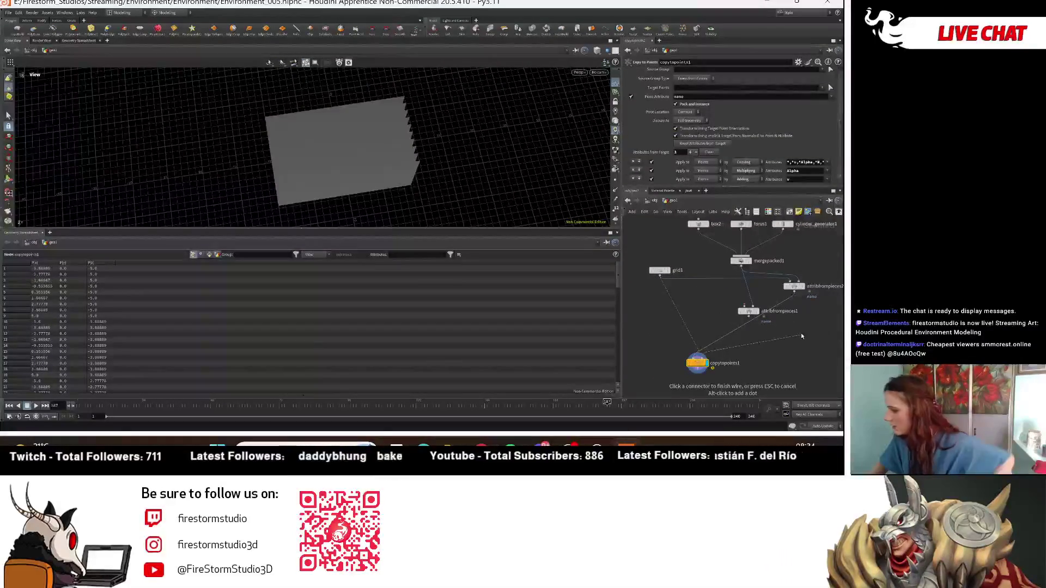
left_click(749, 319)
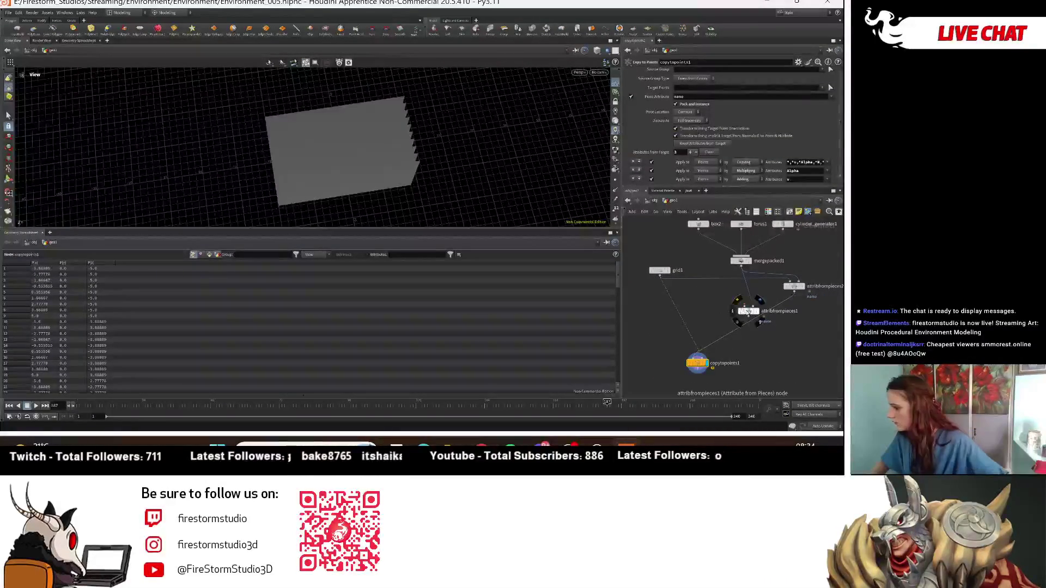
left_click(748, 312)
right_click(747, 311)
left_click(785, 293)
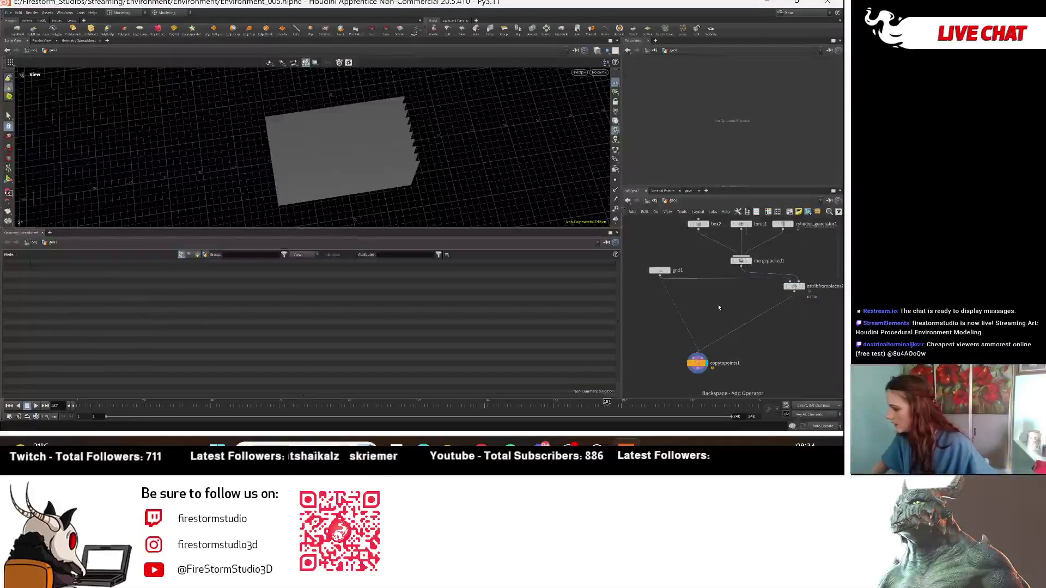
- Wire attribfrompieces2 into the network, sort the spreadsheet by name, and display copytopoints1's result
left_click(797, 288)
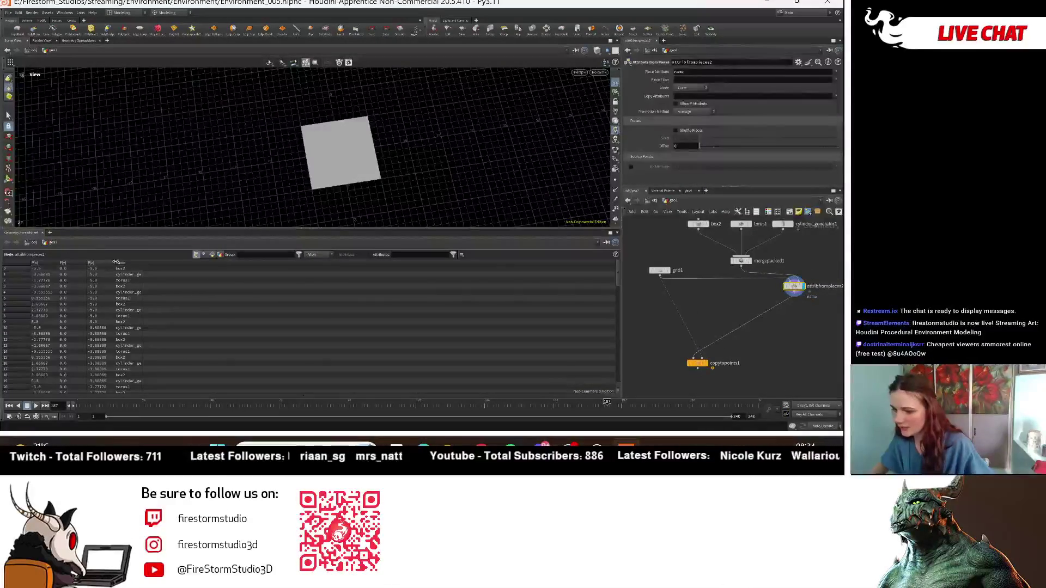
left_click(126, 266)
left_click_drag(115, 215, 609, 145)
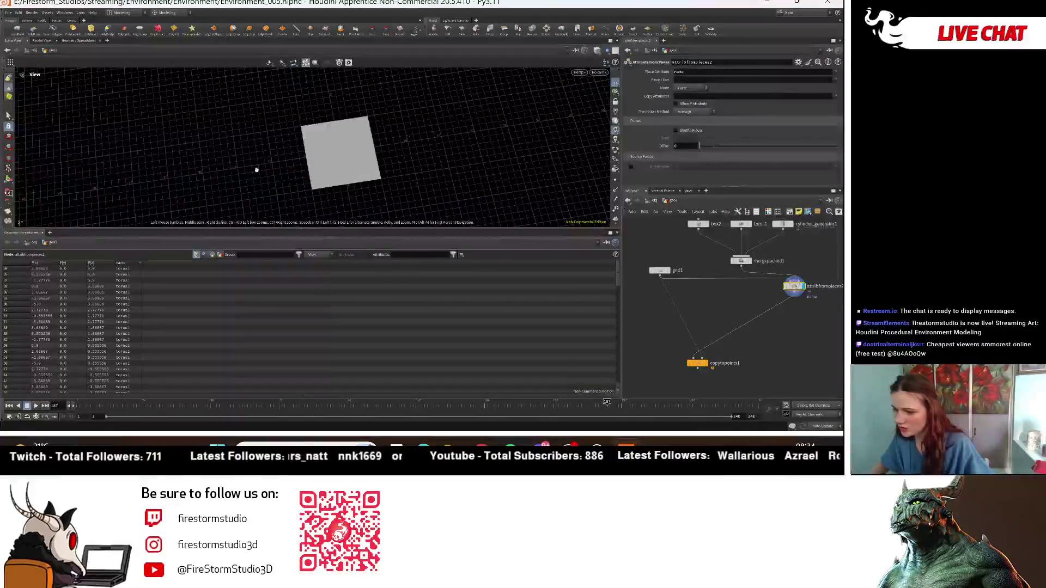
left_click_drag(259, 161, 508, 104)
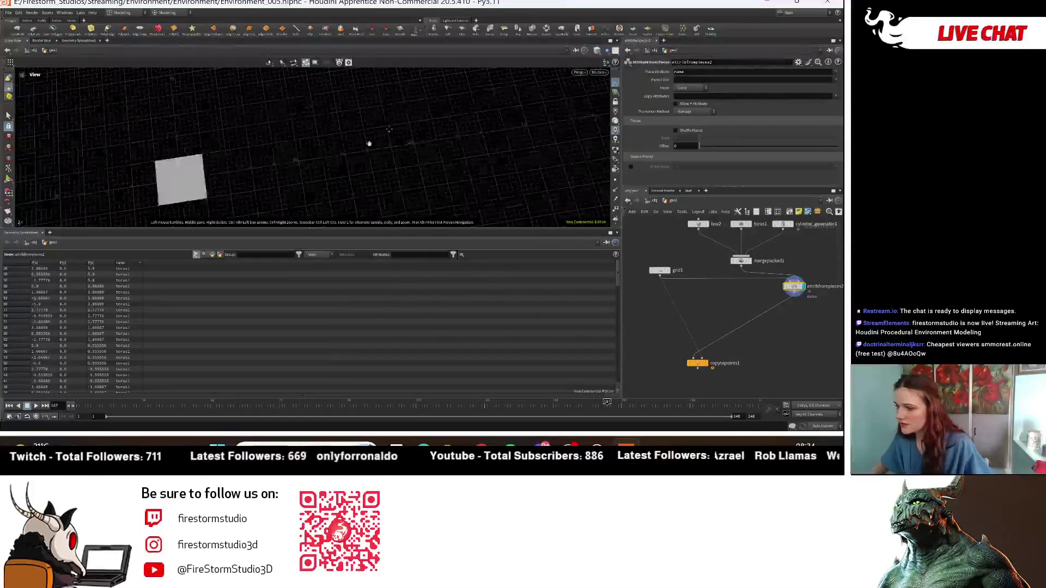
left_click(704, 363)
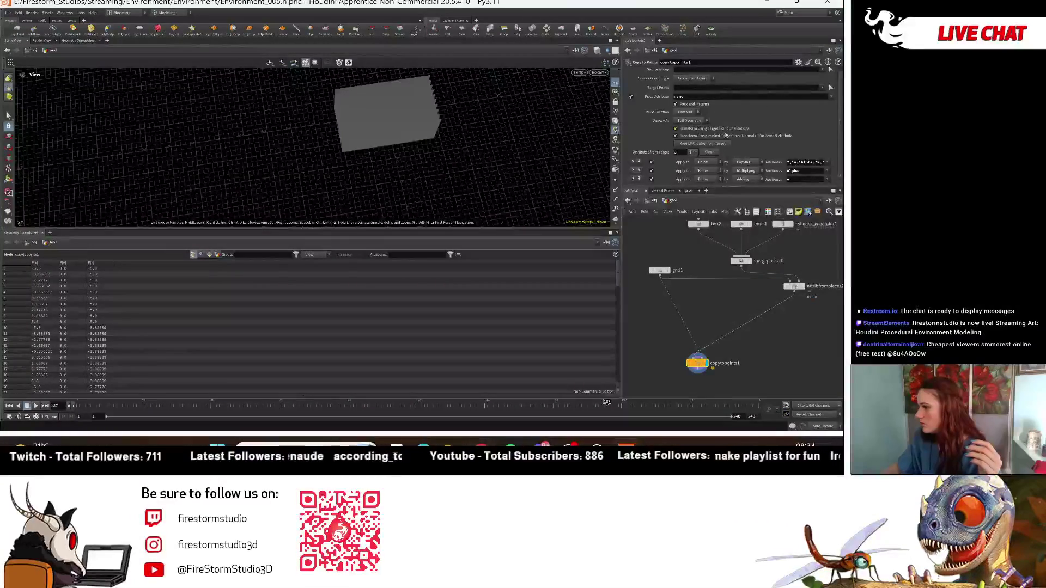
- Turn off Transform Using Target Point Orientations and wire attribfrompieces2 into copytopoints1
left_click(732, 129)
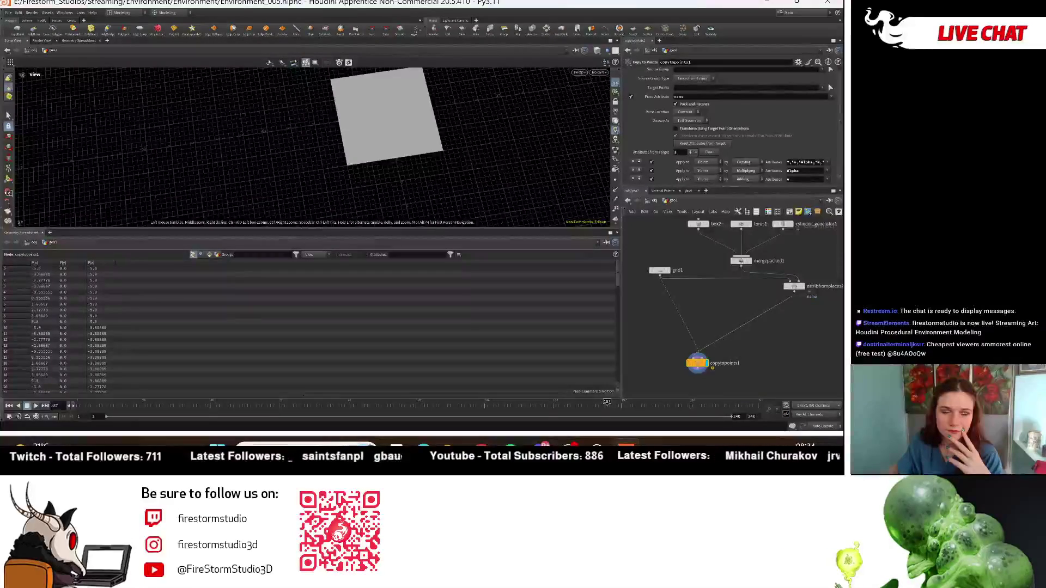
scroll(821, 340, "down", 2)
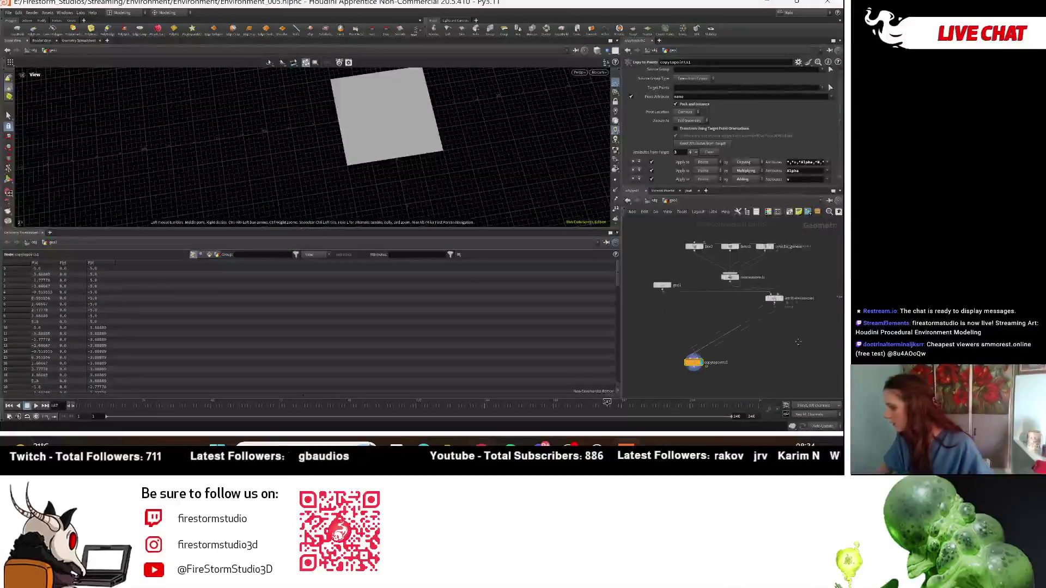
left_click(761, 303)
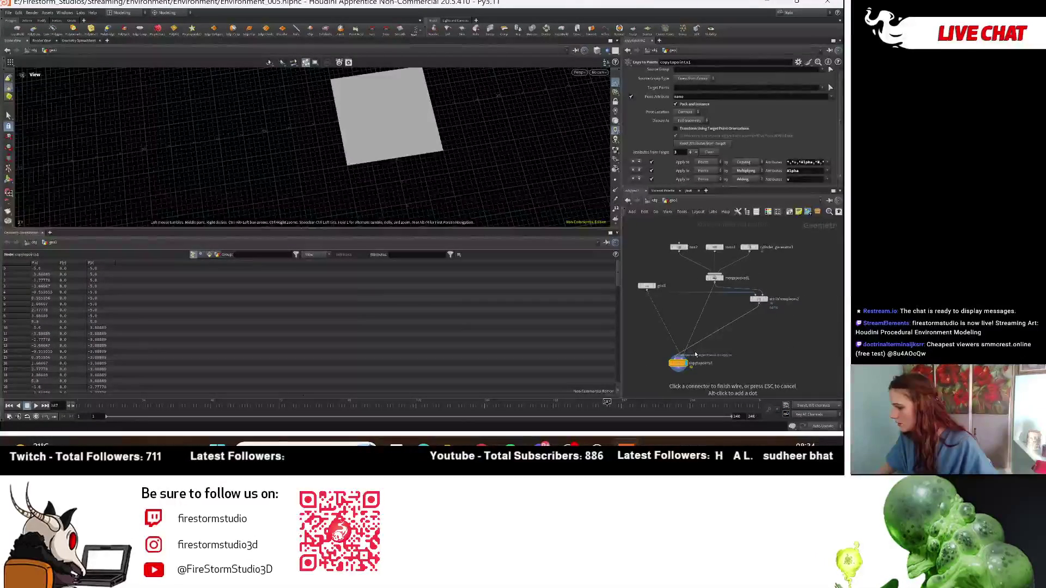
left_click(678, 360)
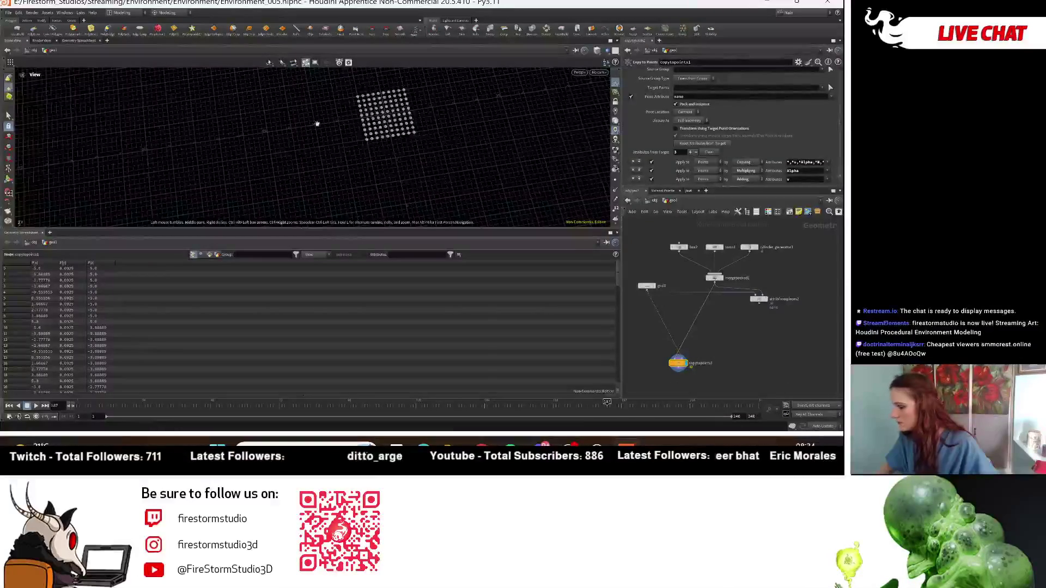
mouse_move(450, 120)
left_mouse_down()
mouse_move(424, 176)
mouse_move(382, 169)
left_mouse_up()
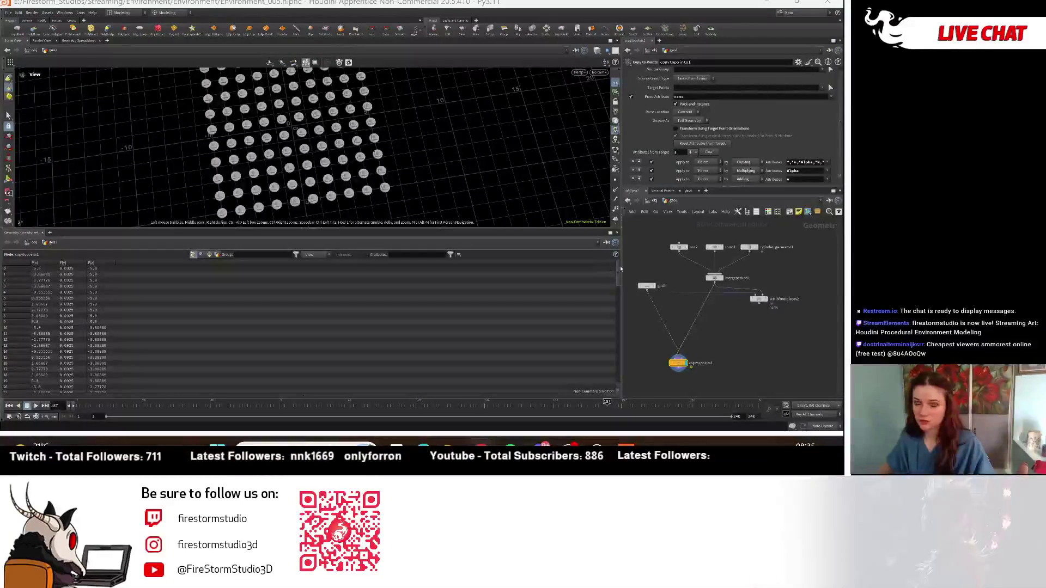
scroll(742, 278, "up", 3)
scroll(741, 278, "up", 2)
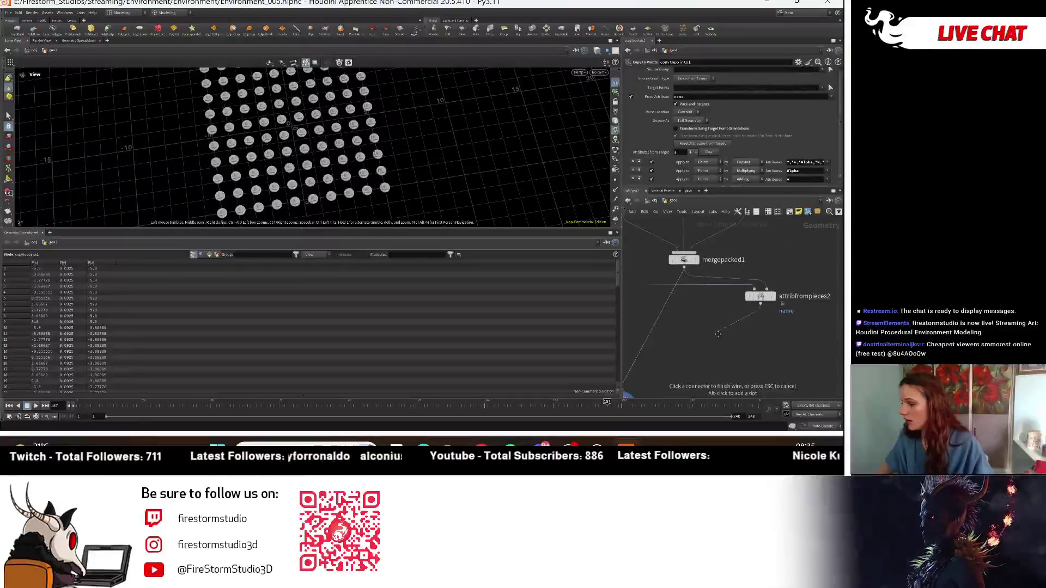
- Delete the existing attribfrompieces2 node
left_click(812, 286)
left_click(810, 282)
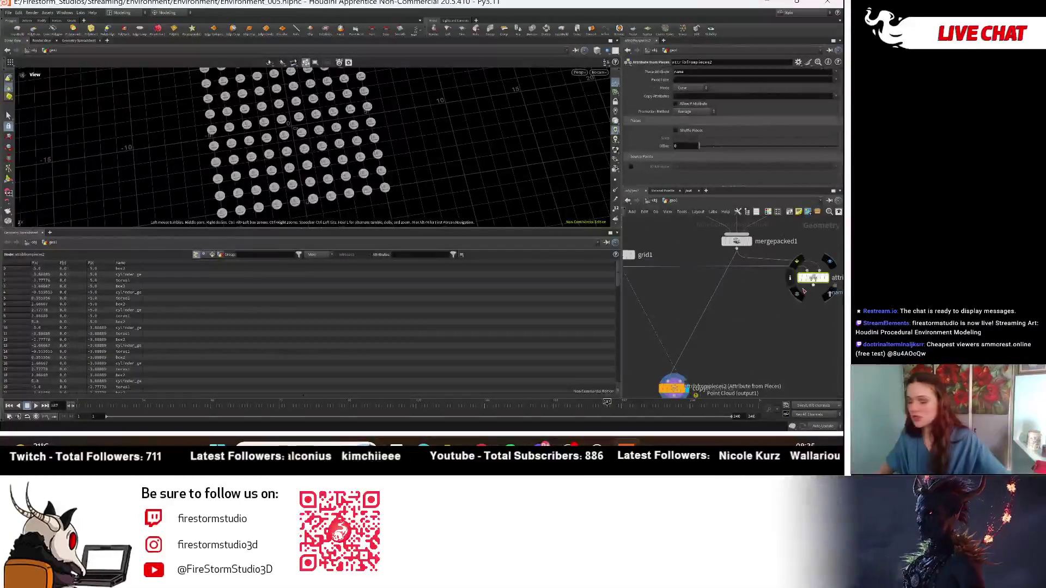
key("Delete")
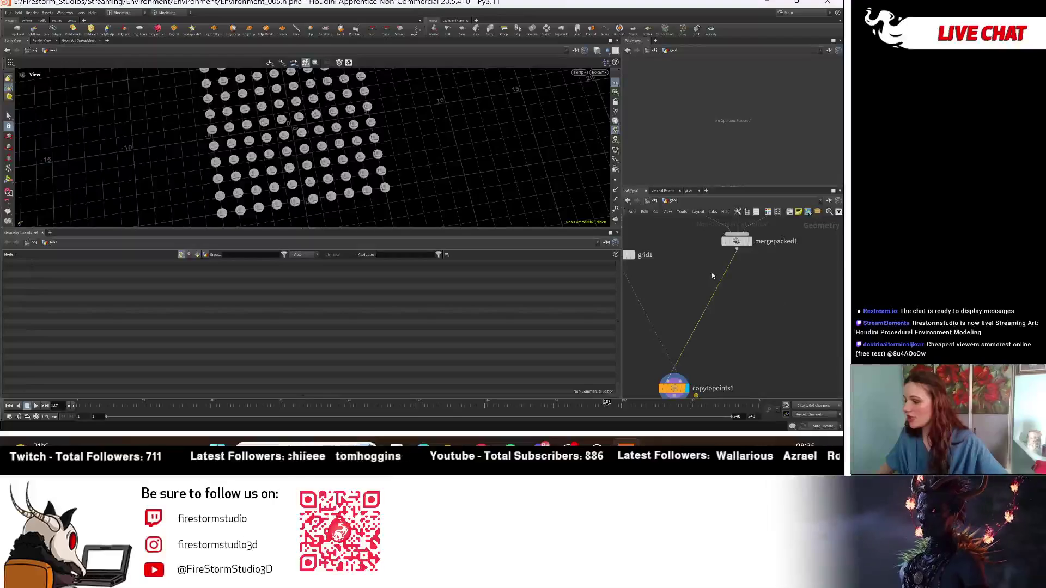
- Create a new Attribute from Pieces node and place it below mergepacked1
key("Tab")
mouse_move(724, 252)
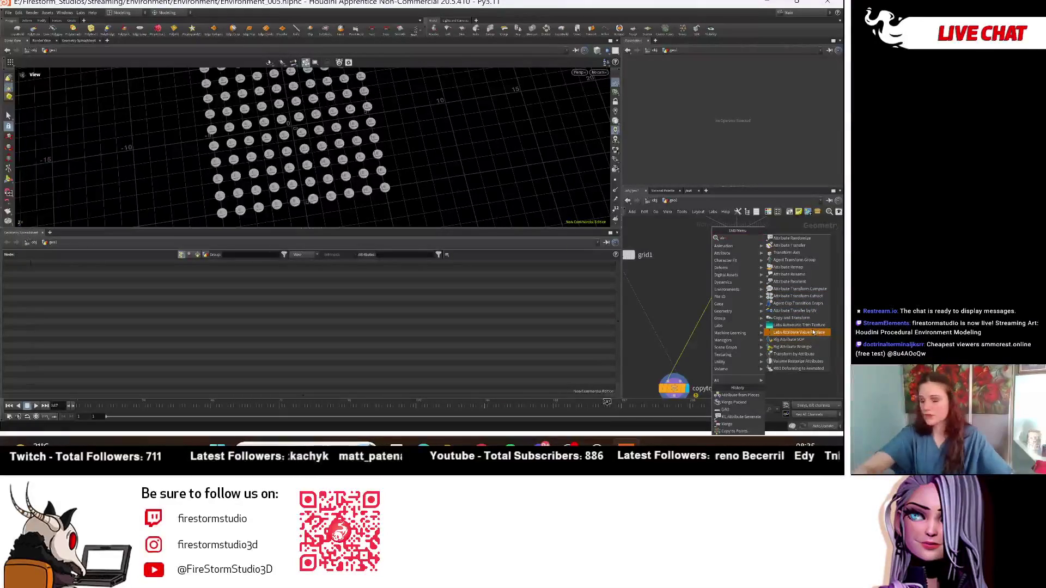
key("Home")
type("from")
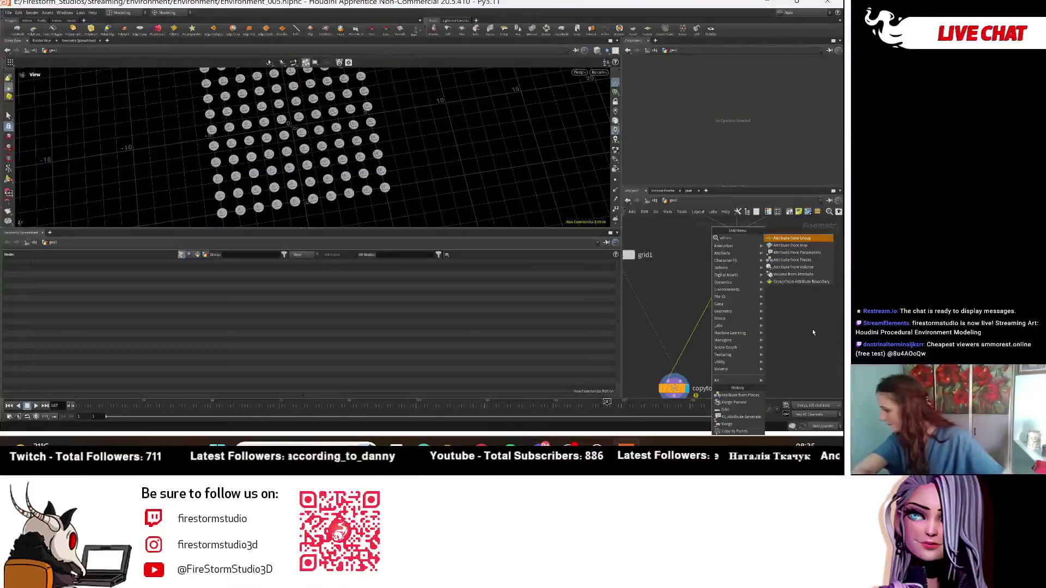
key("Down")
key("Down")
key("Down")
key("Return")
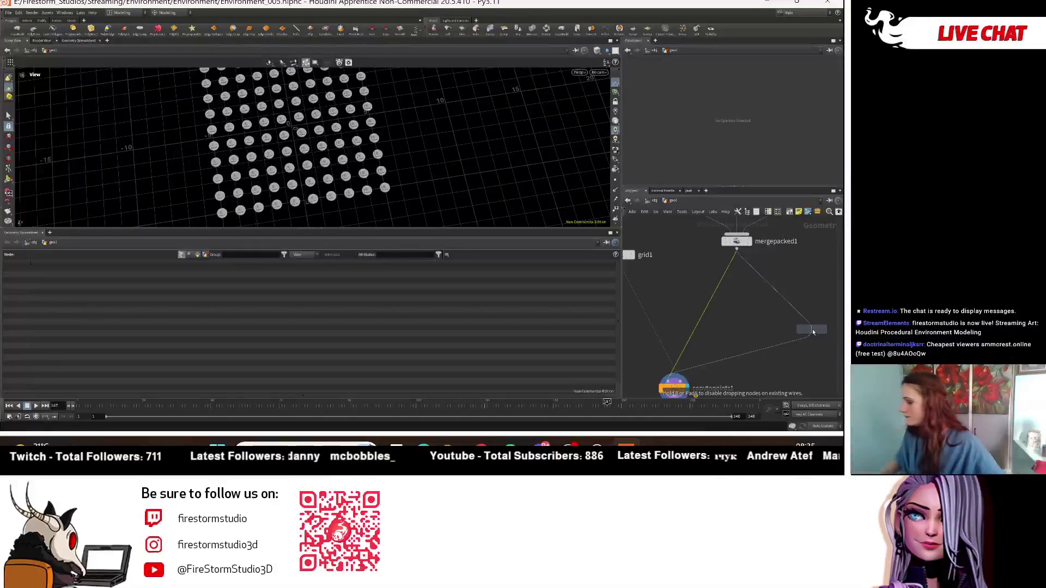
left_click(813, 331)
scroll(747, 283, "down", 2)
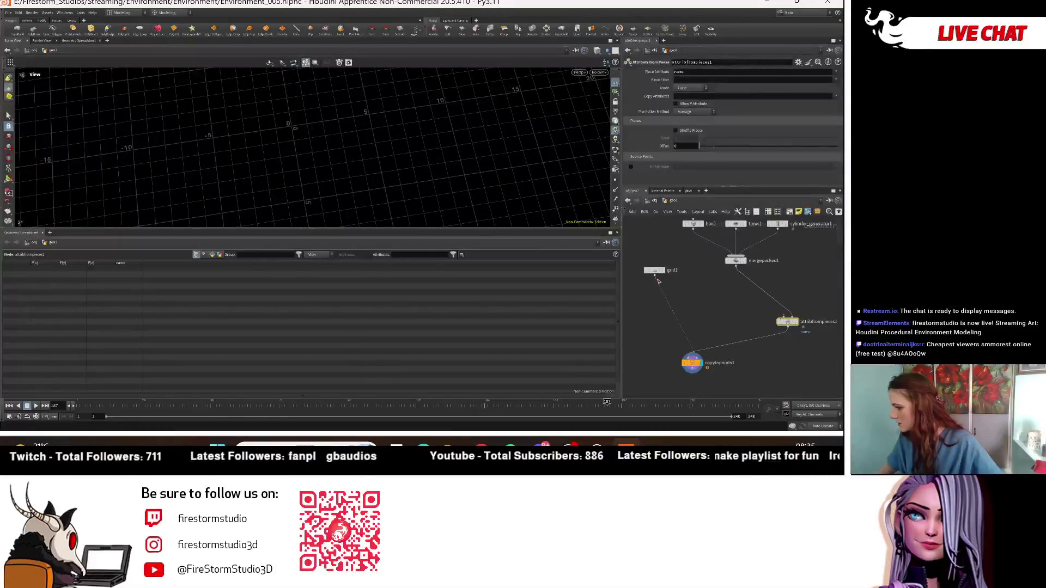
scroll(195, 120, "down", 2)
scroll(196, 119, "down", 3)
left_click_drag(196, 120, 229, 143)
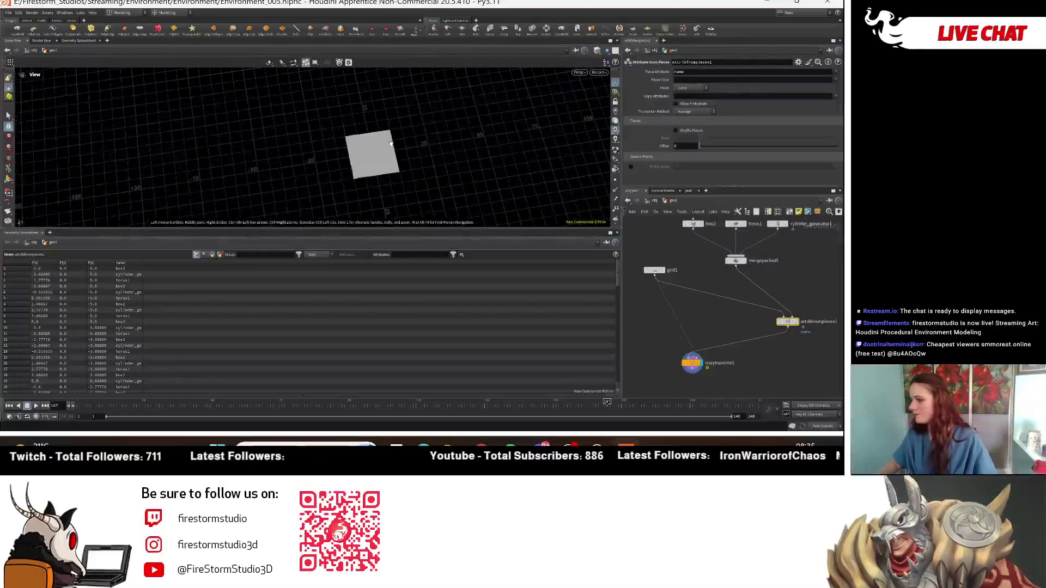
left_click(692, 364)
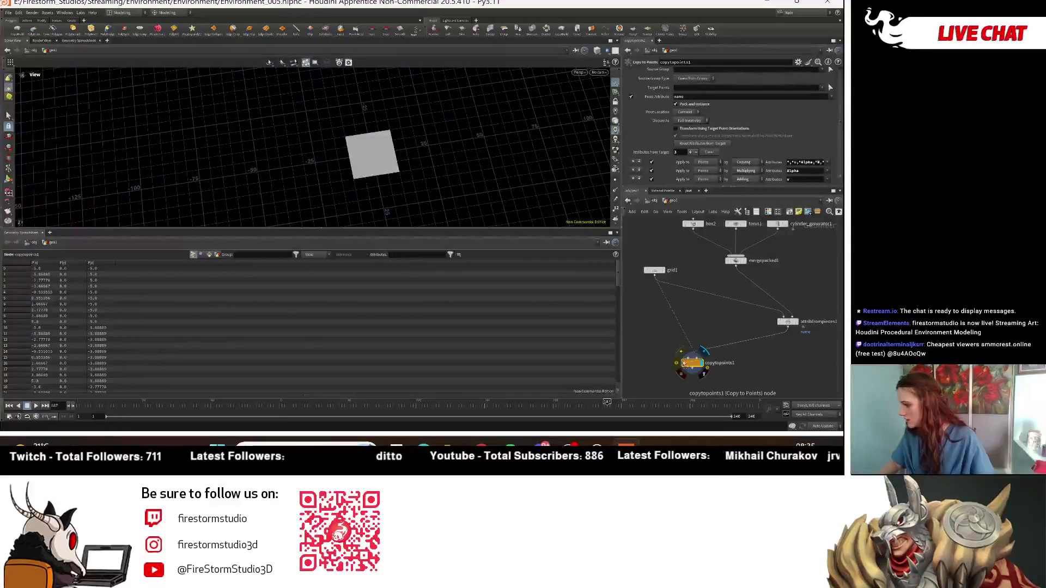
middle_click(678, 362)
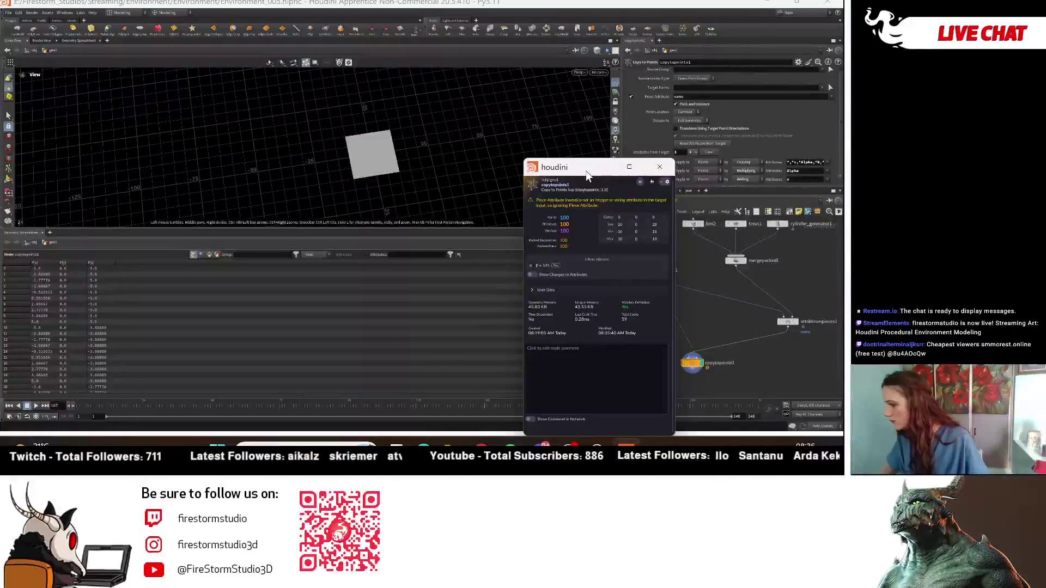
left_click(658, 168)
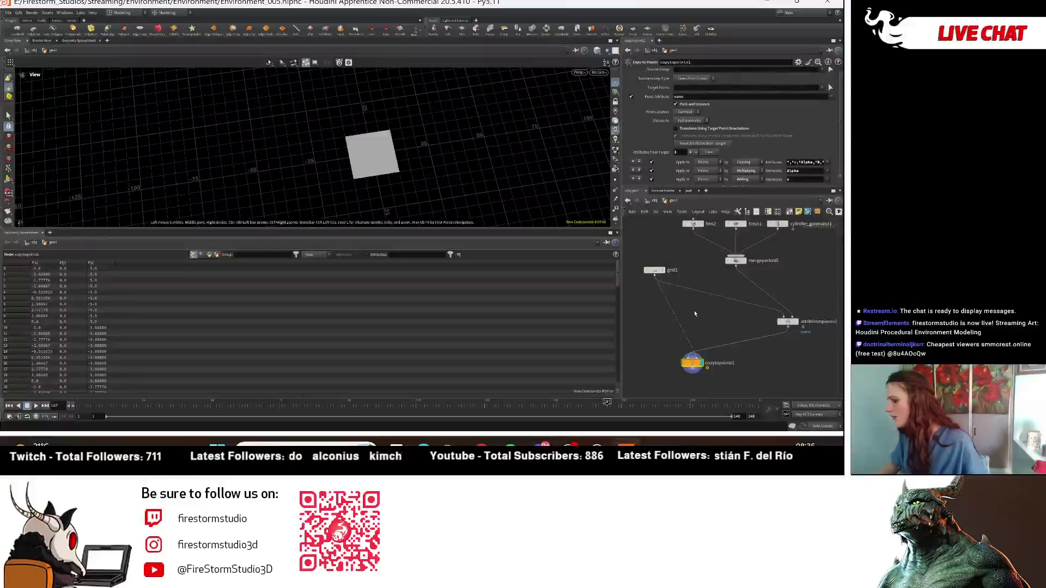
left_click(679, 362)
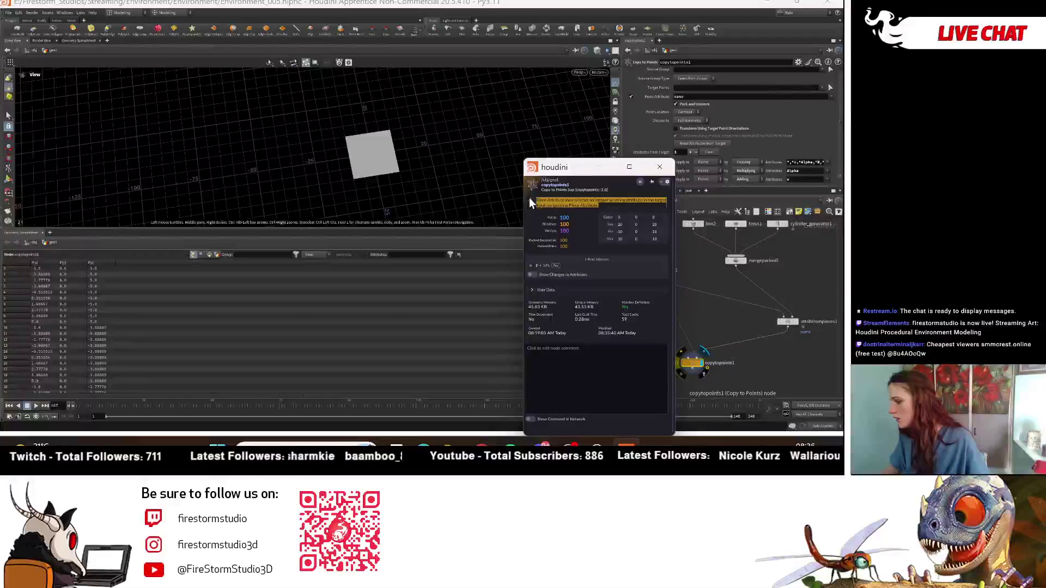
left_click(659, 167)
- Add a box3 node beside copytopoints1 and select grid1 to review its settings
key("Tab")
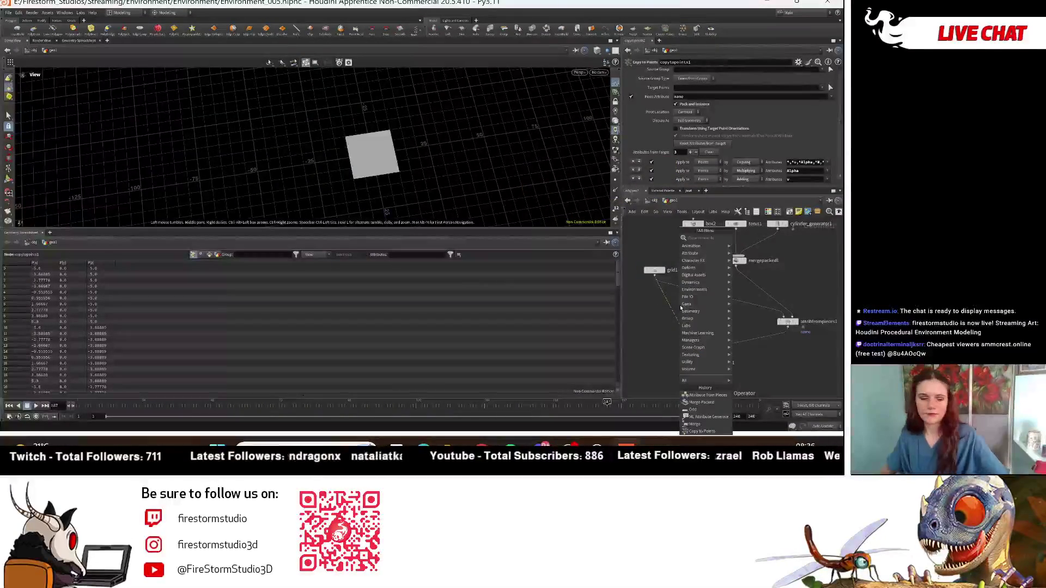
type("copy")
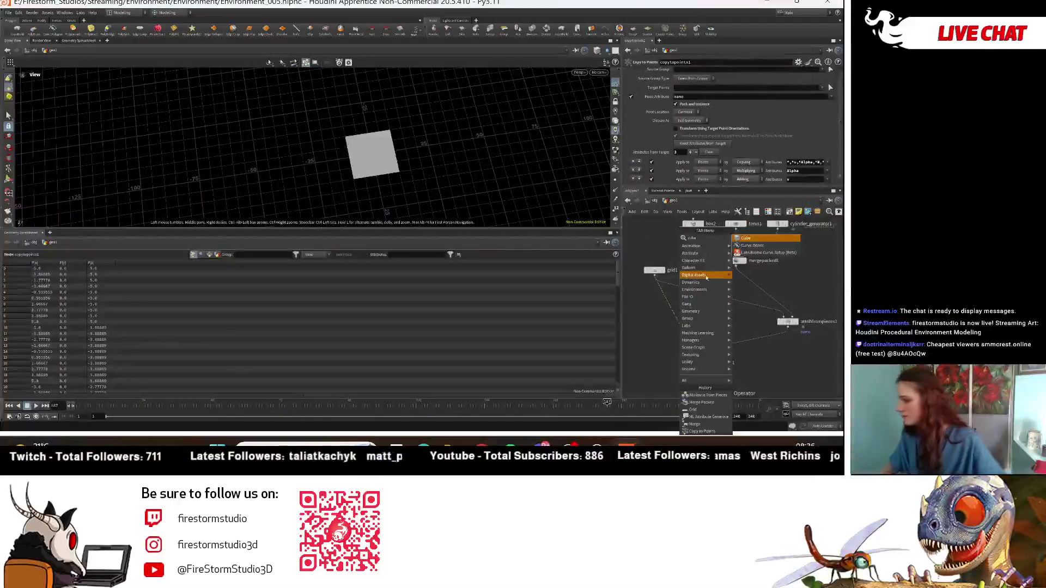
key("Return")
left_click(683, 333)
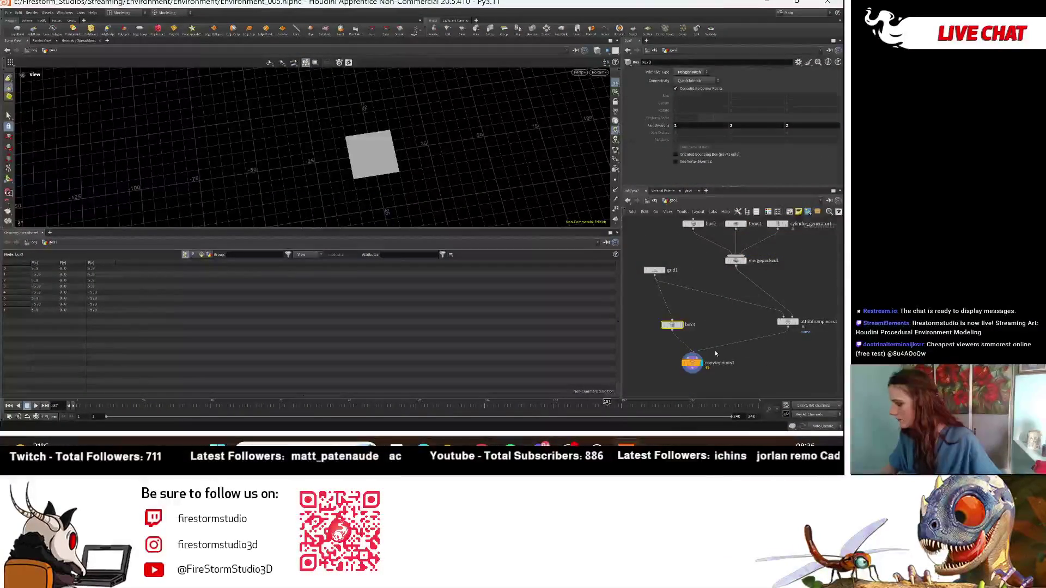
scroll(687, 319, "up", 2)
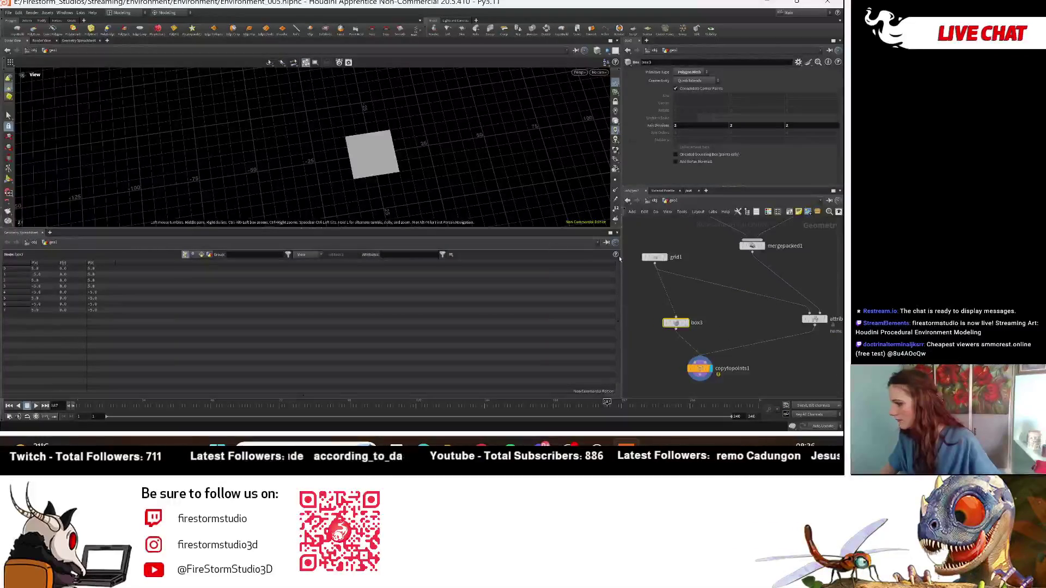
left_click(655, 258)
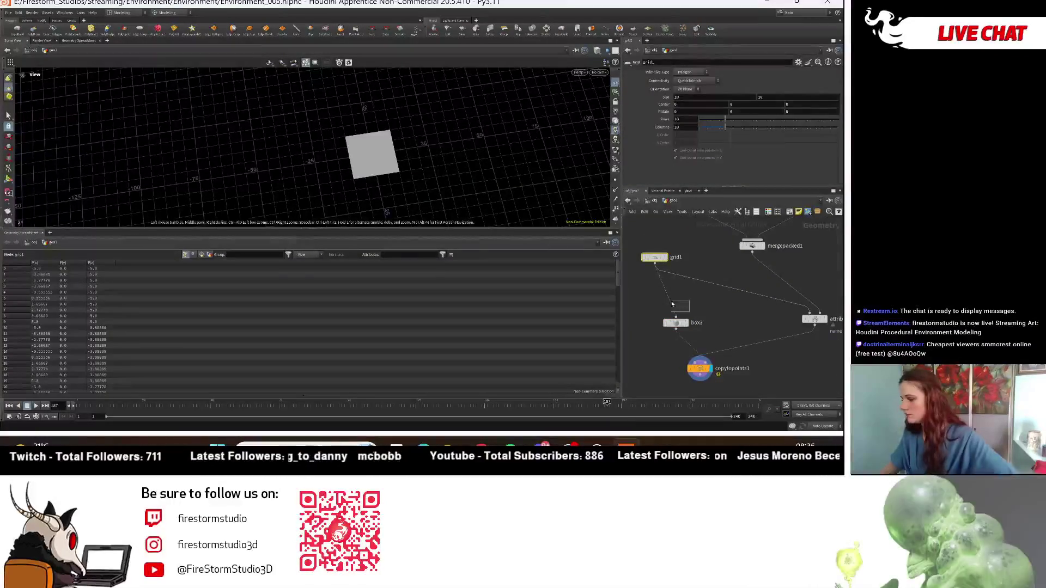
left_click_drag(423, 155, 504, 191)
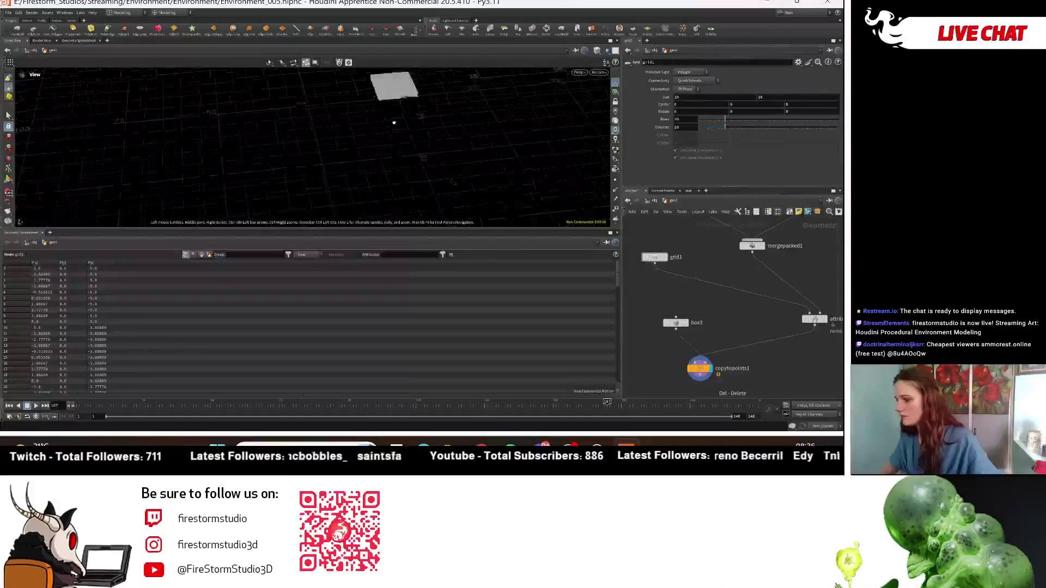
key("Delete")
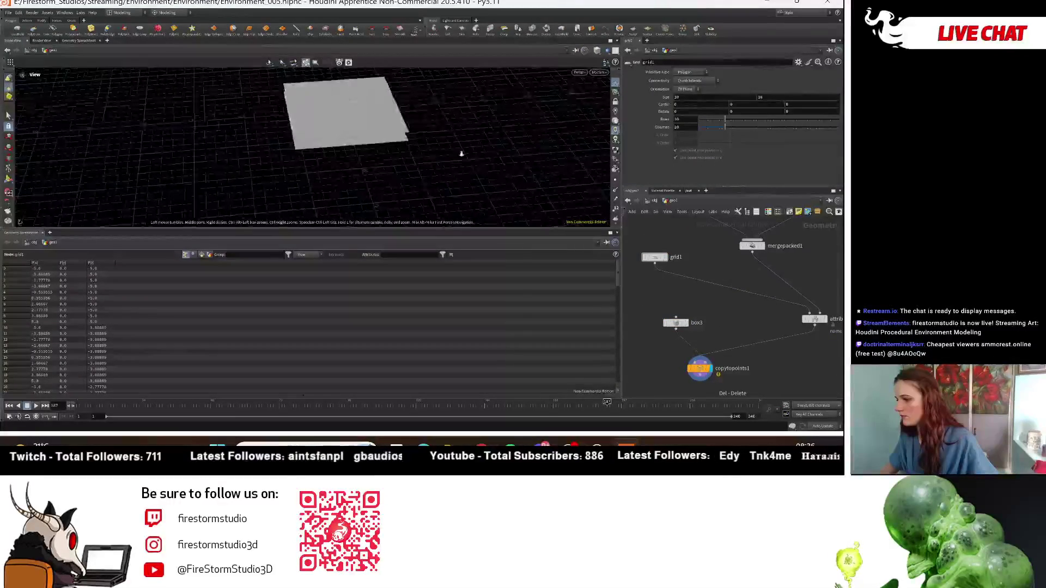
mouse_move(503, 190)
left_mouse_down()
mouse_move(475, 175)
mouse_move(457, 116)
mouse_move(385, 133)
left_mouse_up()
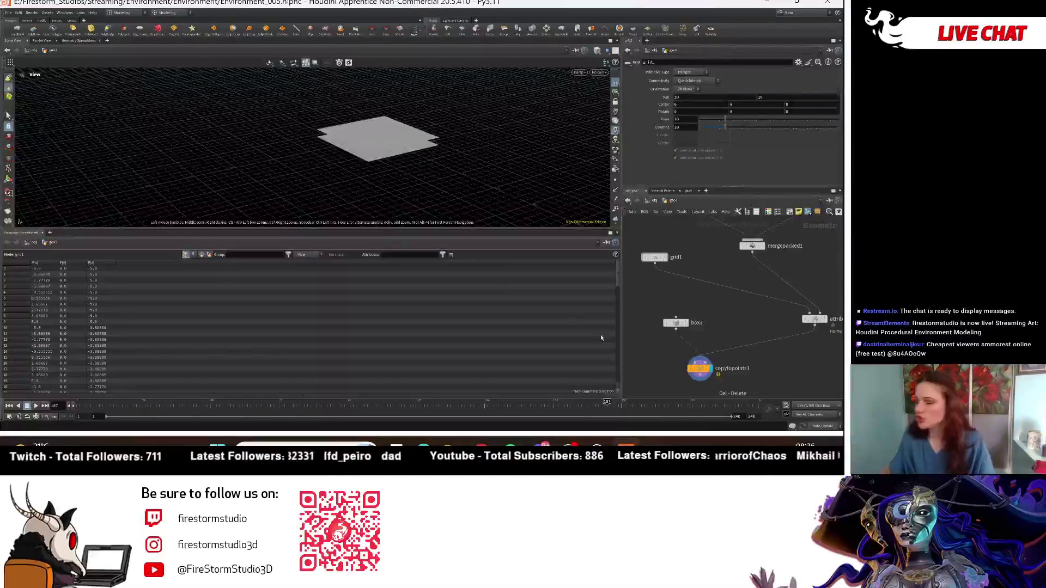
- Wire mergepacked1 and attribfrompieces1 into copytopoints1's inputs, then delete grid1 and box3
left_click(752, 253)
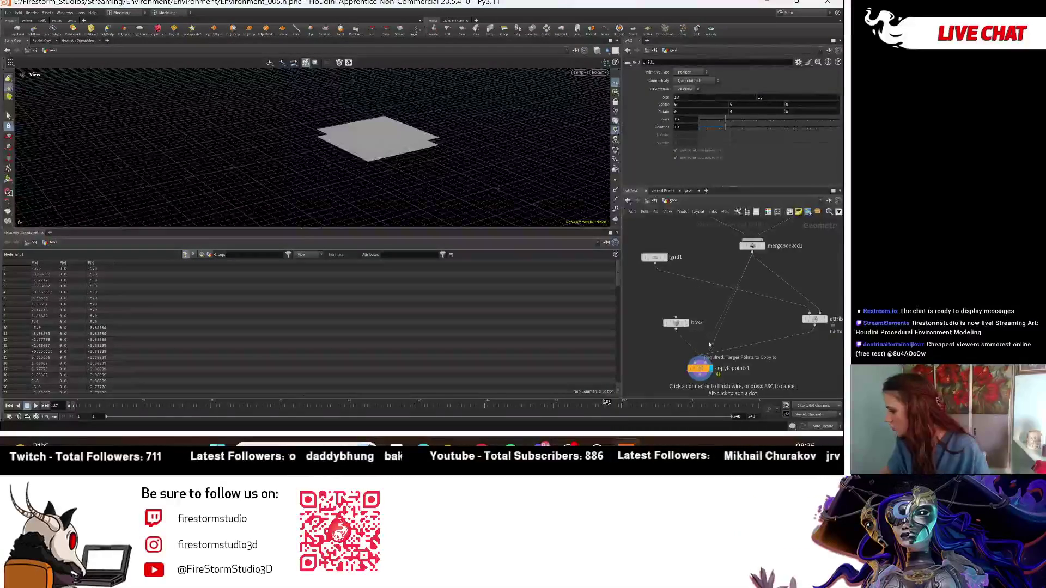
left_click(694, 360)
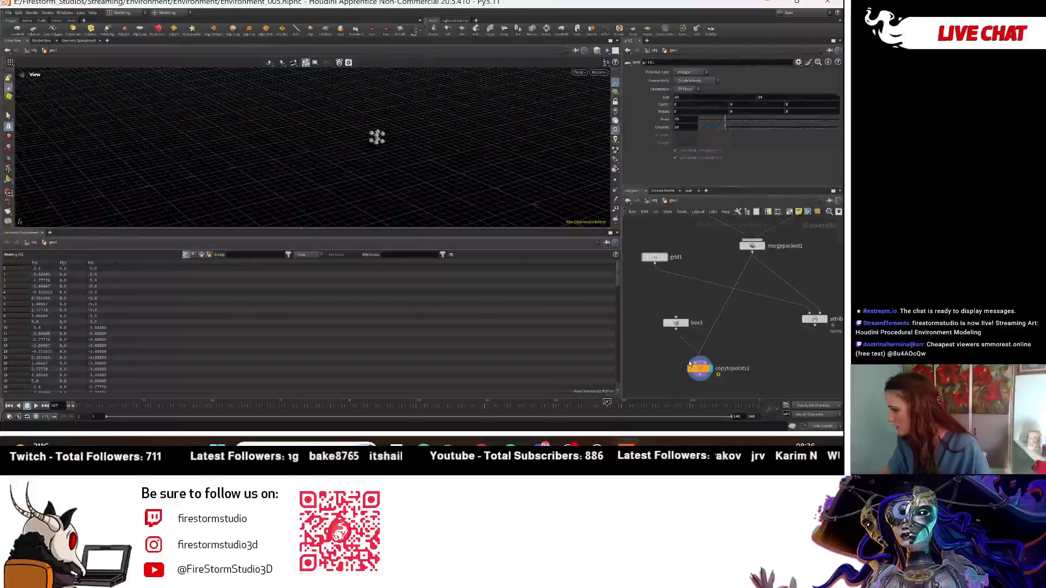
left_click(753, 253)
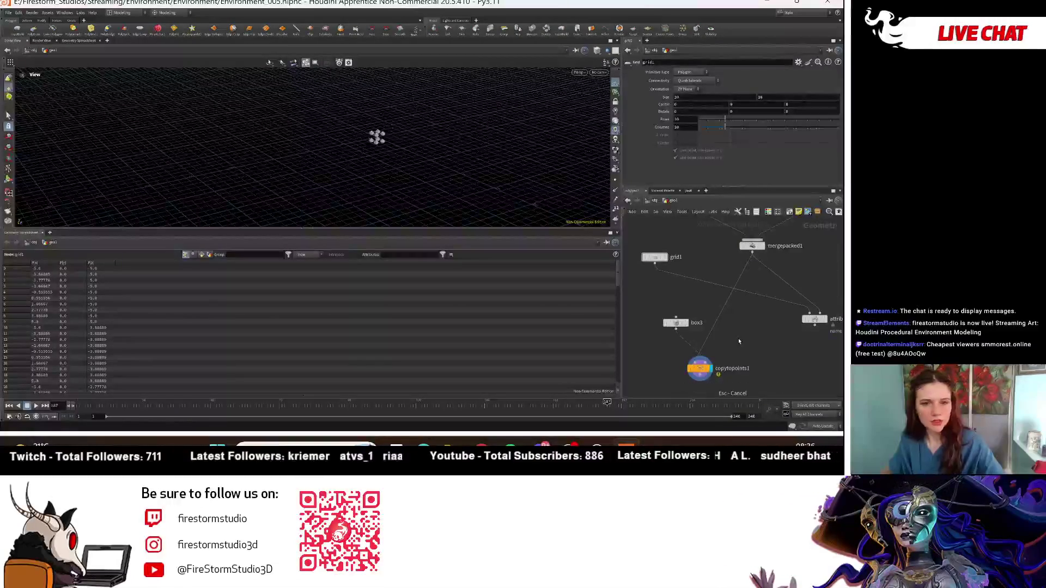
left_click(814, 328)
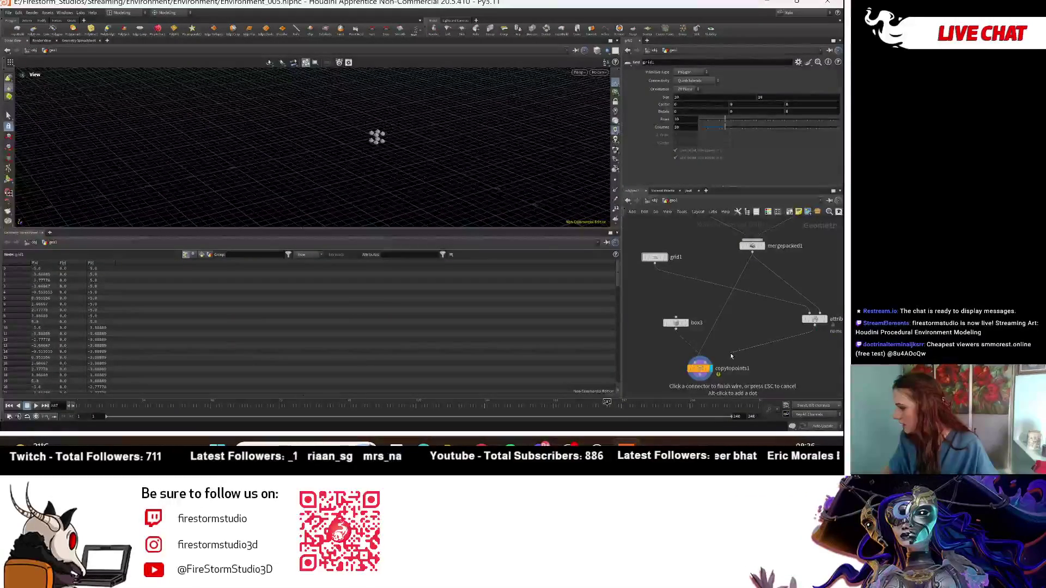
left_click(714, 357)
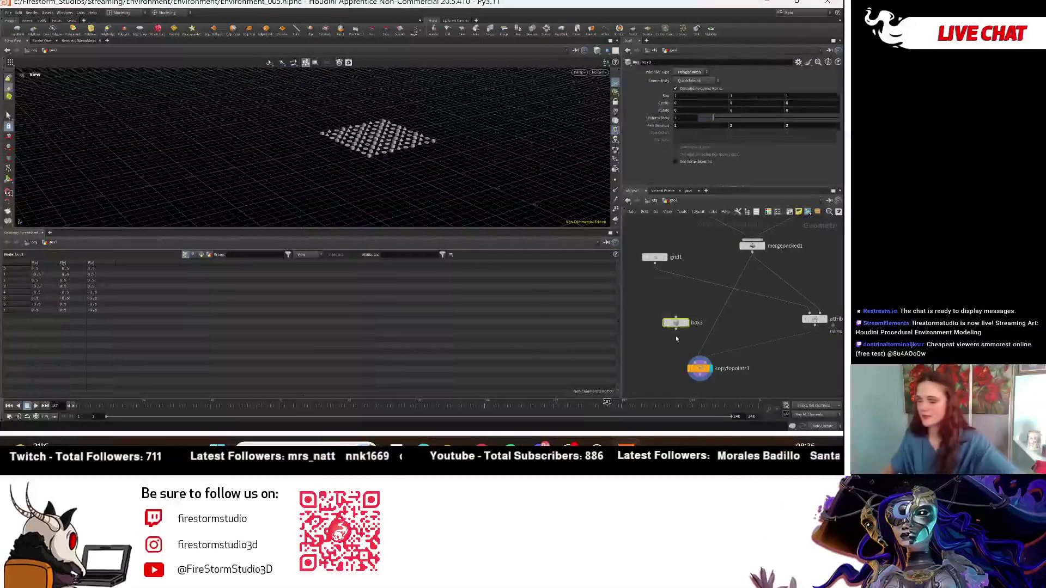
key("Delete")
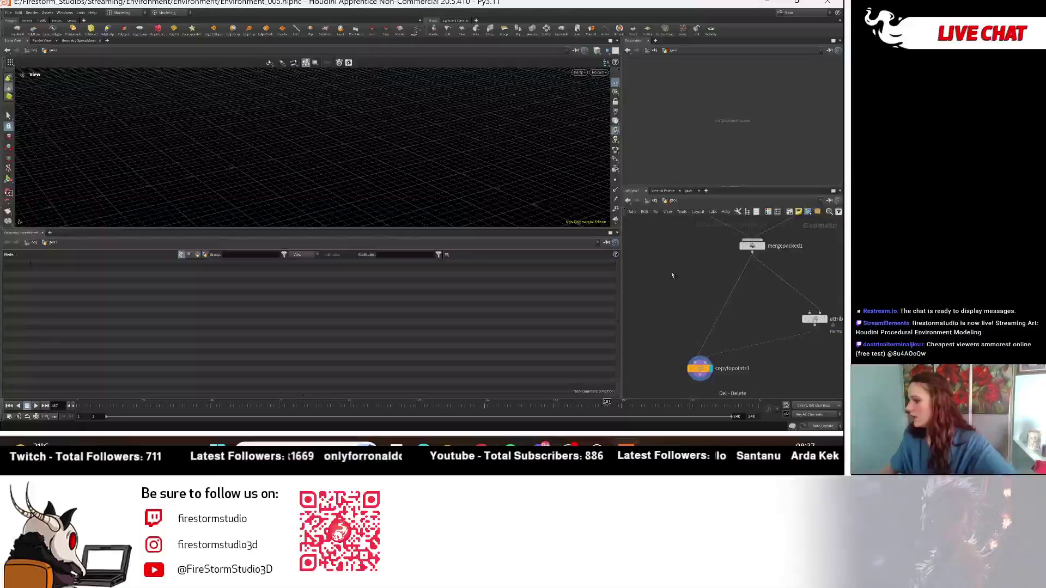
- Undo the deletion to restore grid1 and inspect the copies covering the point grid
key("ctrl+z")
mouse_move(472, 173)
left_mouse_down()
mouse_move(449, 209)
mouse_move(174, 210)
left_mouse_up()
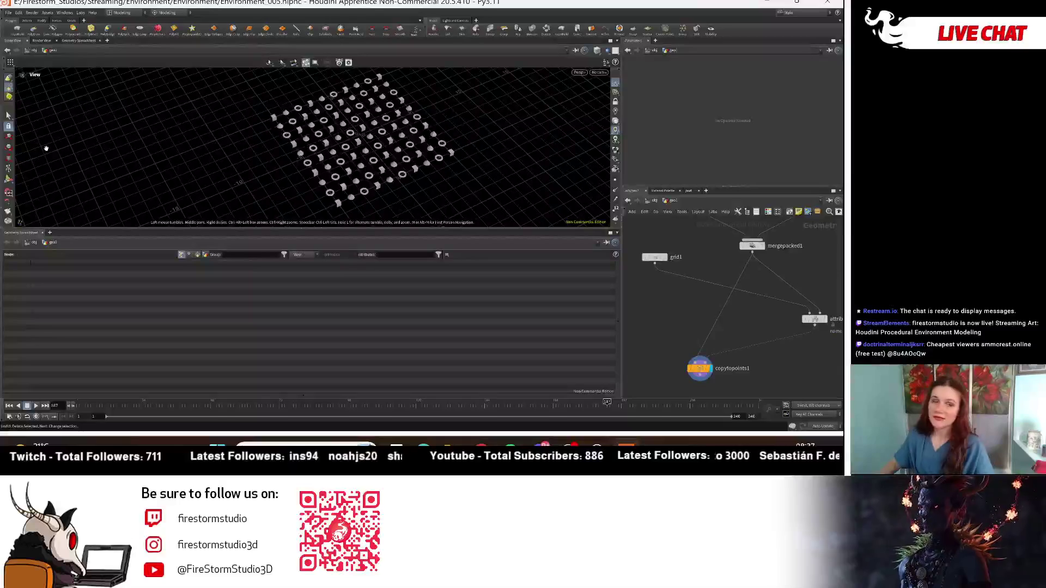
left_click_drag(420, 175, 421, 335)
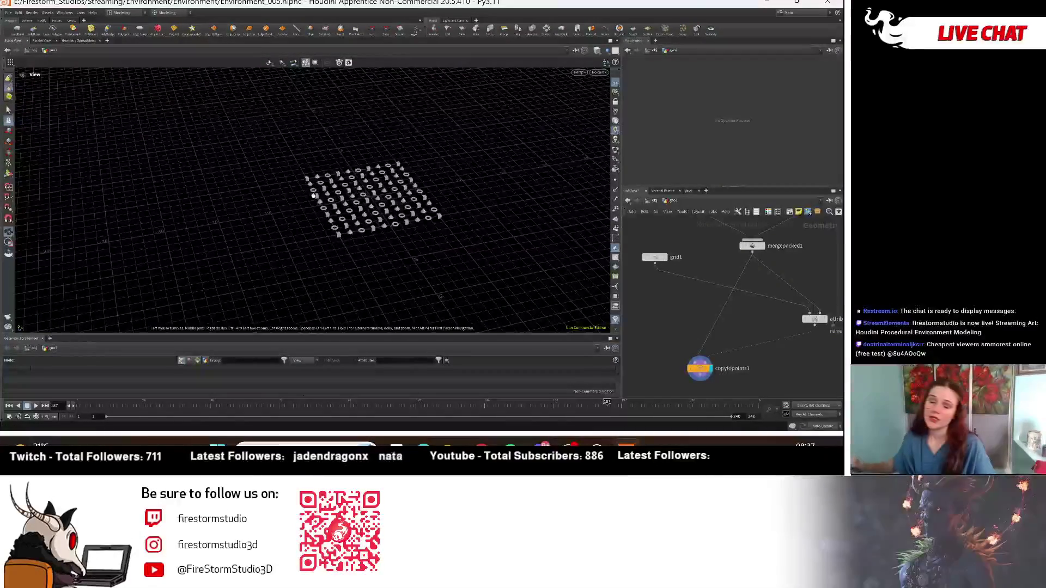
middle_click_drag(812, 337, 759, 340)
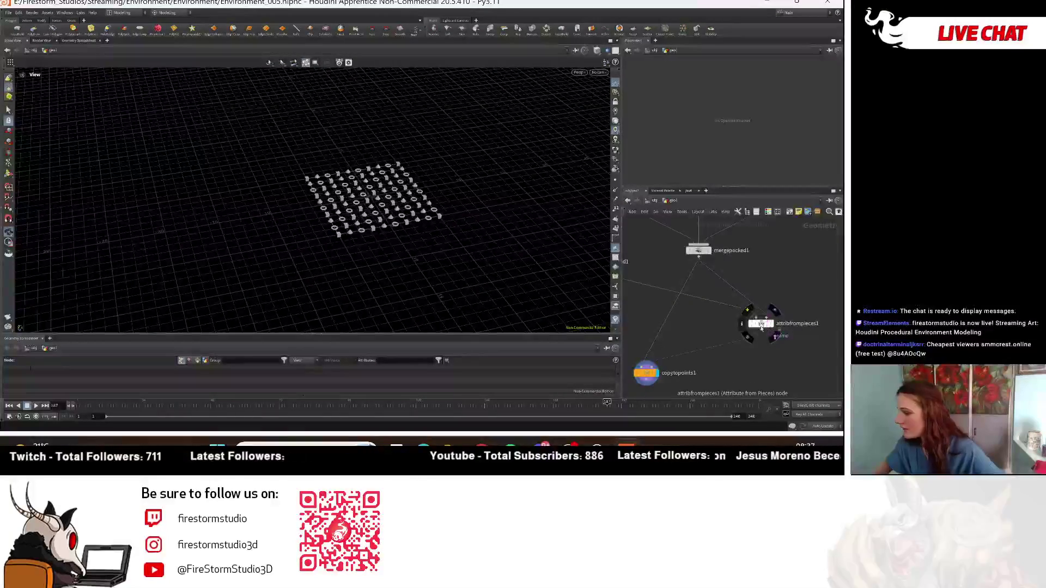
- Move grid1 over beside attribfrompieces1, cancelling a stray wire on the way
left_click(761, 324)
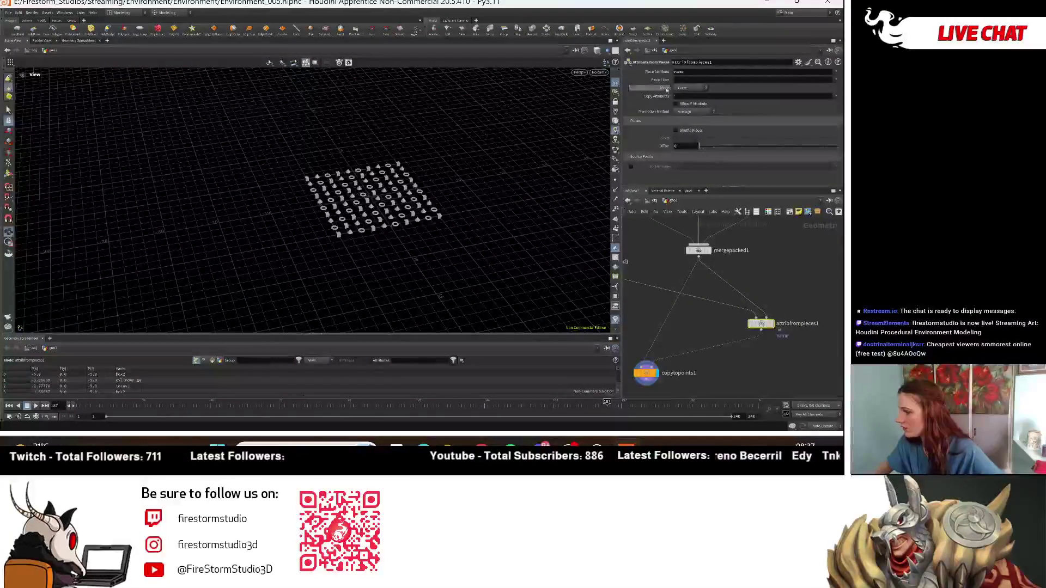
middle_click_drag(638, 270, 674, 299)
left_click(661, 291)
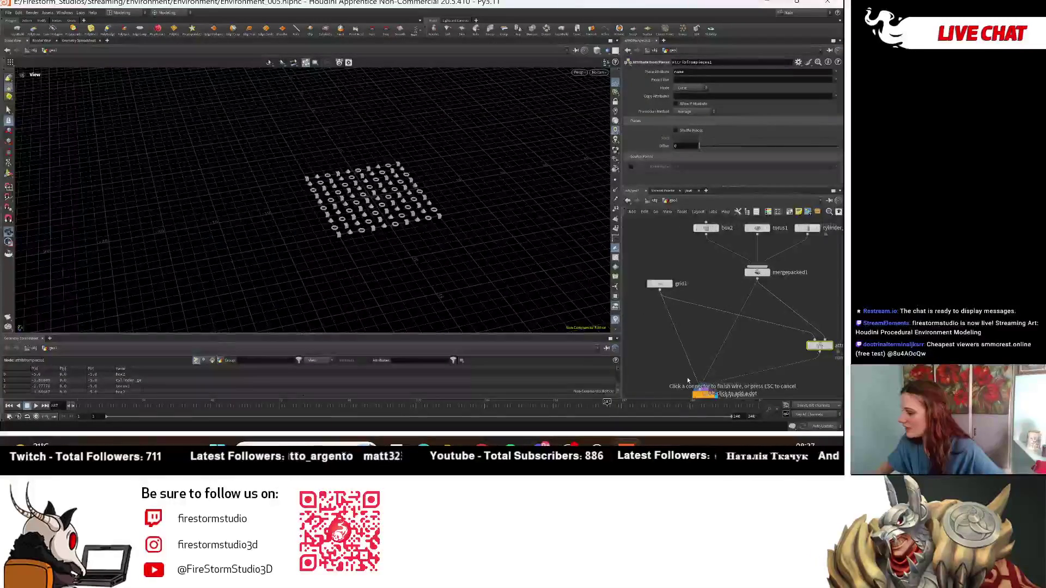
key("Escape")
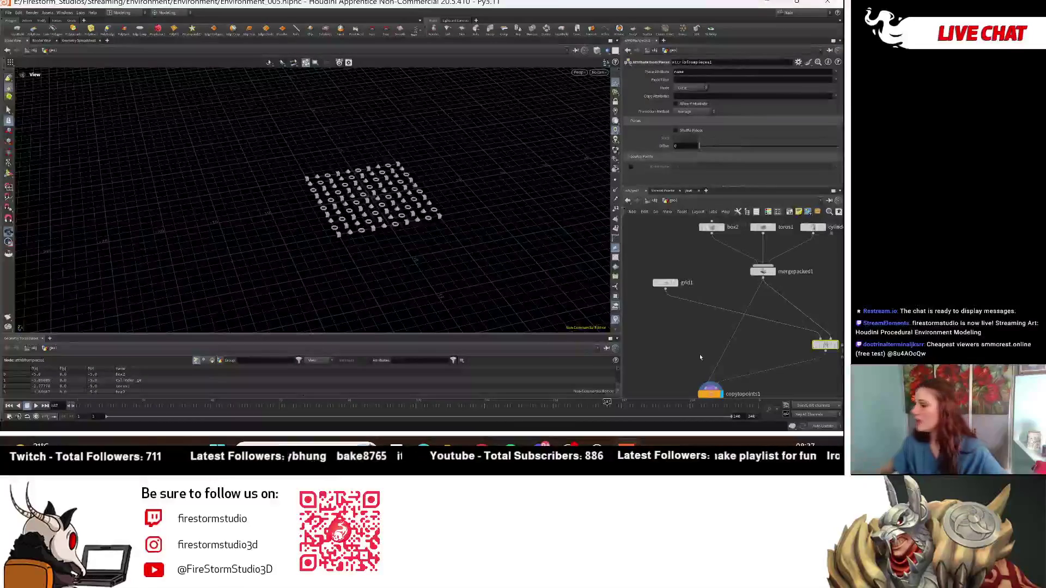
mouse_move(664, 282)
left_mouse_down()
mouse_move(836, 311)
mouse_move(817, 304)
left_mouse_up()
scroll(716, 252, "up", 2)
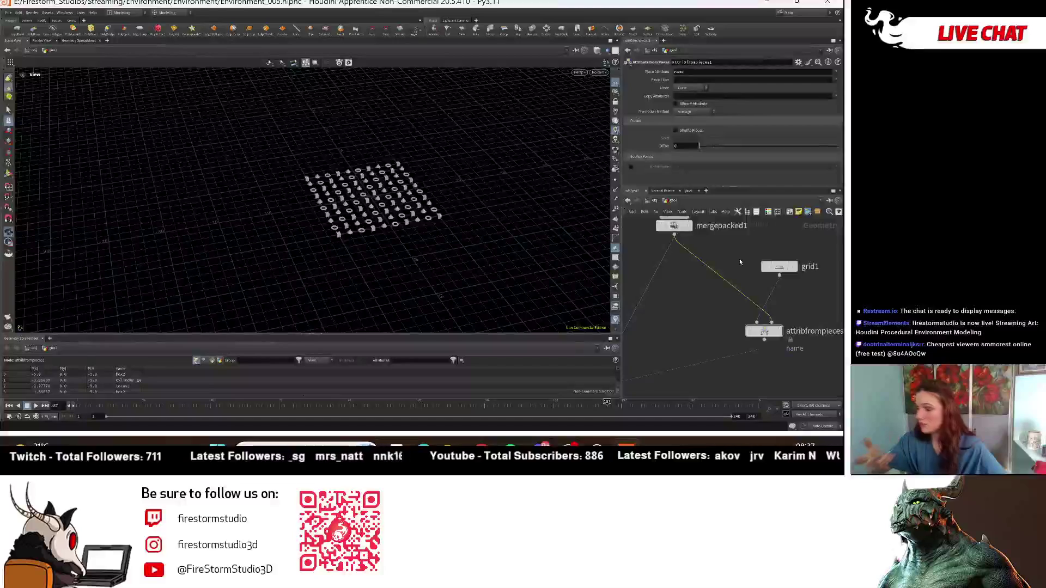
- Frame the whole network with H and select attribfrompieces1 to edit its settings
mouse_move(294, 137)
left_mouse_down()
mouse_move(537, 261)
mouse_move(572, 319)
left_mouse_up()
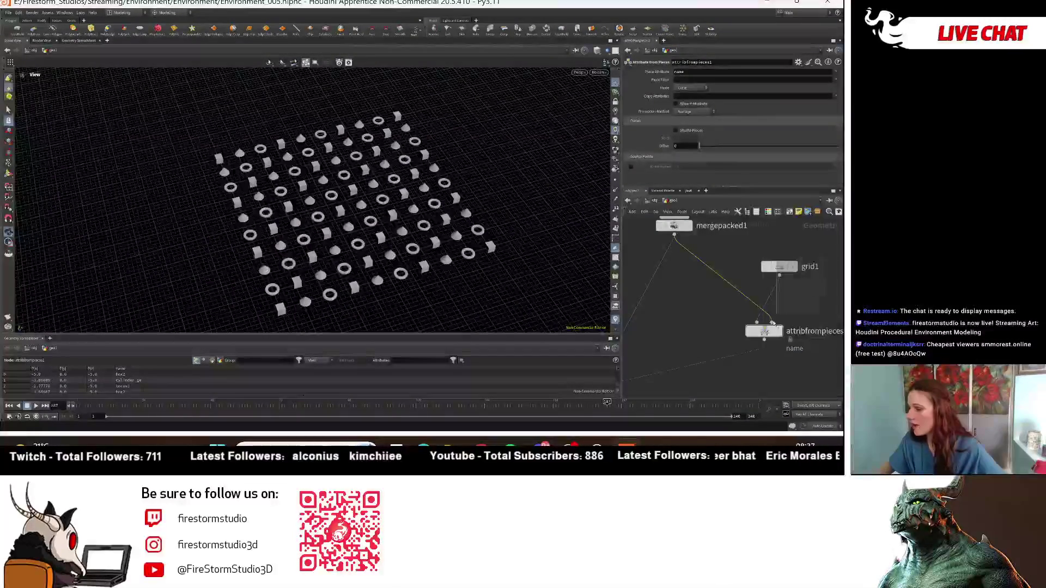
left_click(780, 267, "shift")
scroll(801, 300, "down", 3)
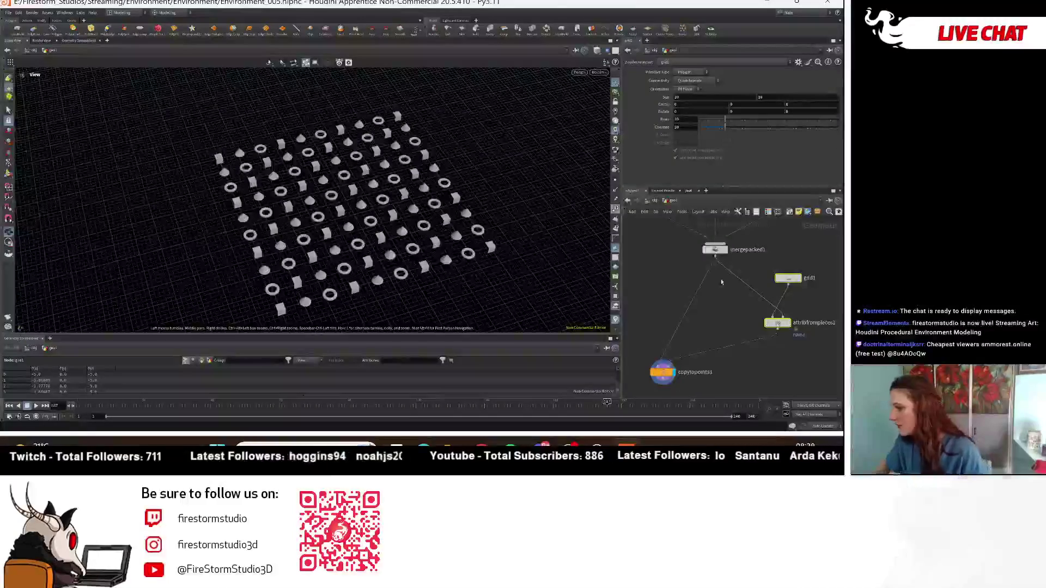
scroll(799, 320, "down", 2)
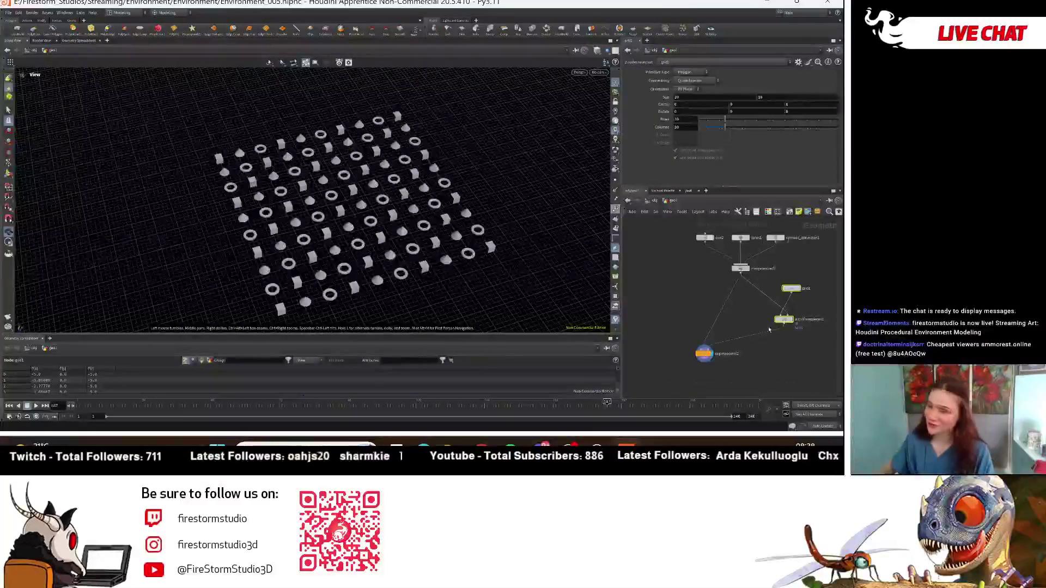
scroll(773, 319, "up", 2)
scroll(781, 298, "up", 2)
scroll(788, 280, "up", 2)
left_click(820, 281)
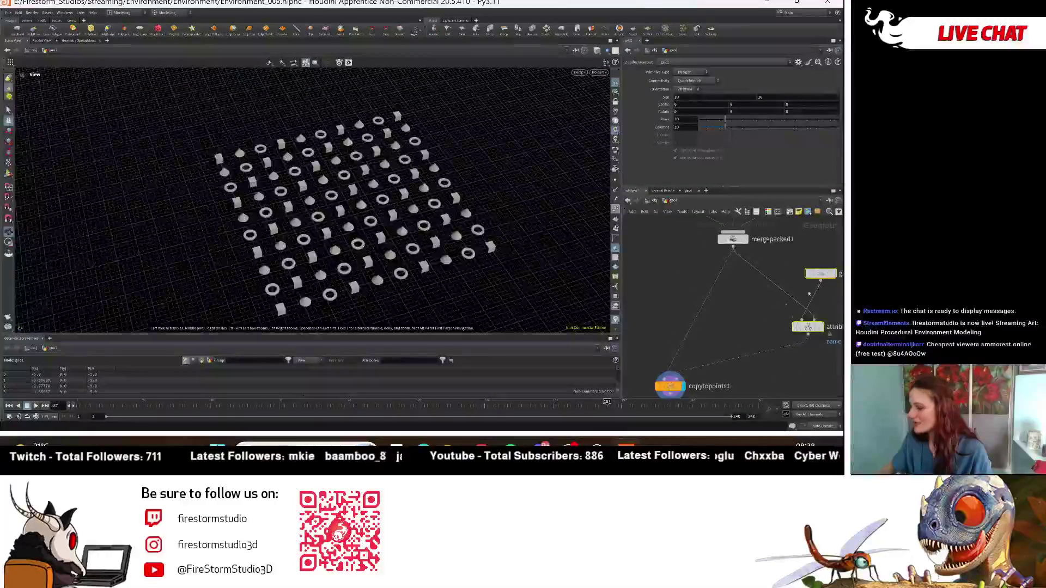
key("Escape")
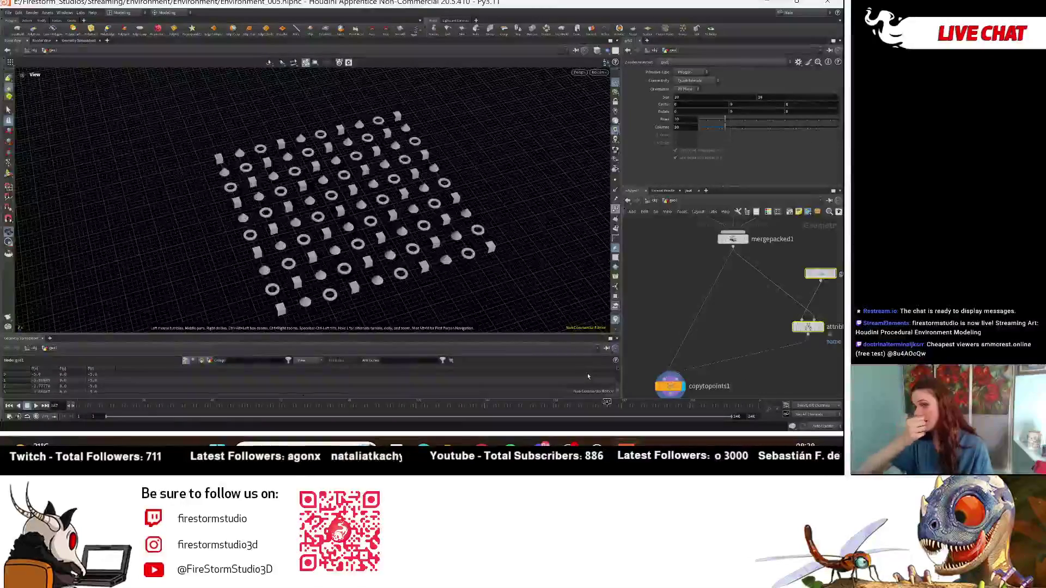
key("h")
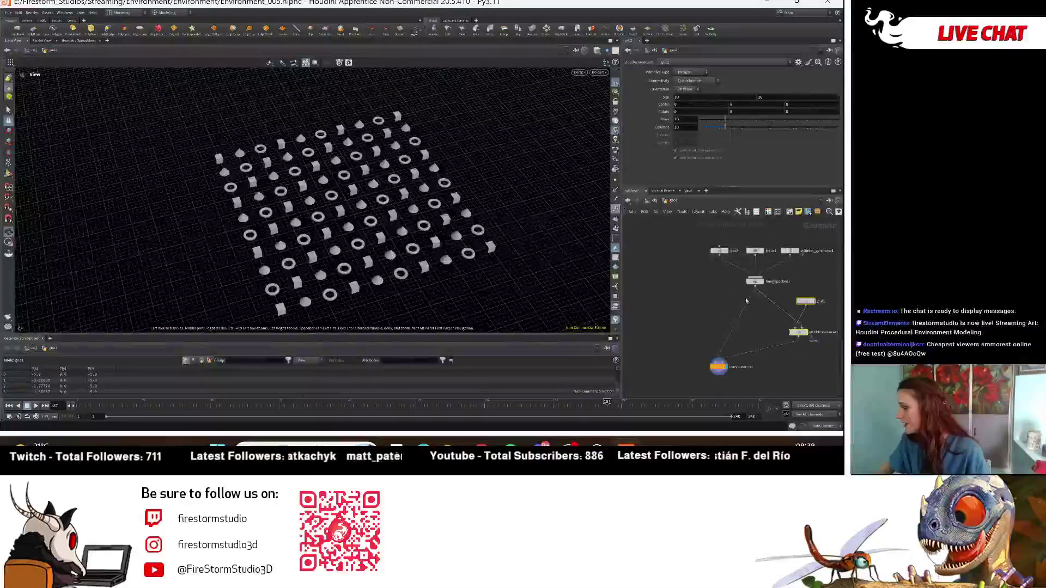
scroll(785, 291, "up", 3)
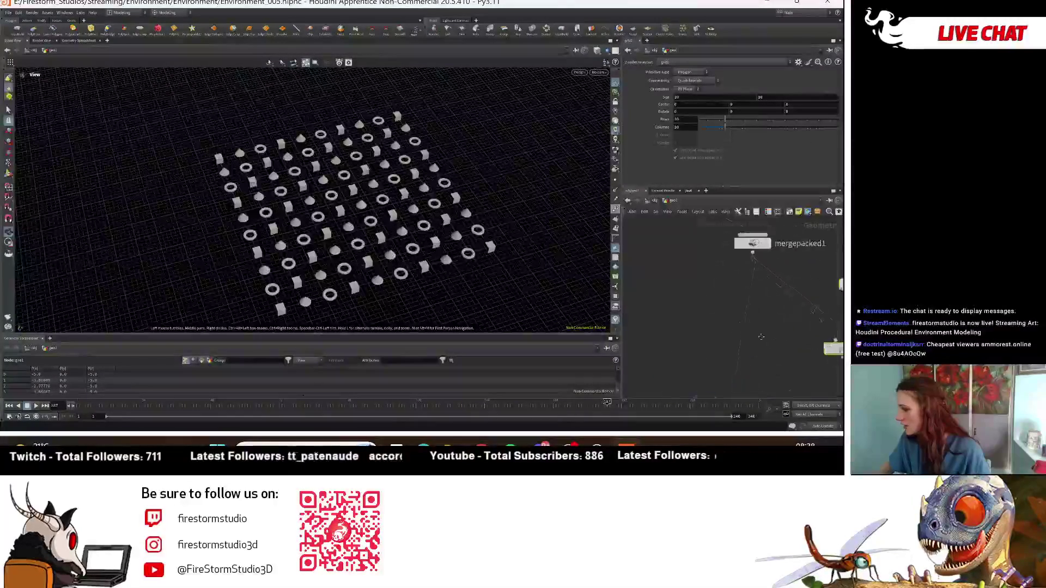
left_click(753, 302)
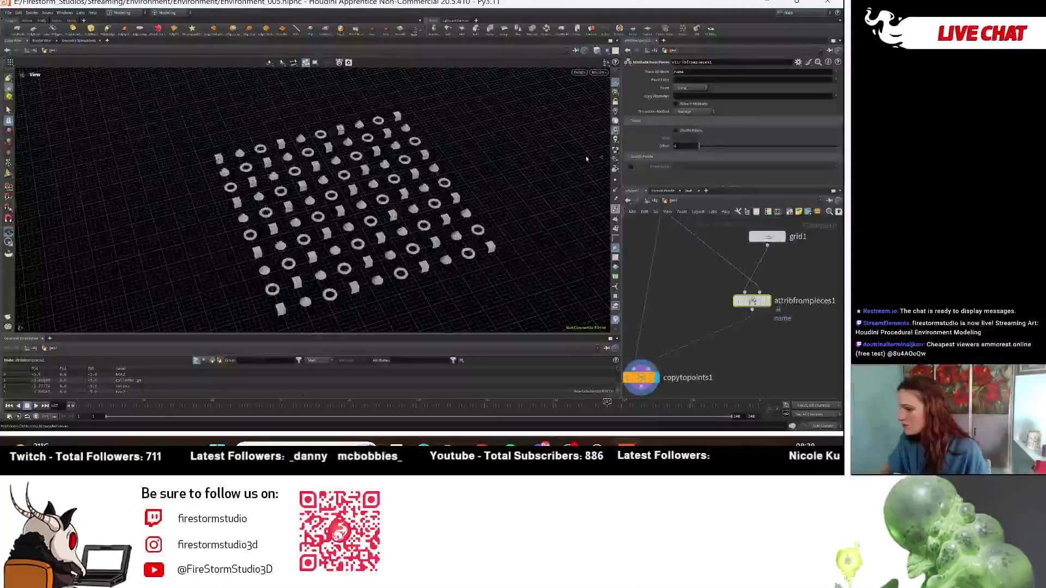
- Set attribfrompieces1's Mode to Patches and look down on the result
left_click(688, 88)
left_click(685, 102)
left_click(684, 102)
mouse_move(425, 212)
left_mouse_down()
mouse_move(314, 261)
mouse_move(343, 237)
left_mouse_up()
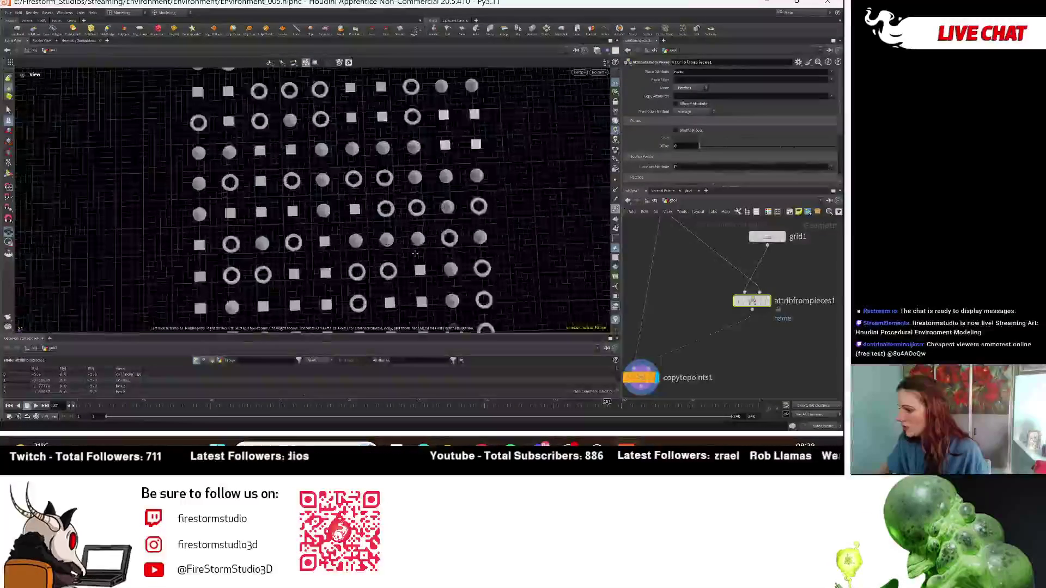
- Switch the Mode to Random so pieces scatter randomly, then select cylinder_generator1
left_click(688, 87)
left_click(691, 117)
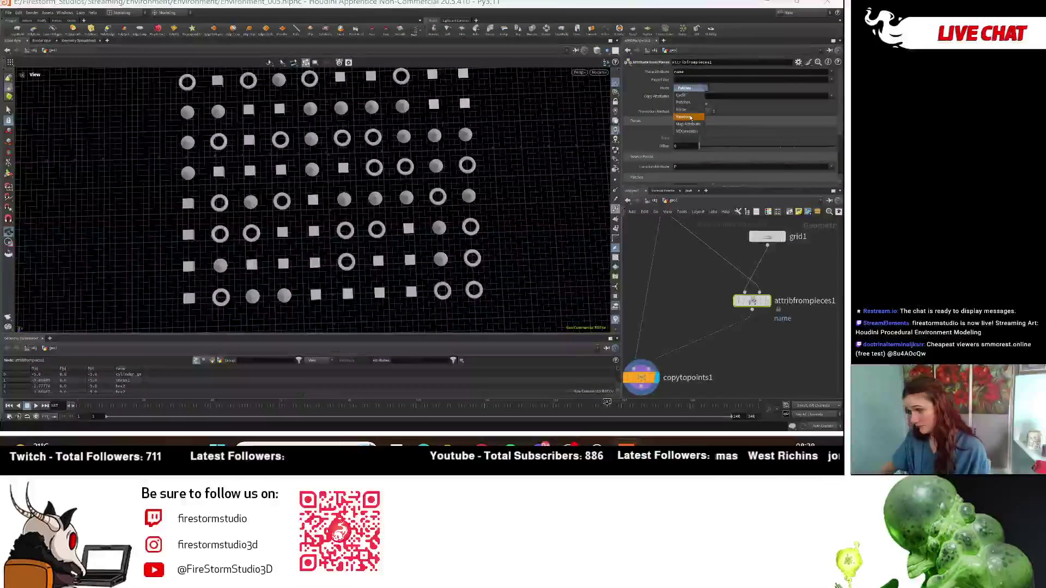
mouse_move(458, 213)
left_mouse_down()
mouse_move(431, 238)
mouse_move(362, 234)
left_mouse_up()
scroll(362, 235, "up", 3)
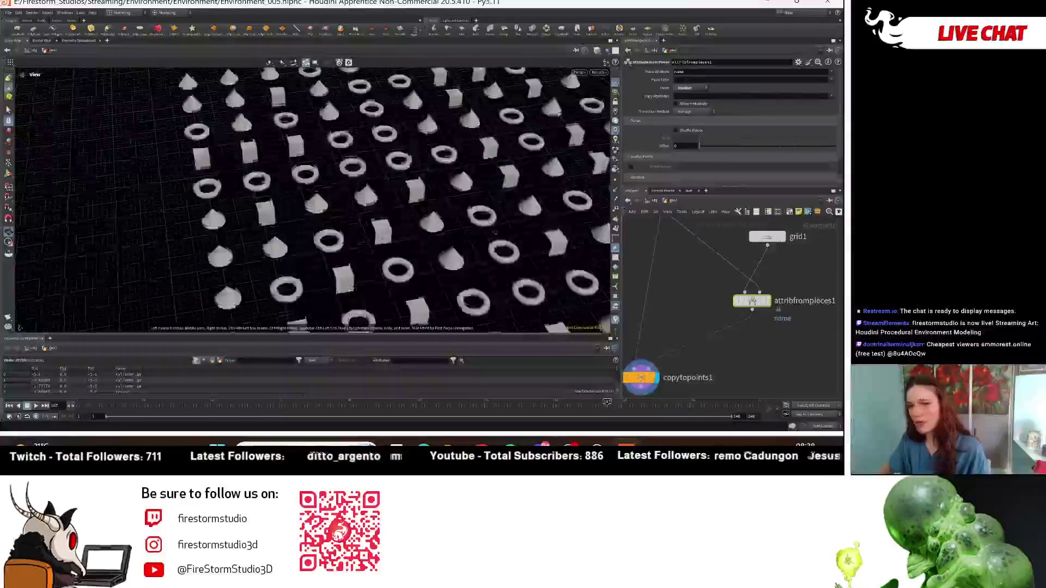
scroll(361, 234, "down", 5)
scroll(799, 359, "down", 2)
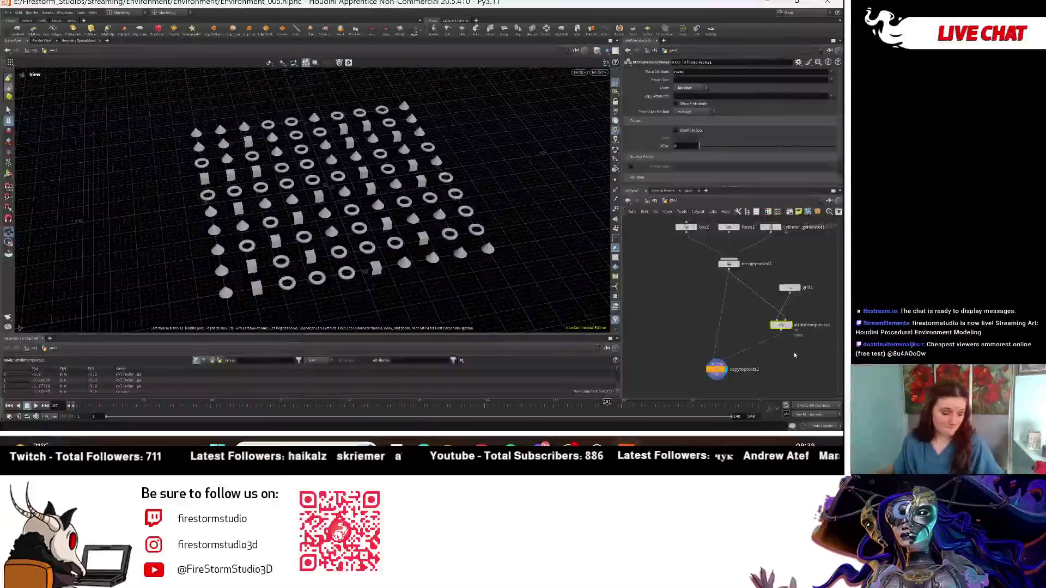
scroll(788, 344, "up", 2)
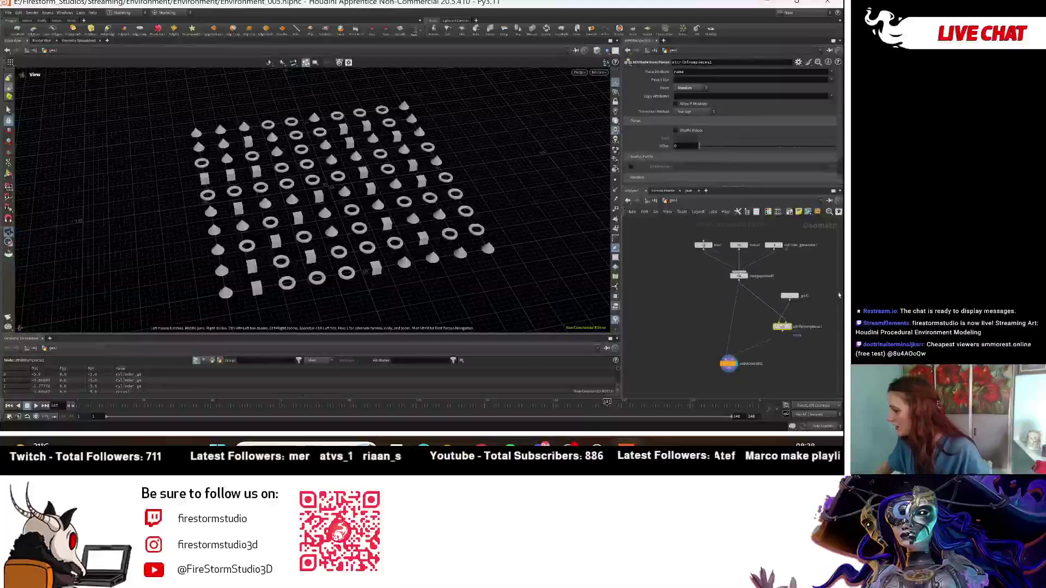
scroll(788, 344, "up", 2)
left_click_drag(352, 192, 396, 184)
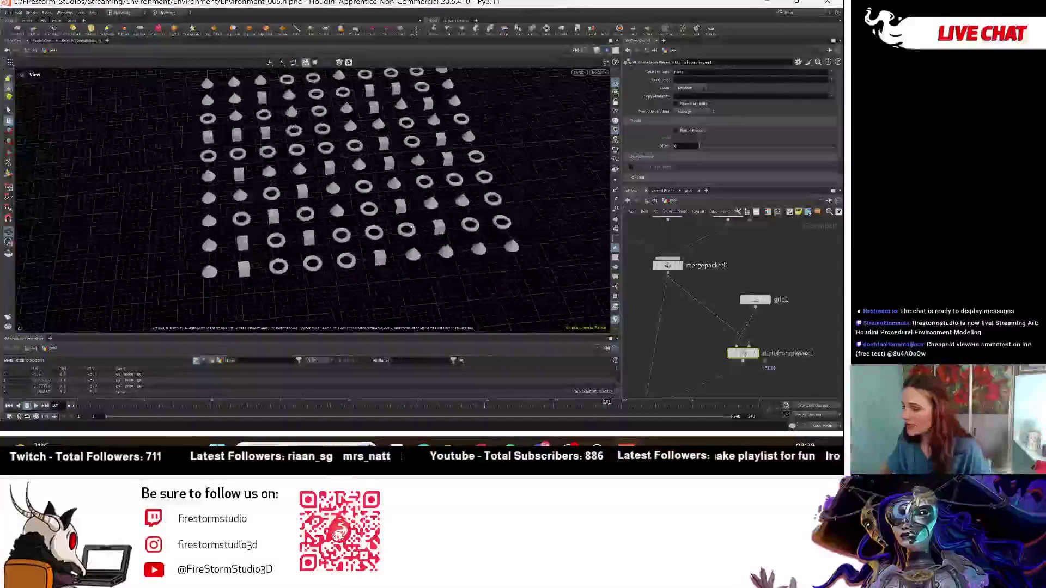
left_click(744, 237)
- Drag grid1 to the left of mergepacked1 and reselect attribfrompieces1
middle_click_drag(776, 308, 805, 313)
left_click_drag(803, 312, 657, 286)
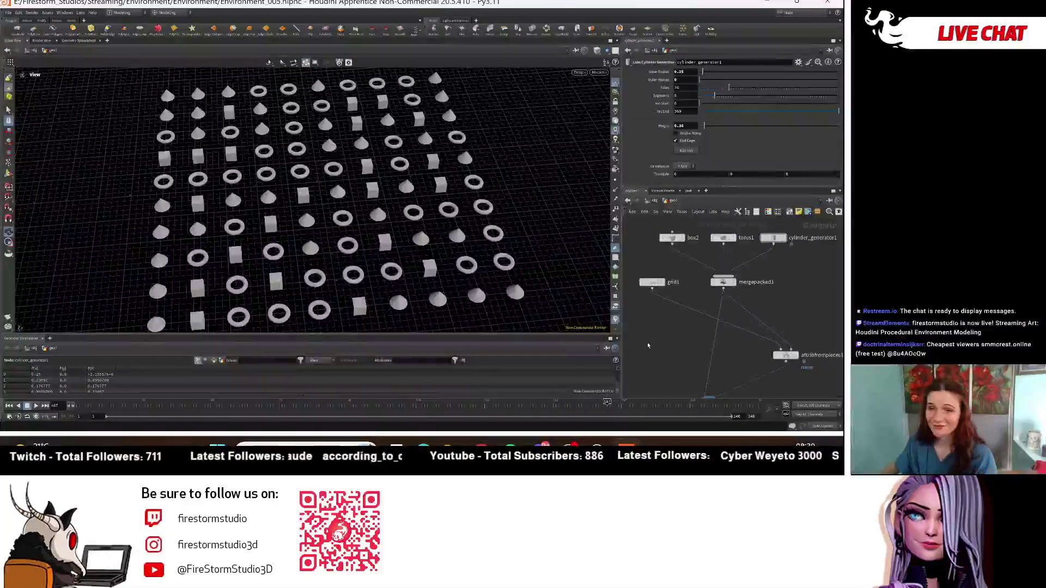
mouse_move(650, 346)
middle_mouse_down()
mouse_move(676, 368)
mouse_move(669, 336)
middle_mouse_up()
left_click(785, 320)
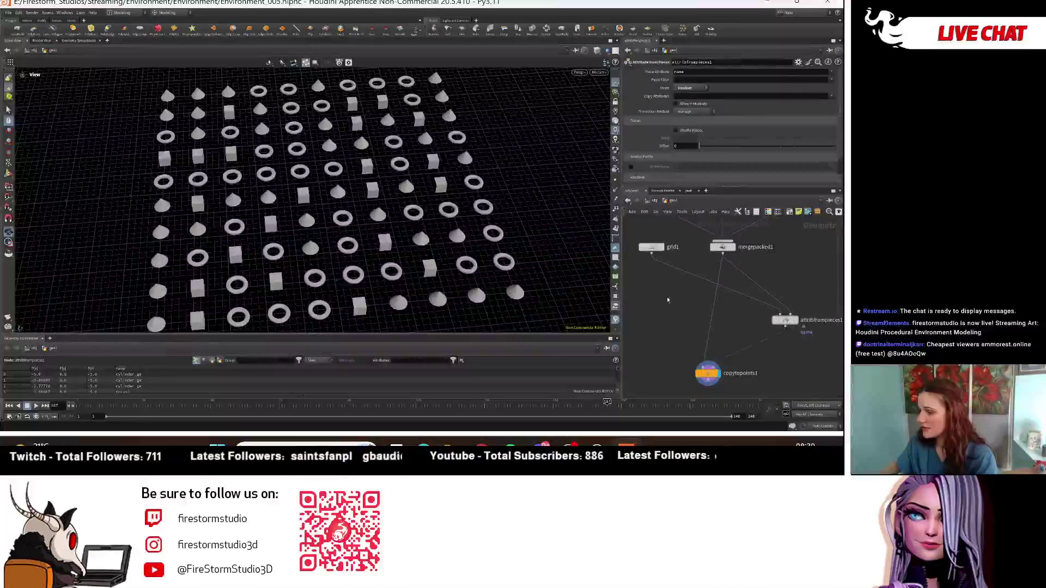
scroll(779, 335, "down", 3)
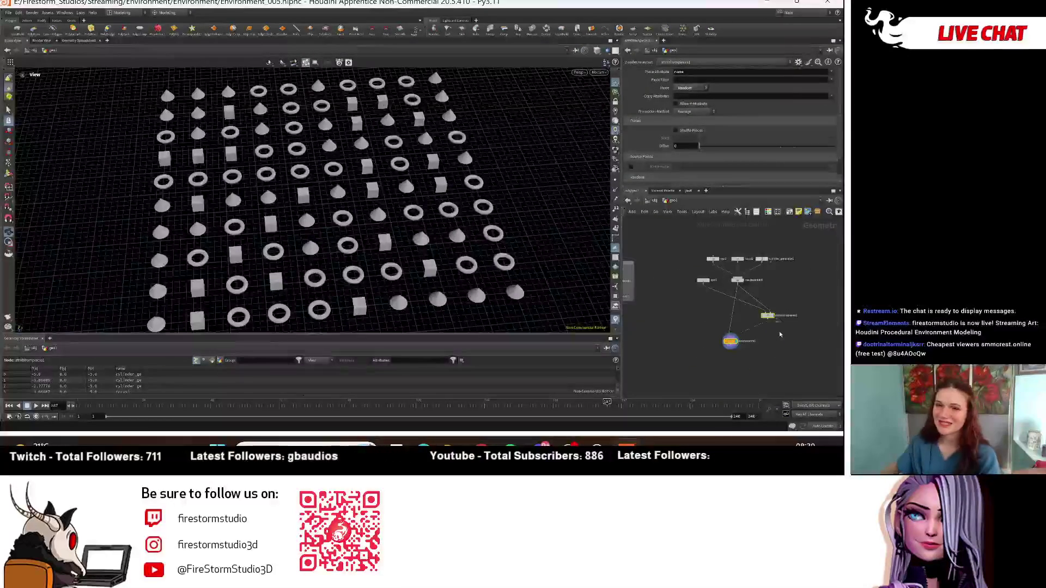
scroll(781, 335, "up", 1)
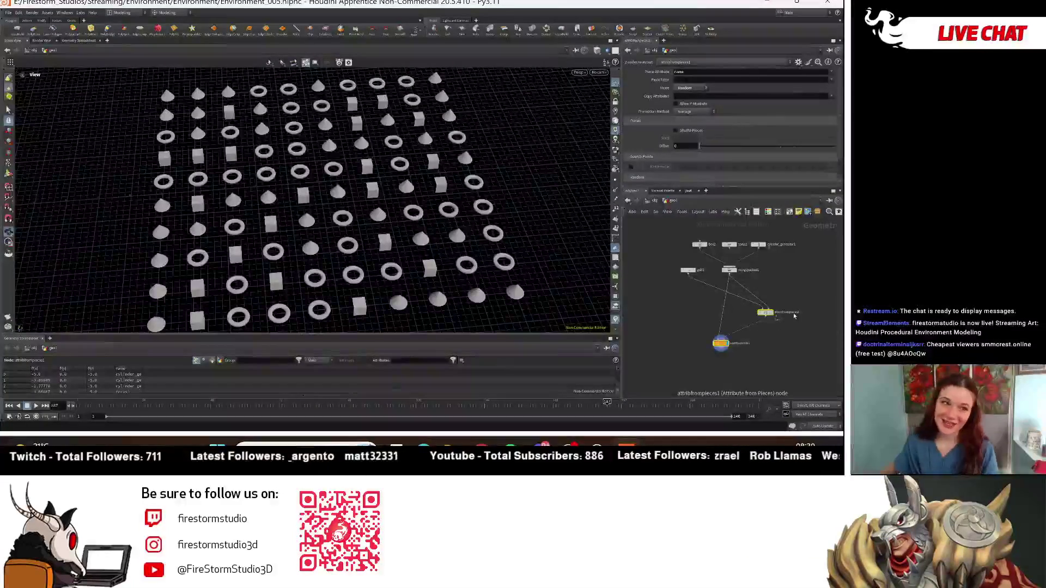
scroll(697, 367, "up", 3)
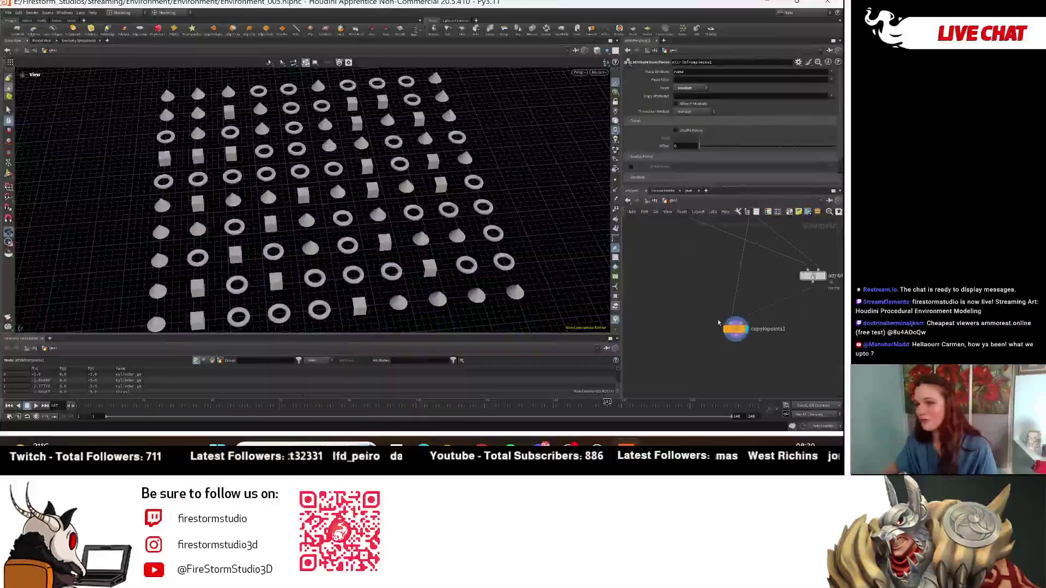
left_click_drag(156, 121, 273, 175)
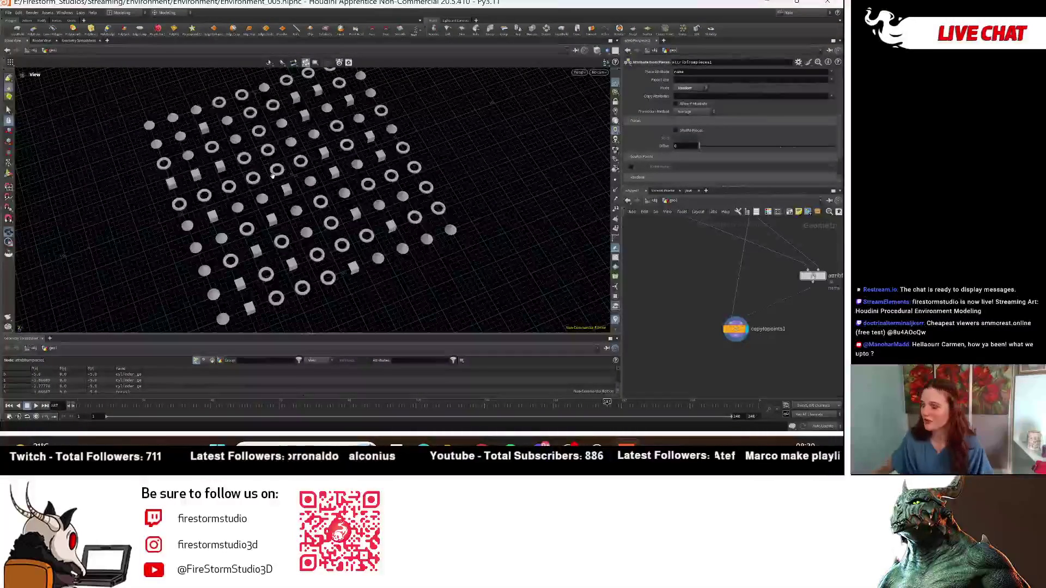
- Select box2, torus1 and cylinder_generator1 and display mergepacked1's single merged piece
middle_click_drag(797, 295, 786, 368)
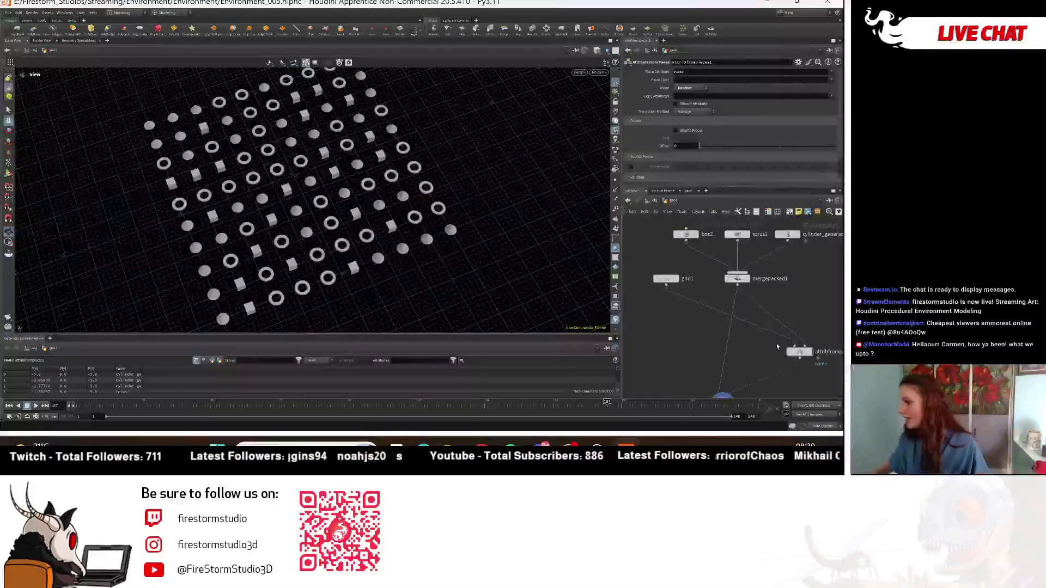
middle_click_drag(768, 241, 759, 254)
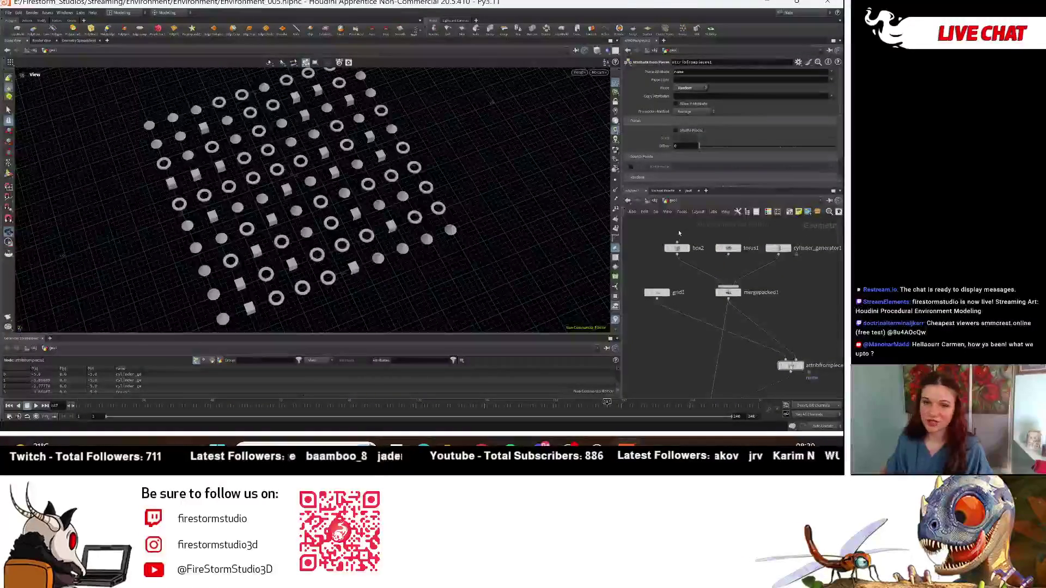
left_click_drag(637, 233, 840, 266)
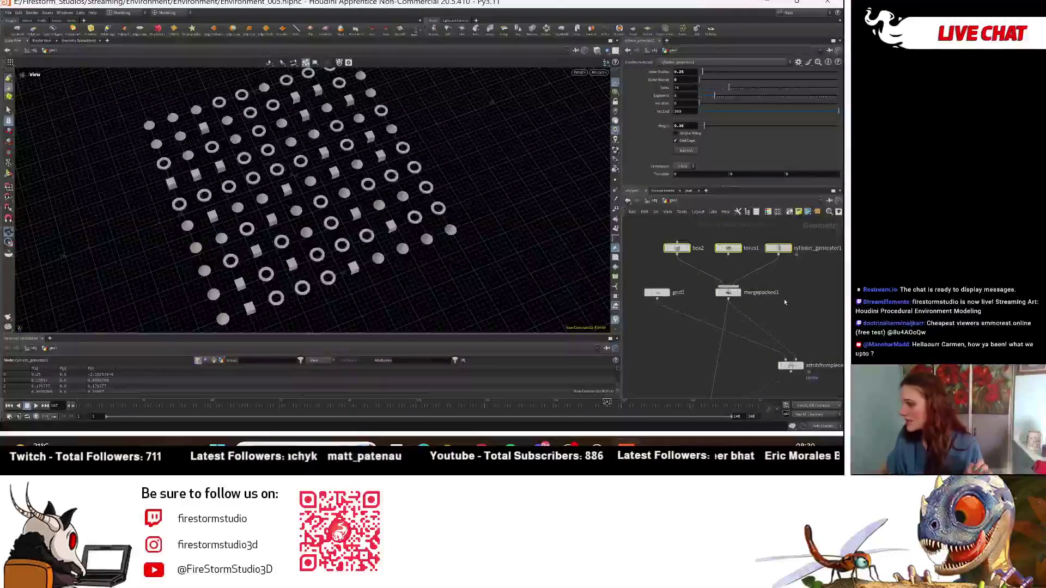
middle_click_drag(731, 306, 720, 284)
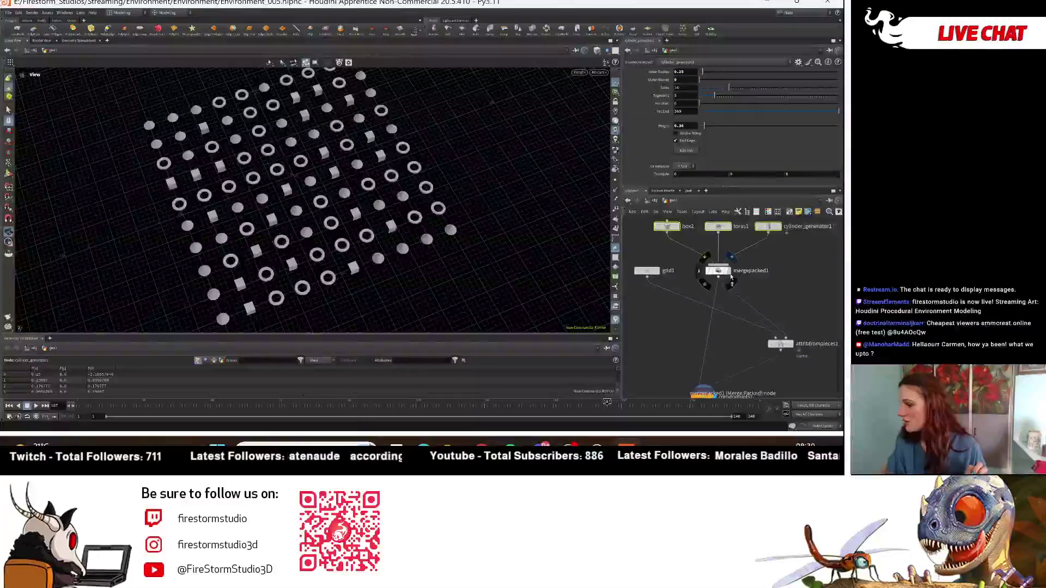
left_click(726, 270)
left_click_drag(263, 148, 265, 206)
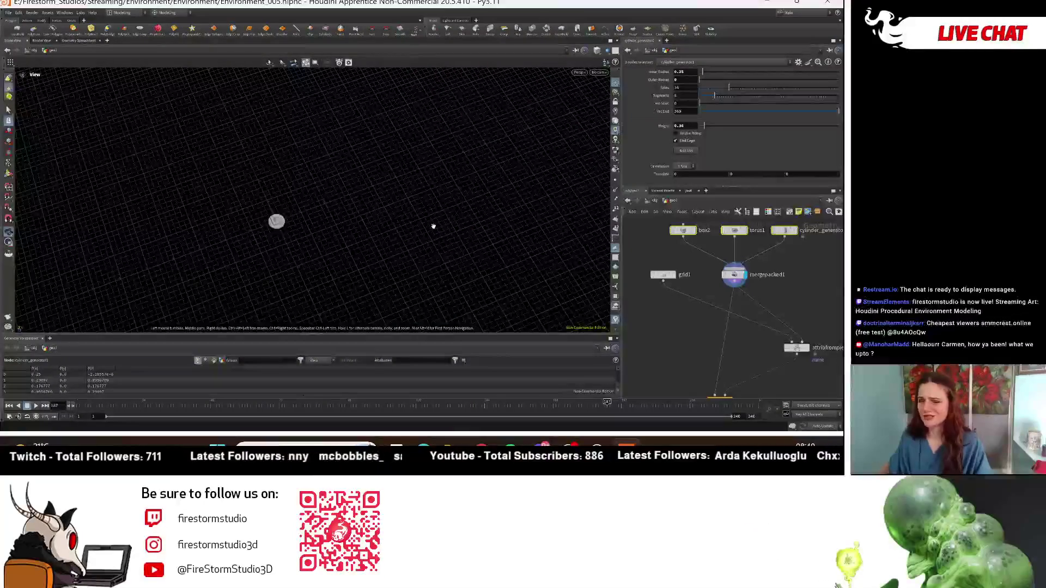
left_click_drag(373, 219, 385, 258)
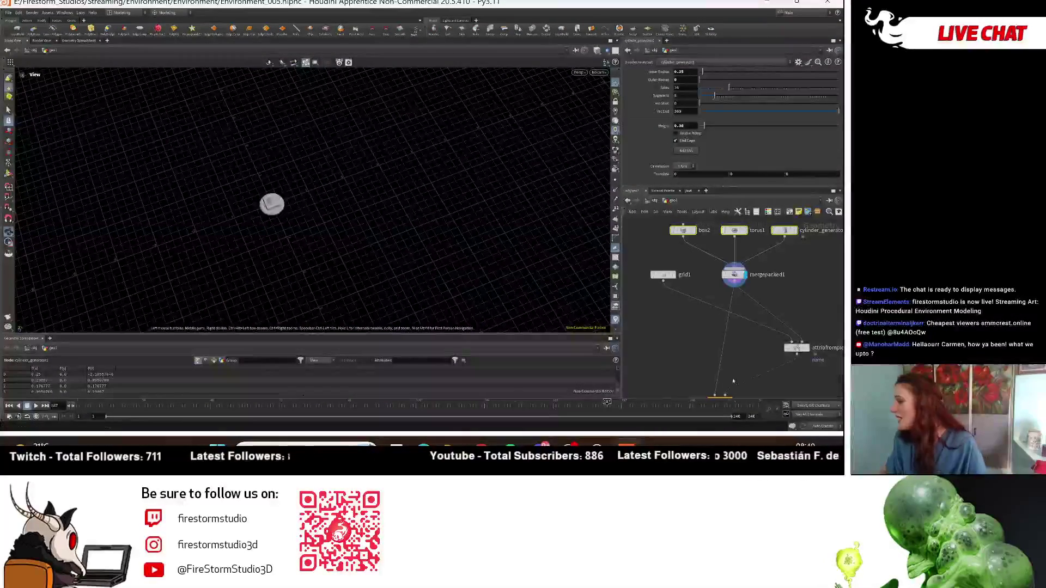
- Move grid1 further left and pan to the three-node network box
left_click_drag(668, 277, 651, 281)
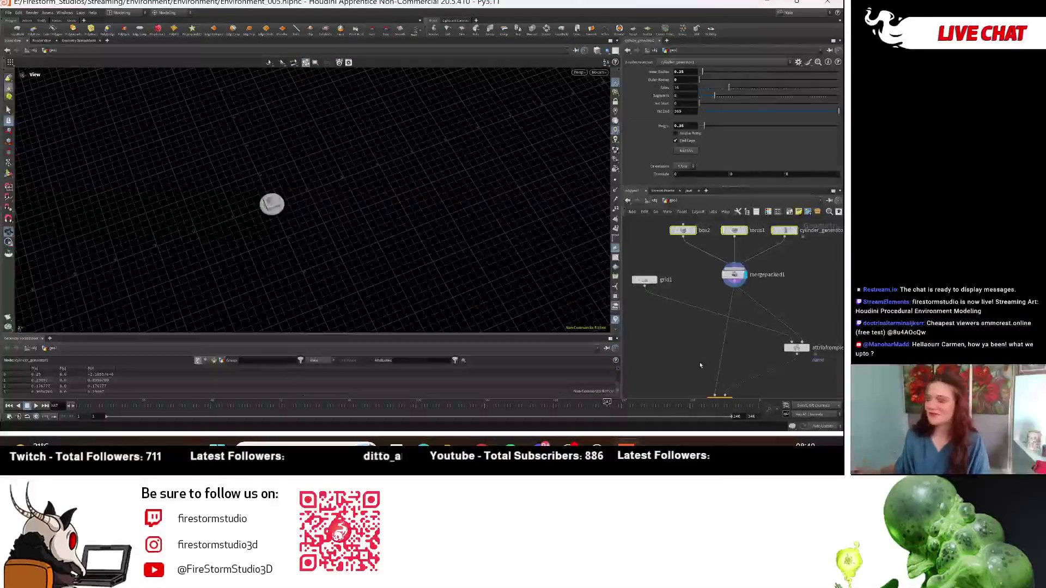
scroll(700, 365, "down", 2)
middle_click_drag(688, 348, 741, 344)
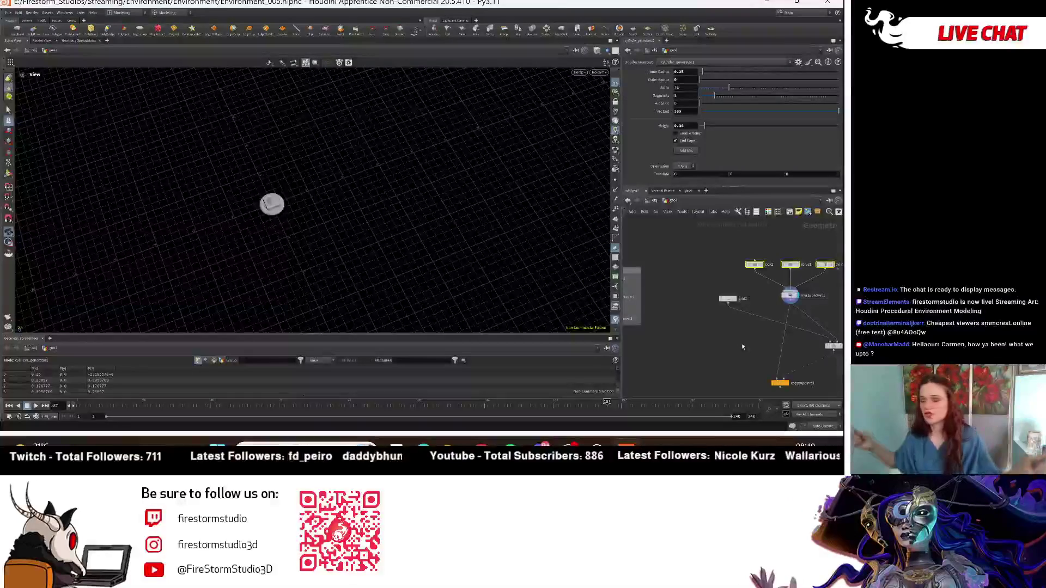
middle_click_drag(715, 315, 809, 329)
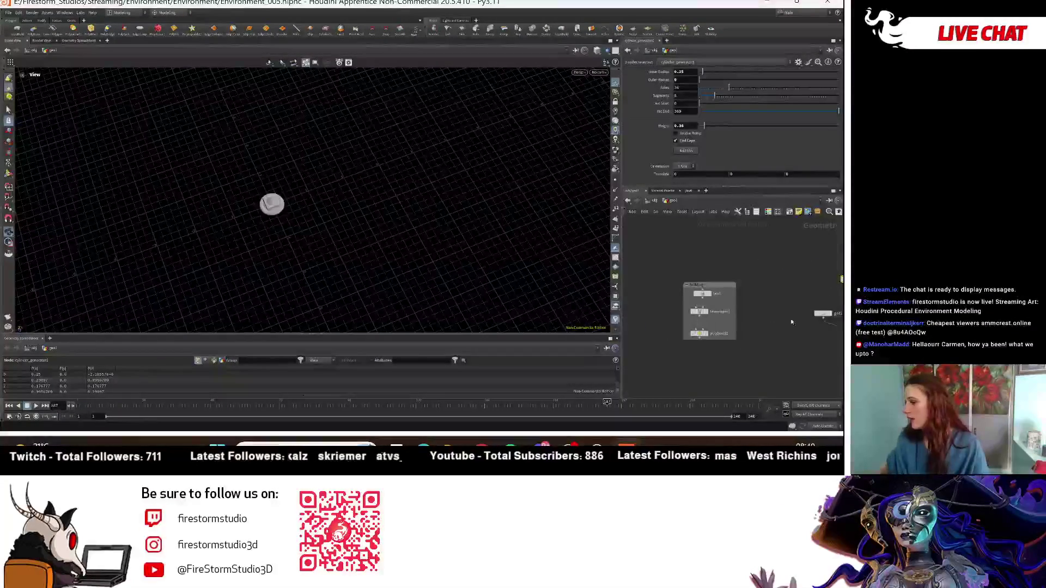
scroll(725, 273, "up", 2)
- Display lineartaper1 then polybevel1 to show the tapered bevelled block, and frame the network
left_click(705, 312)
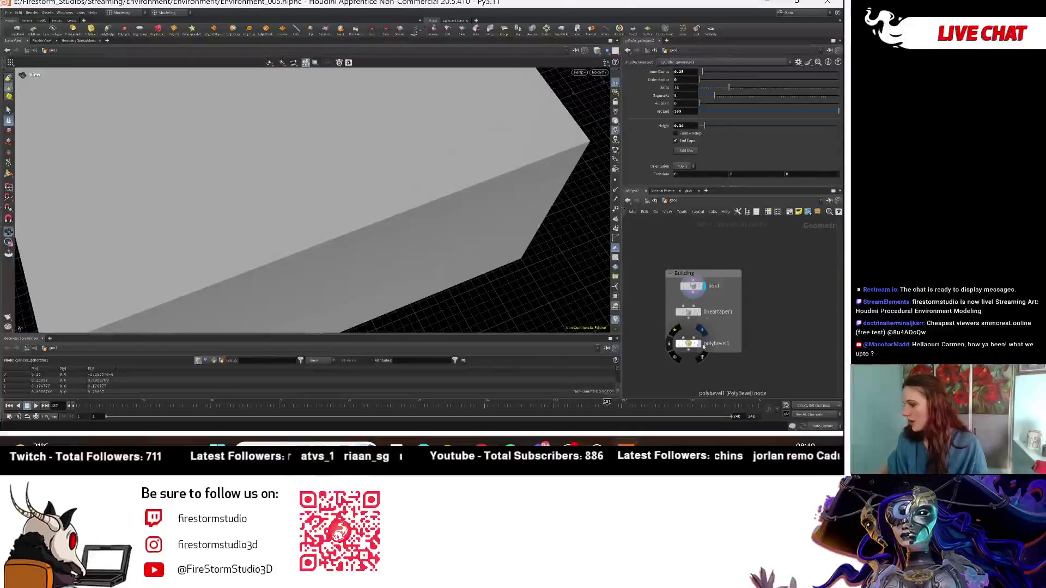
left_click(702, 344)
scroll(82, 168, "down", 3)
left_click_drag(81, 167, 364, 270)
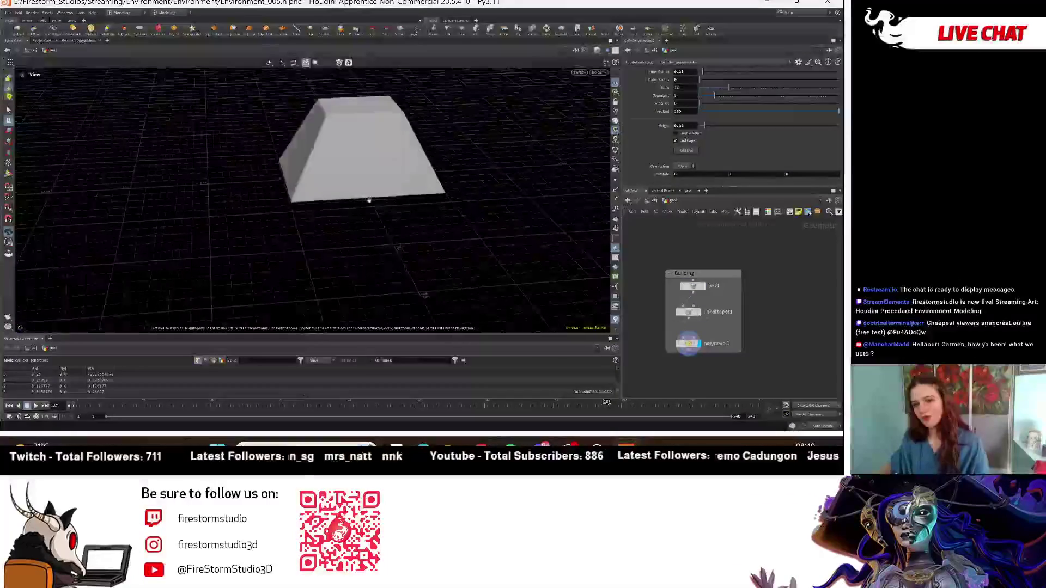
left_click_drag(363, 270, 338, 216)
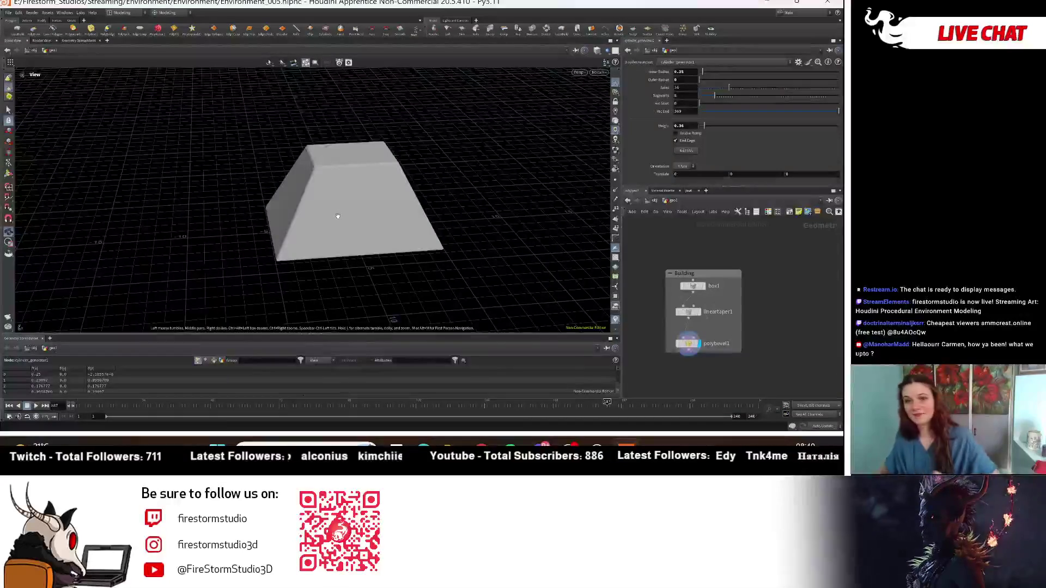
left_click_drag(512, 218, 458, 243)
key("h")
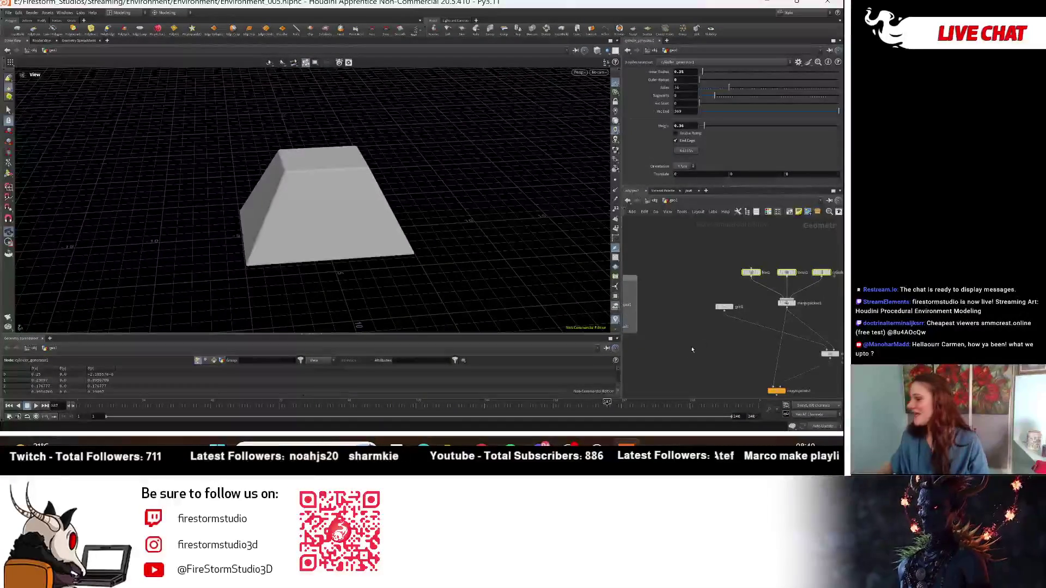
key("h")
scroll(769, 348, "up", 3)
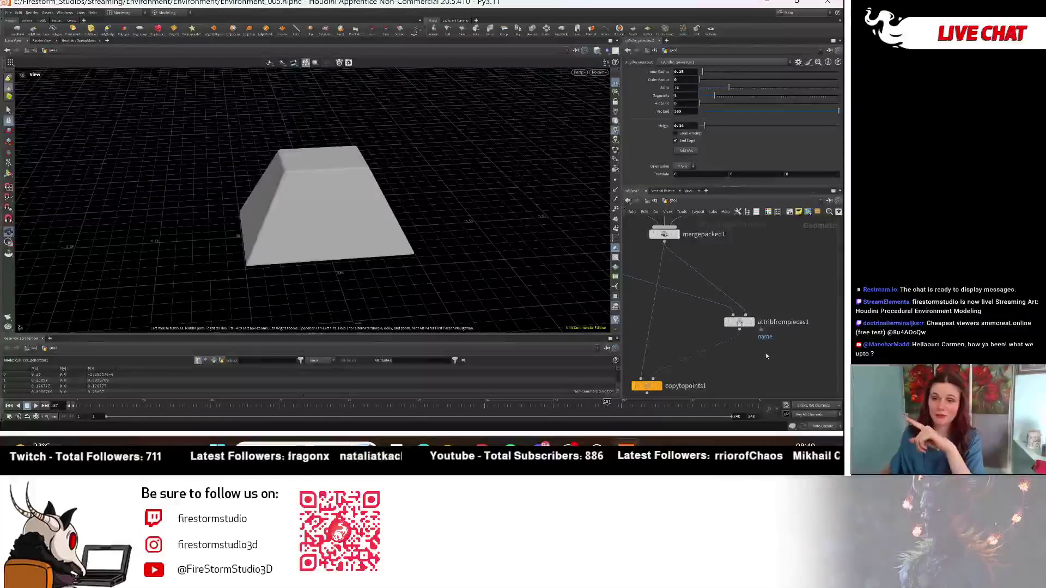
mouse_move(739, 323)
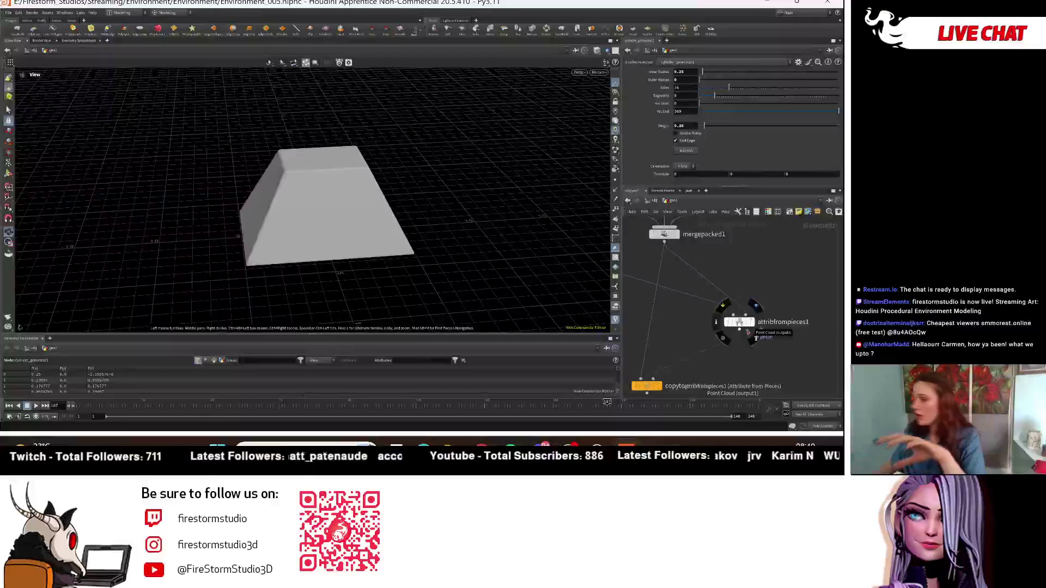
- Show attribfrompieces1's flat-grid result, then select grid1 near copytopoints1 to view its settings
left_click(753, 322)
left_click(739, 322)
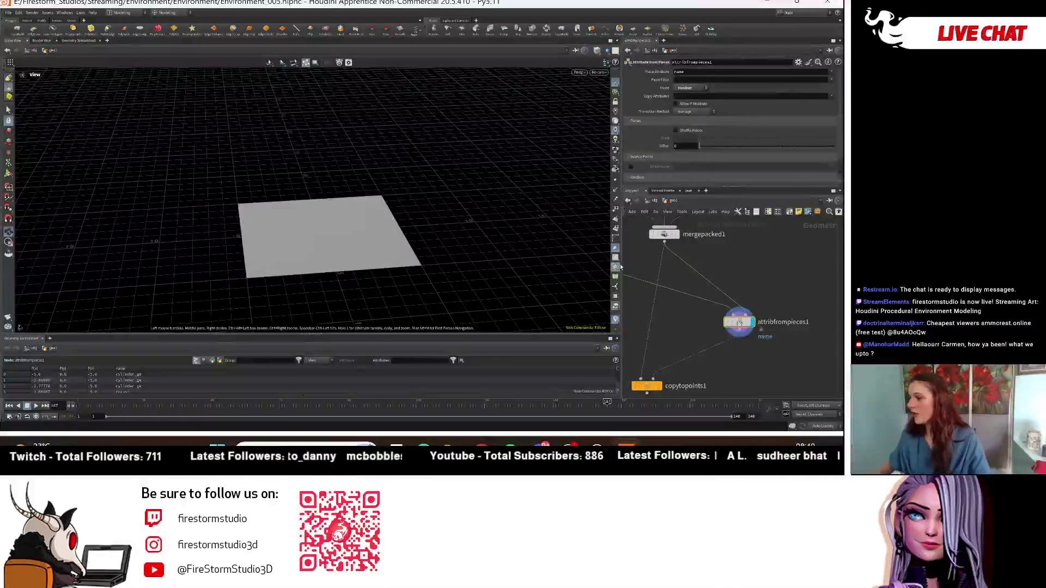
middle_click_drag(673, 344, 801, 403)
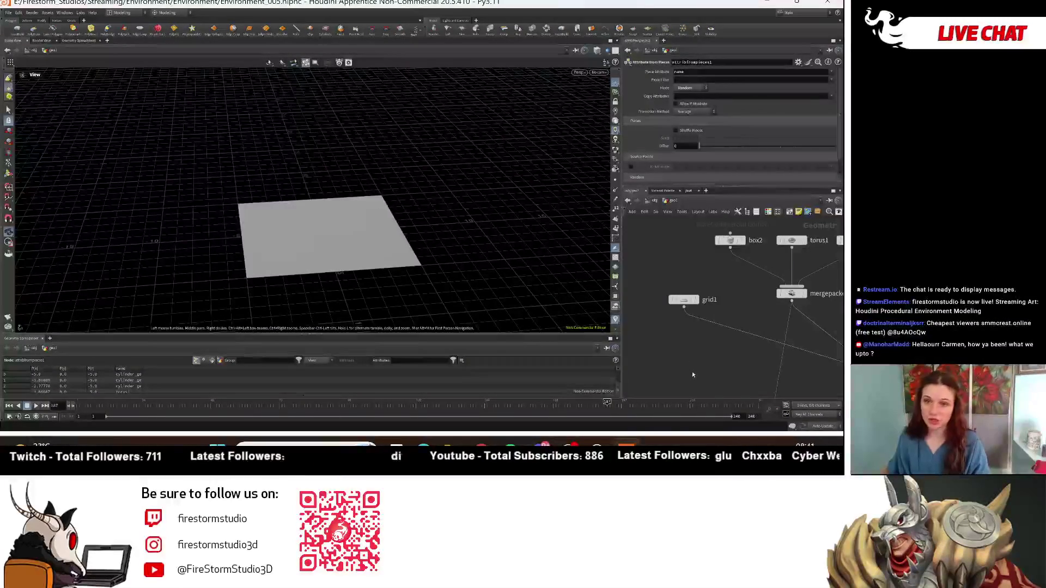
left_click_drag(710, 331, 710, 329)
middle_click_drag(708, 361, 663, 287)
- Start and cancel a wire from grid1, then select attribfrompieces1 instead
left_click(648, 242)
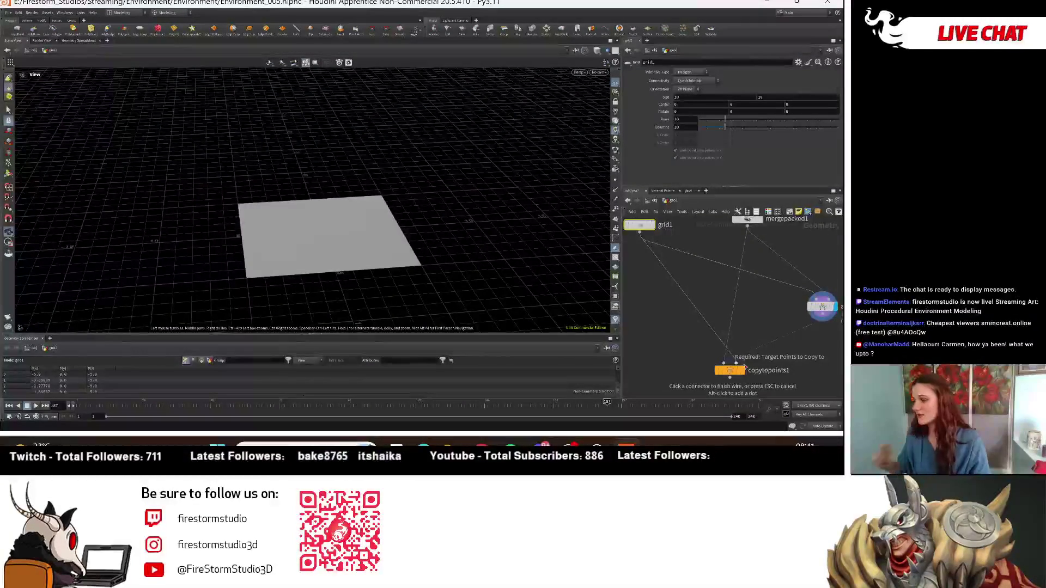
key("Escape")
middle_click_drag(821, 308, 721, 328)
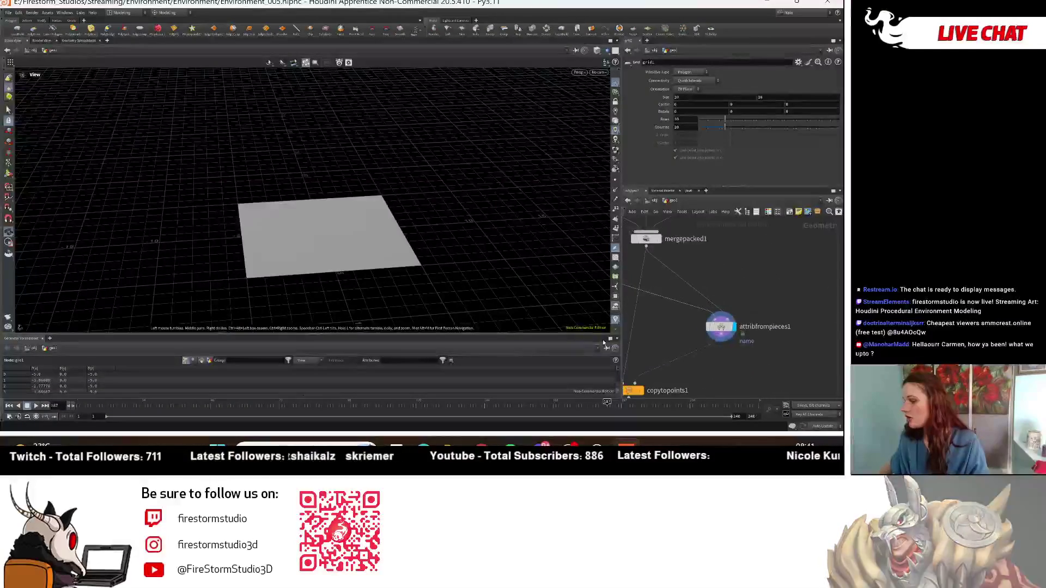
left_click(721, 327)
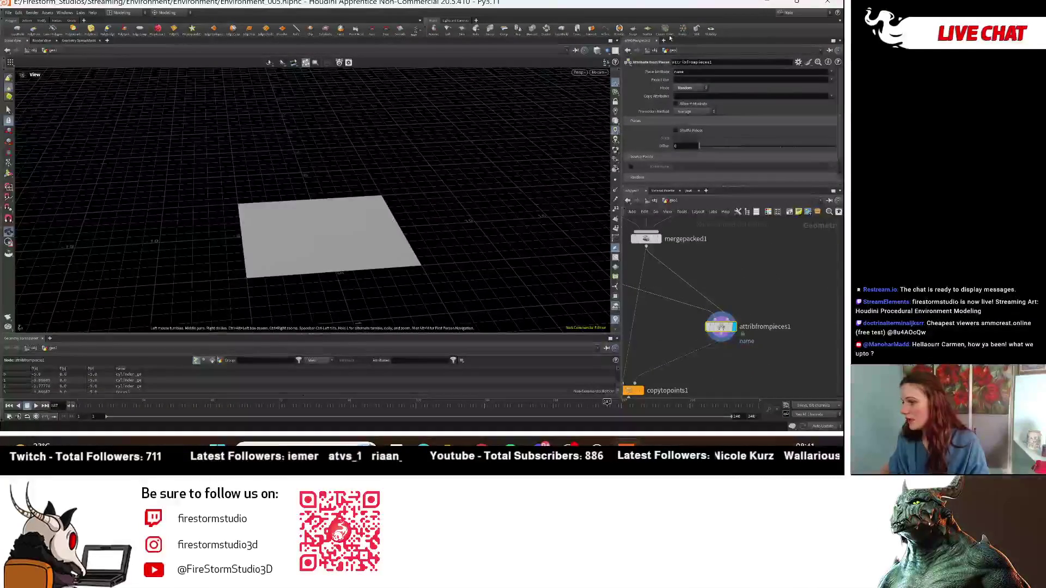
scroll(707, 119, "down", 1)
scroll(709, 123, "down", 1)
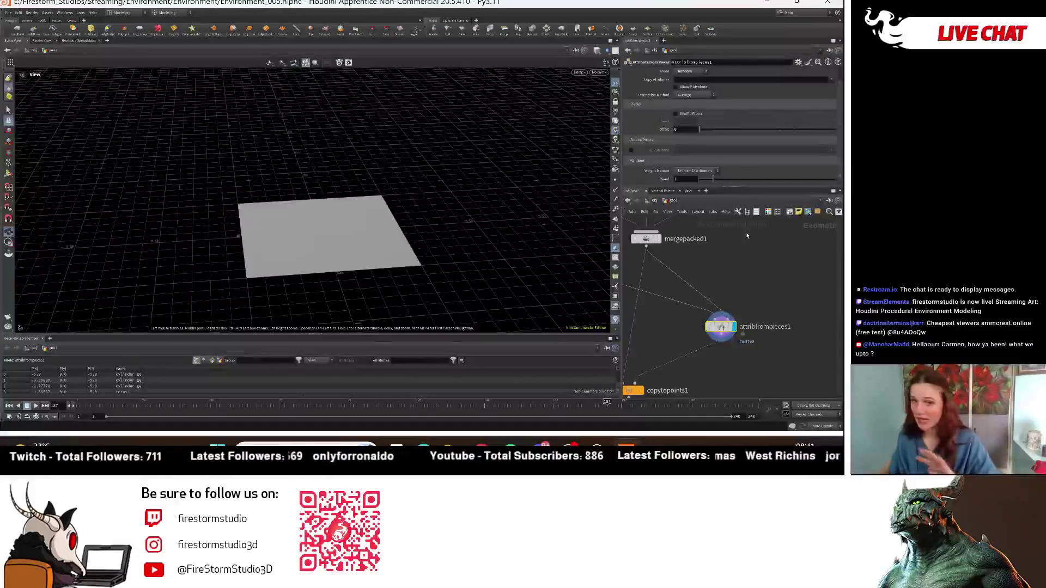
scroll(830, 343, "down", 1)
- Wire attribfrompieces1 into copytopoints1's second input so pieces copy onto the grid points
middle_click_drag(830, 344, 846, 313)
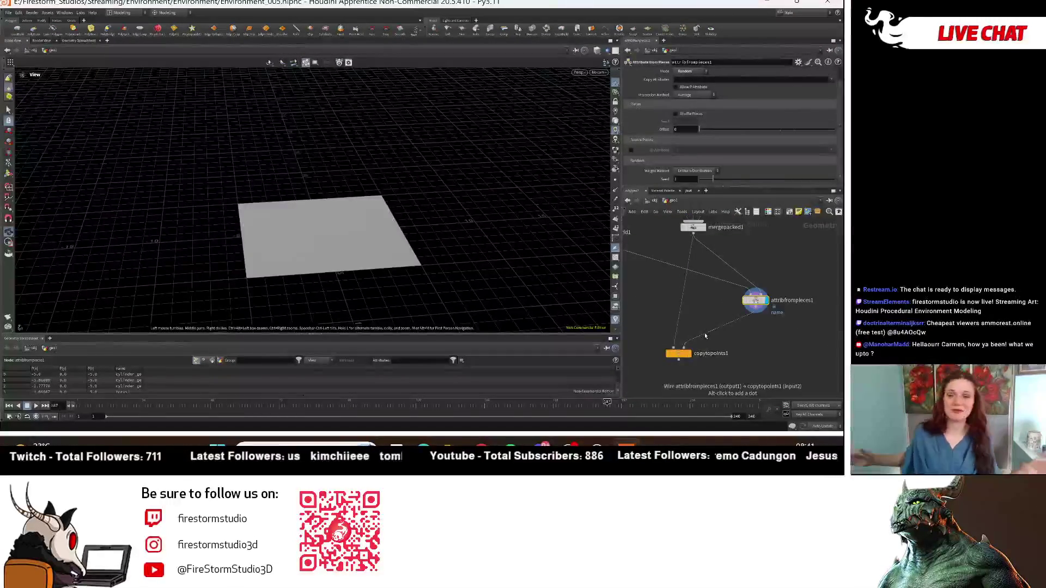
scroll(697, 328, "up", 2)
left_click(685, 359)
mouse_move(328, 246)
left_mouse_down()
mouse_move(376, 200)
mouse_move(408, 237)
left_mouse_up()
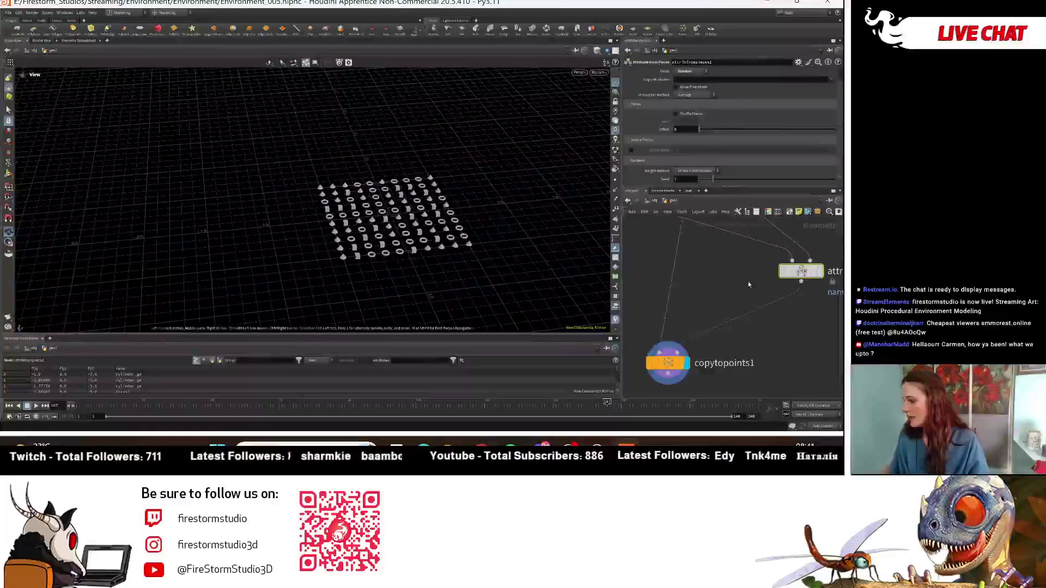
scroll(748, 281, "down", 2)
scroll(800, 352, "down", 1)
- Select the box, torus, cylinder, merge and attribfrompieces1 nodes feeding the copy
left_click(815, 329)
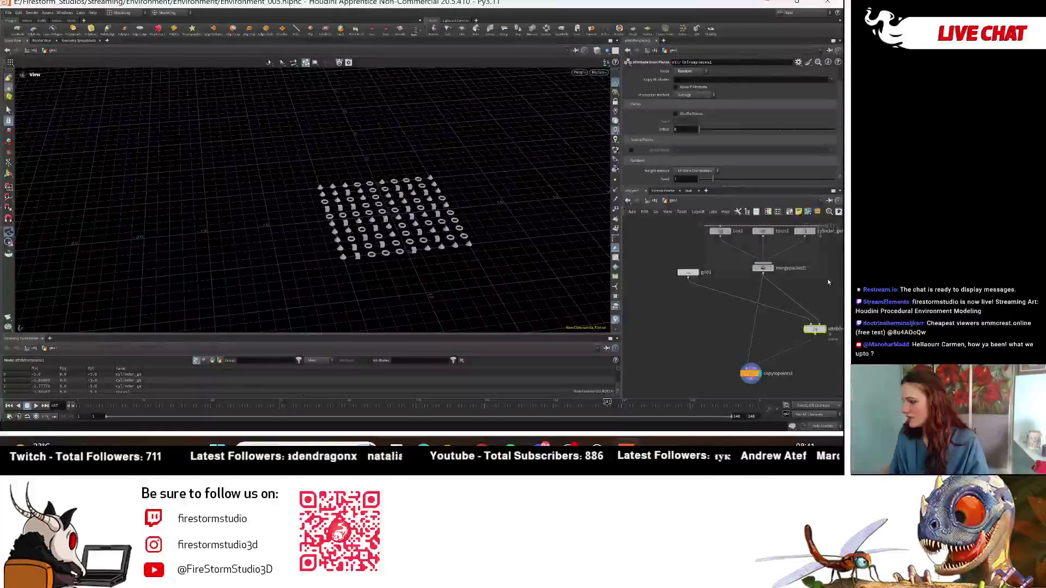
left_click_drag(708, 223, 825, 274)
middle_click_drag(797, 301, 758, 303)
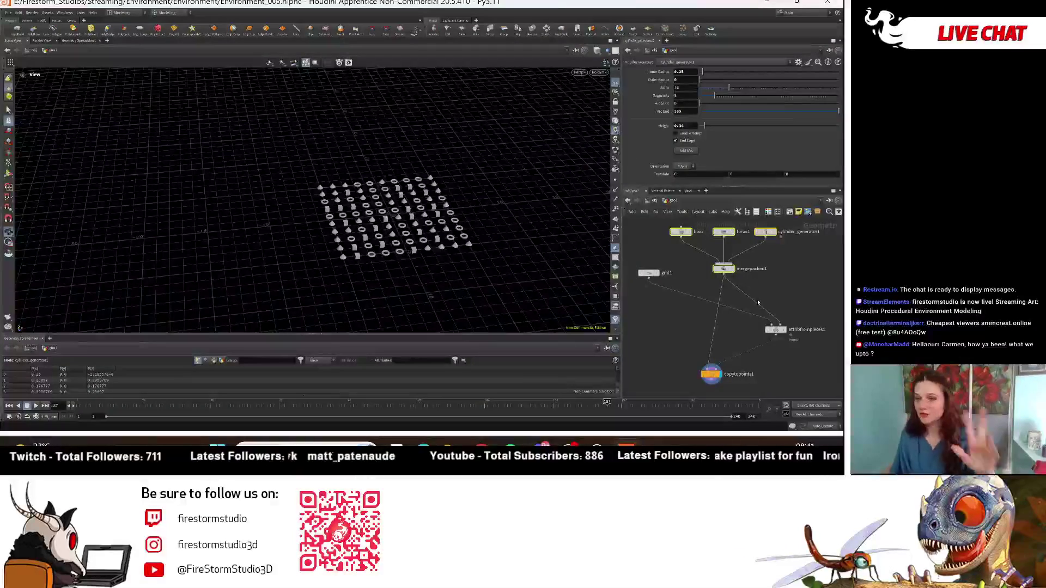
scroll(784, 340, "up", 2)
scroll(773, 339, "up", 2)
scroll(772, 339, "up", 1)
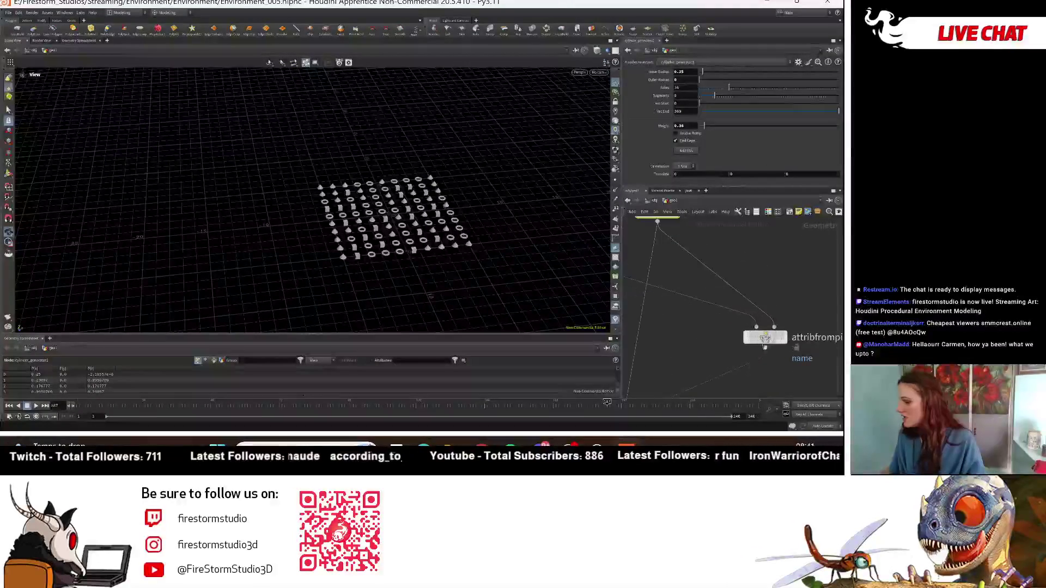
left_click(769, 338)
scroll(776, 340, "down", 3)
scroll(780, 338, "down", 2)
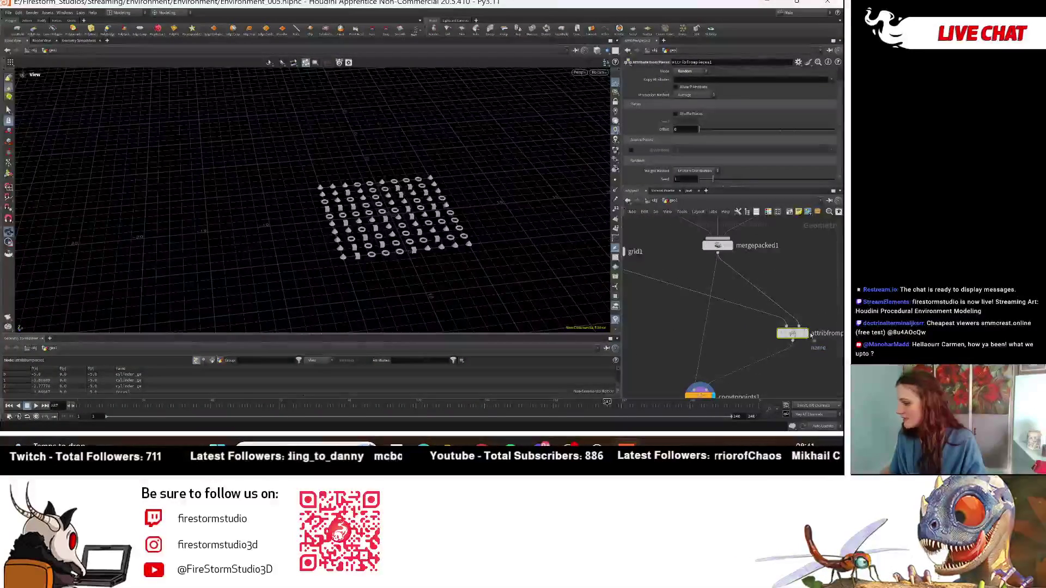
scroll(409, 204, "up", 3)
scroll(408, 205, "up", 2)
- Display the random mix of box, torus and cylinder copies across the grid points
mouse_move(338, 245)
left_mouse_down()
mouse_move(577, 181)
mouse_move(371, 204)
mouse_move(568, 285)
left_mouse_up()
scroll(811, 317, "down", 1)
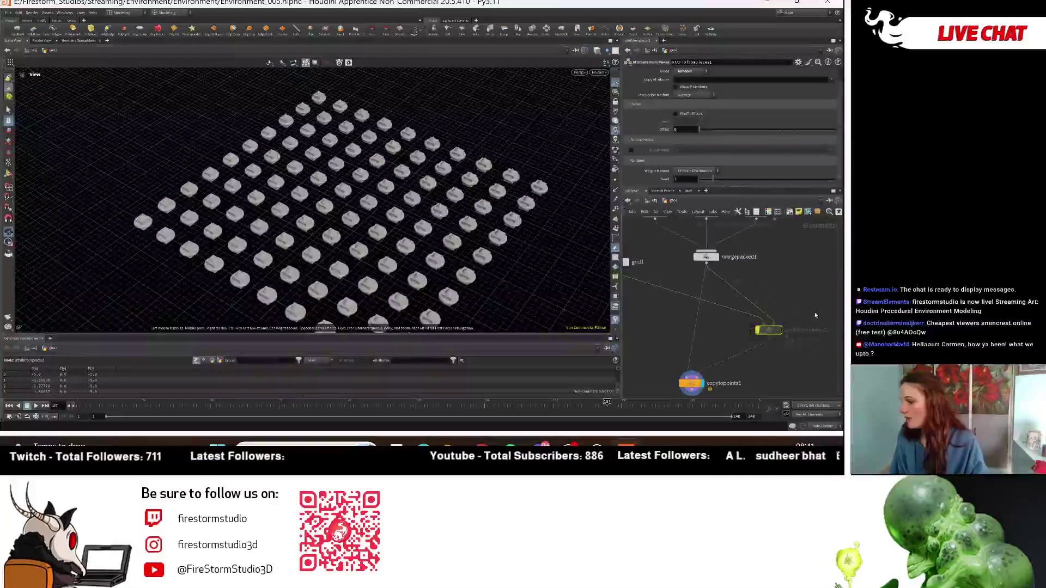
middle_click_drag(786, 307, 793, 313)
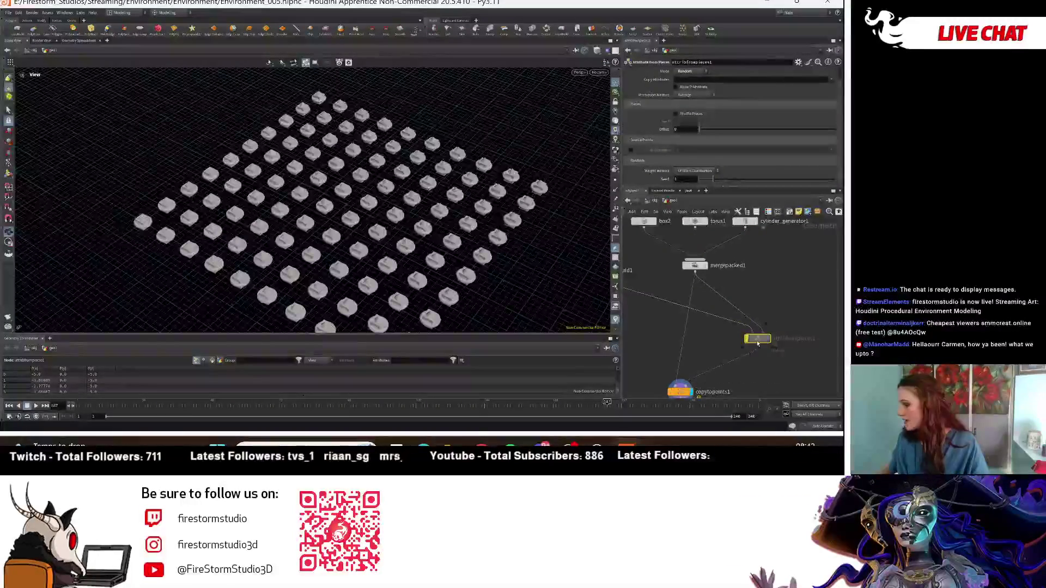
left_click(751, 326)
- Select the seven-node copying setup from grid1 to copytopoints1 and copy-paste it beside the originals
middle_click_drag(623, 288, 737, 316)
left_click(719, 298)
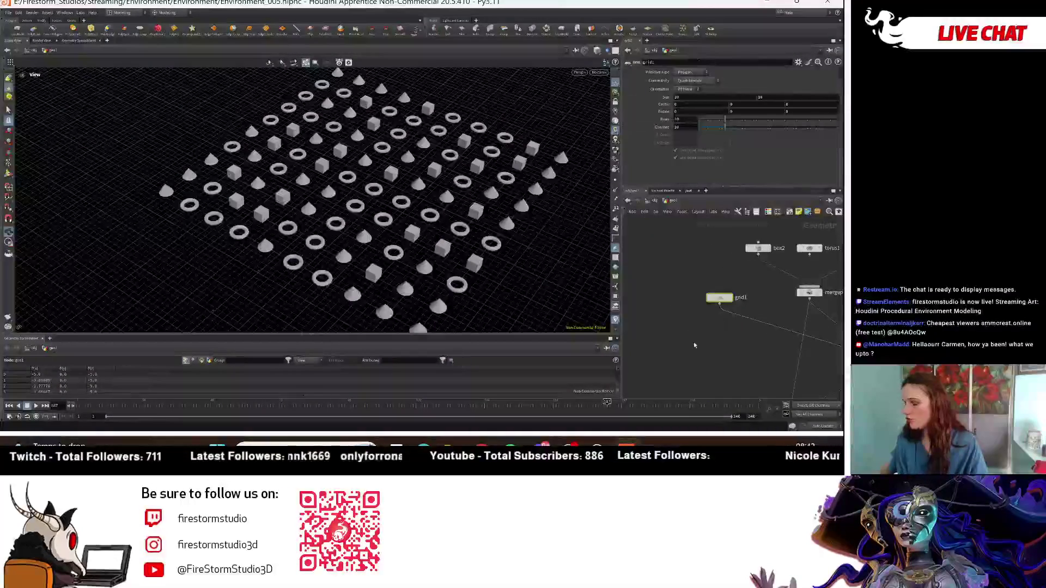
middle_click_drag(697, 347, 785, 345)
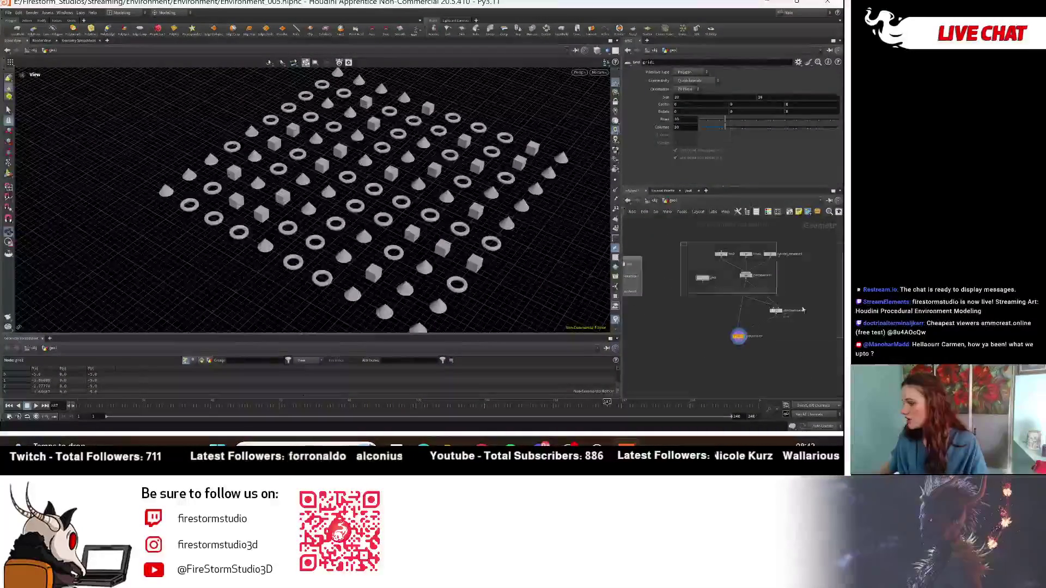
left_click(739, 335)
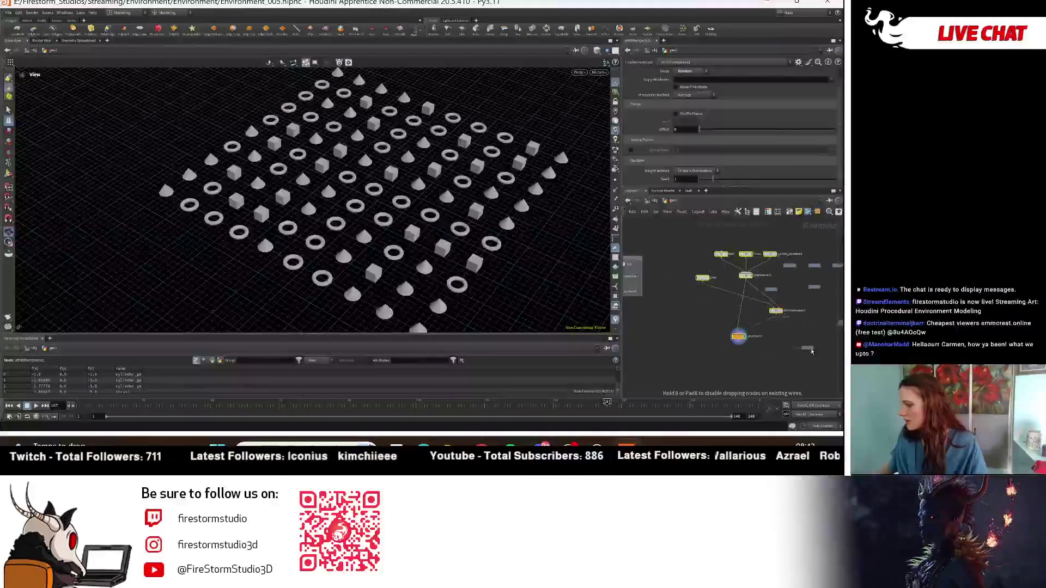
key("ctrl+c")
key("ctrl+v")
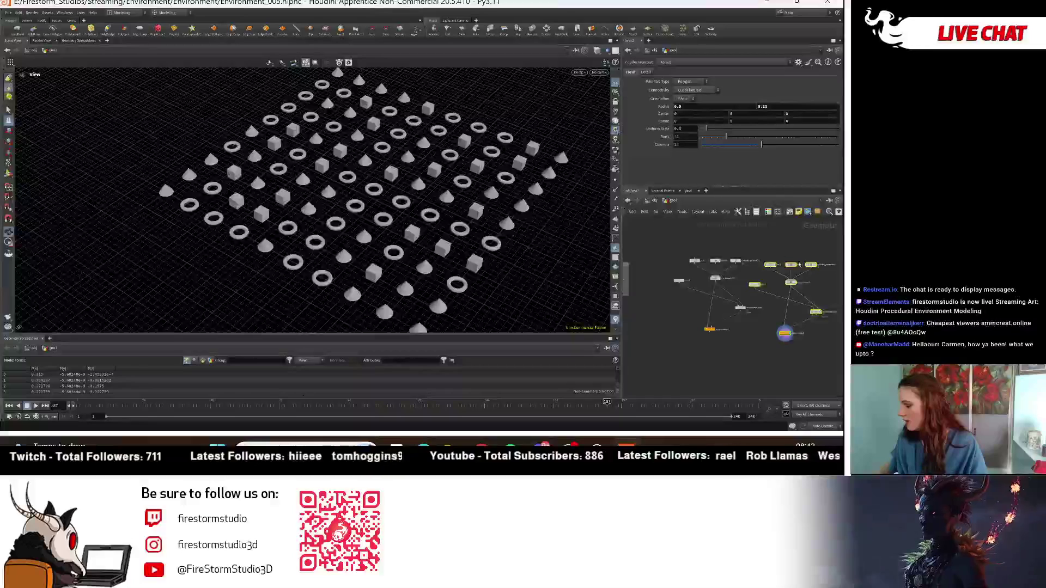
scroll(723, 311, "down", 2)
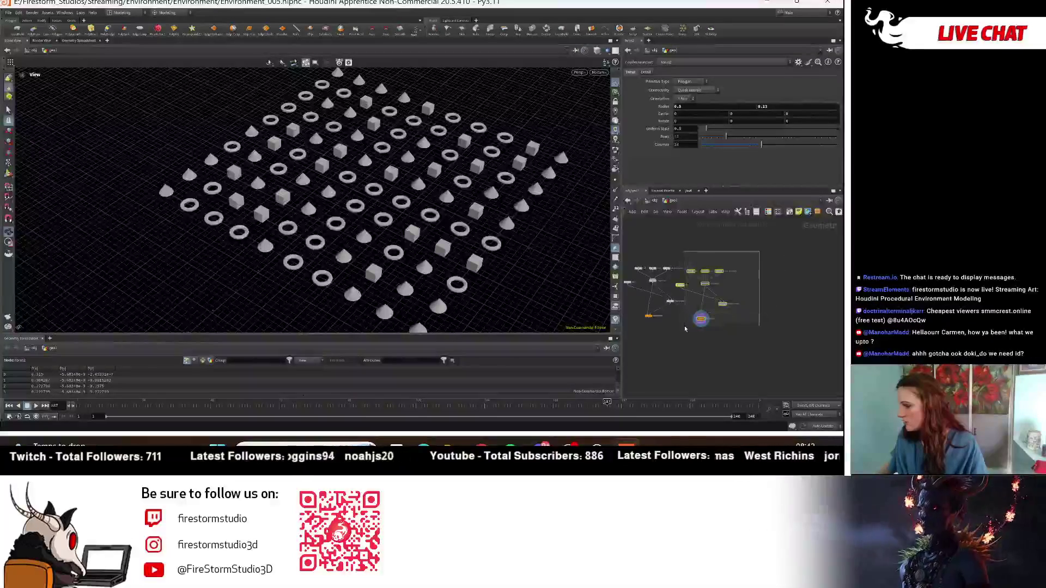
- Deselect the pasted nodes and display attribfrompieces1's plain grey plane output
left_click(680, 286)
middle_click_drag(682, 288, 789, 346)
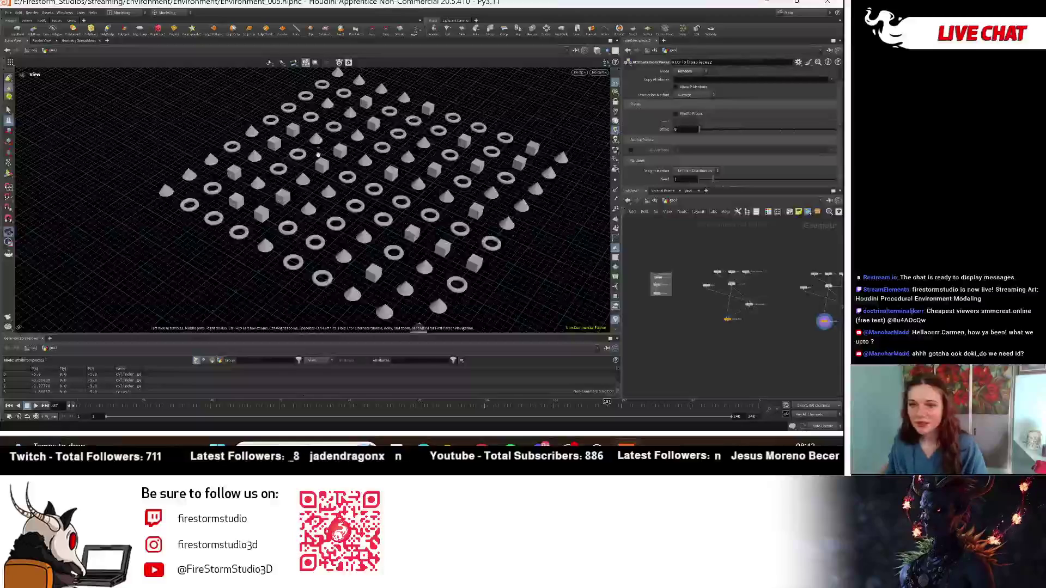
scroll(363, 199, "up", 2)
scroll(364, 199, "up", 2)
scroll(364, 198, "up", 2)
scroll(363, 198, "down", 2)
scroll(310, 181, "down", 2)
scroll(247, 159, "down", 1)
left_click_drag(248, 159, 309, 233)
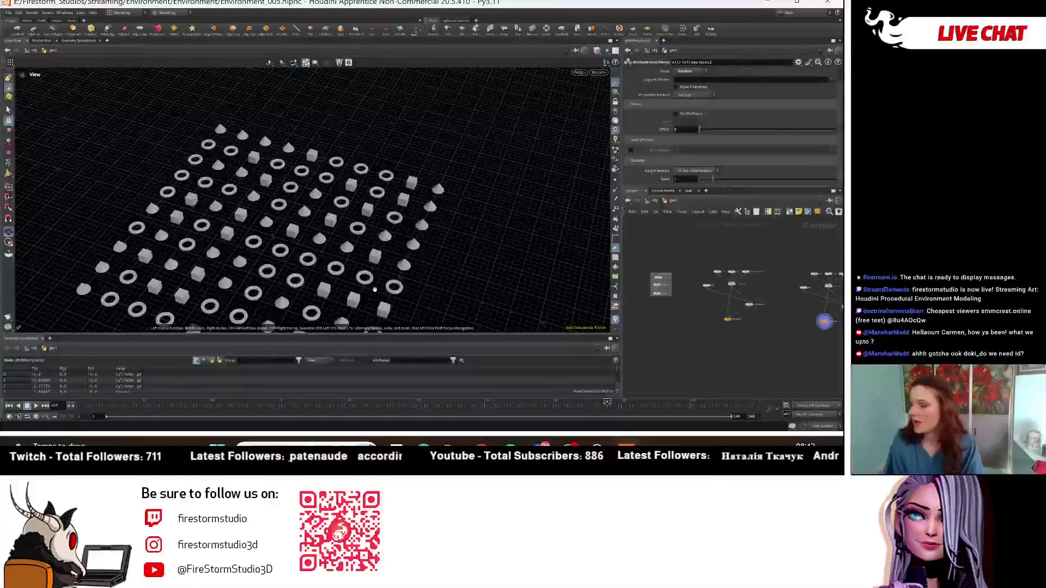
scroll(764, 309, "up", 2)
scroll(768, 304, "up", 2)
scroll(781, 298, "up", 2)
scroll(795, 292, "up", 1)
left_click(783, 302)
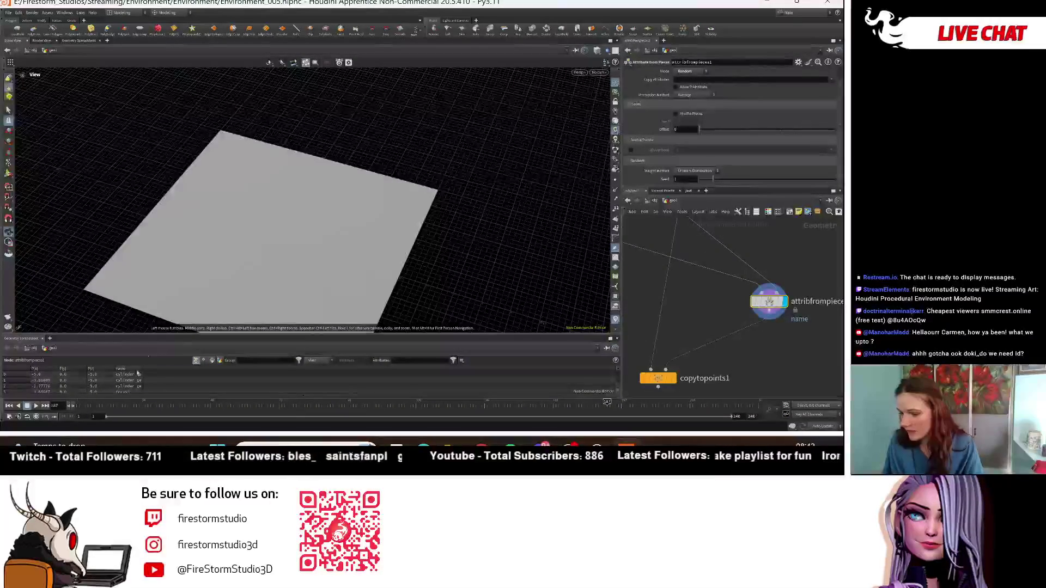
- Enlarge the geometry spreadsheet and set attribfrompieces1's Weight Method to Piece Weights
left_click_drag(181, 337, 156, 240)
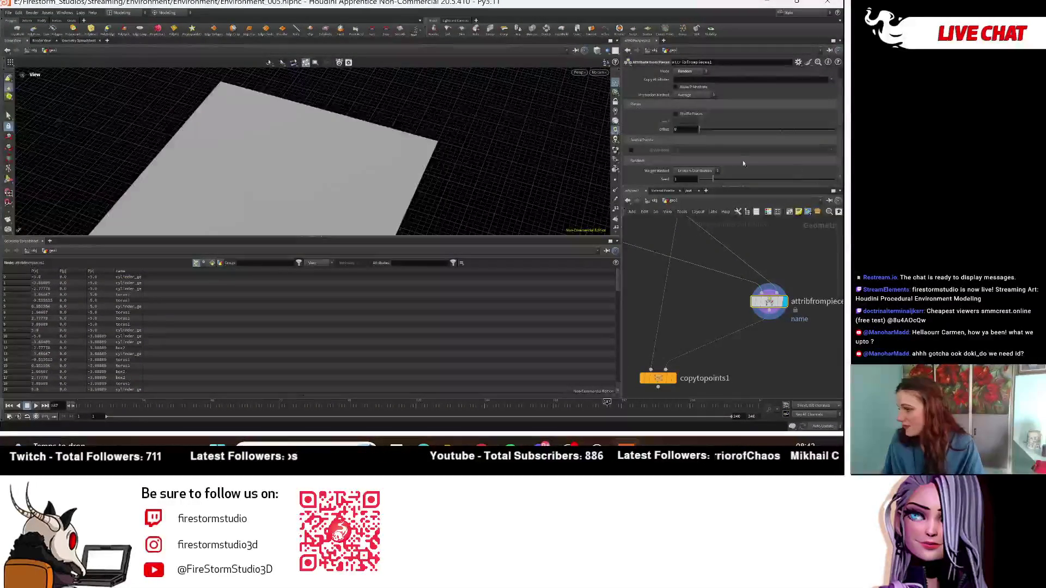
left_click(695, 171)
left_click(699, 187)
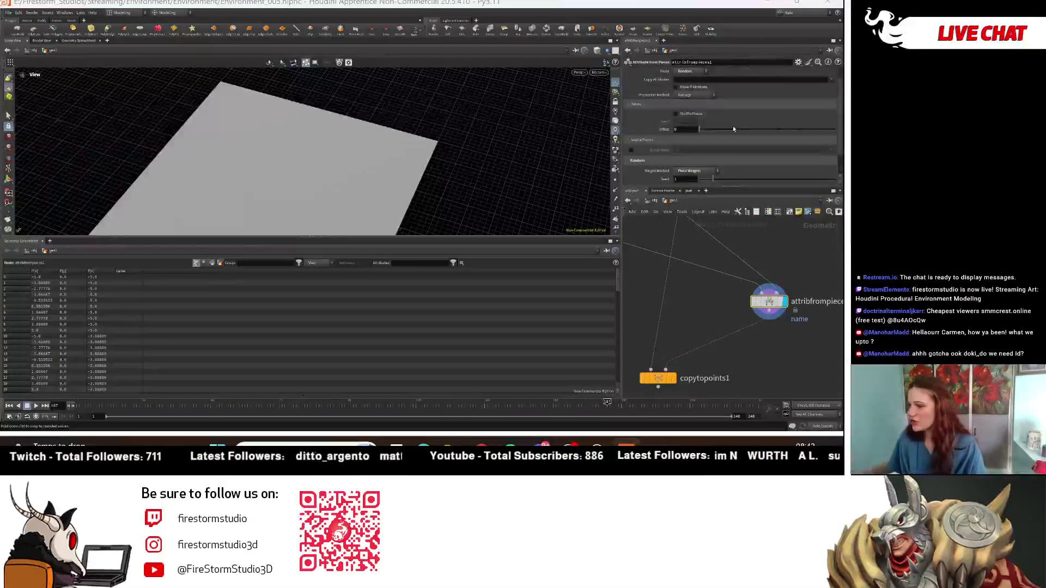
scroll(719, 143, "down", 1)
scroll(710, 157, "down", 2)
- Autofill the piece list, then clear it to leave the list empty
left_click(694, 168)
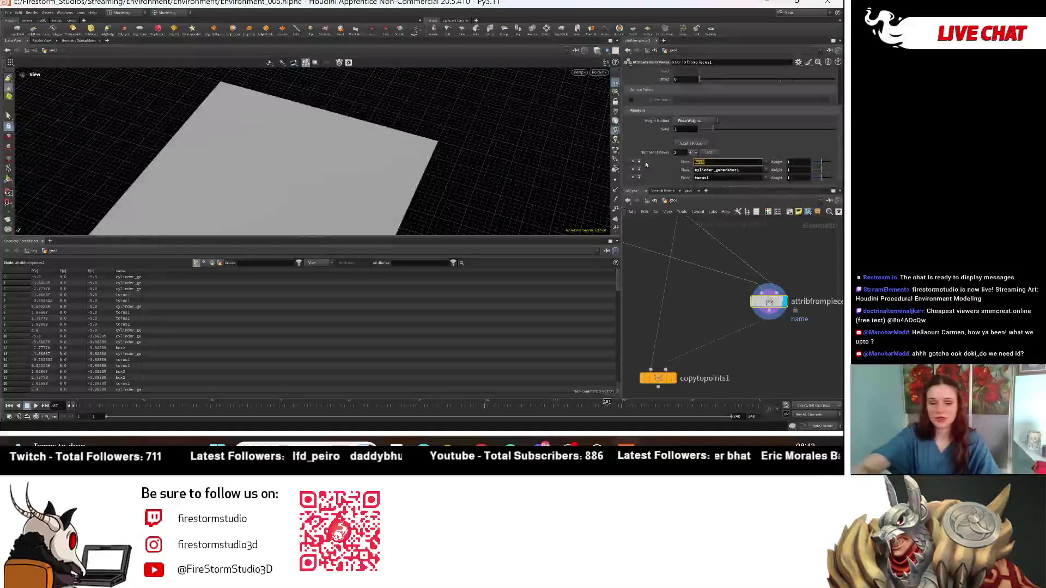
key("Escape")
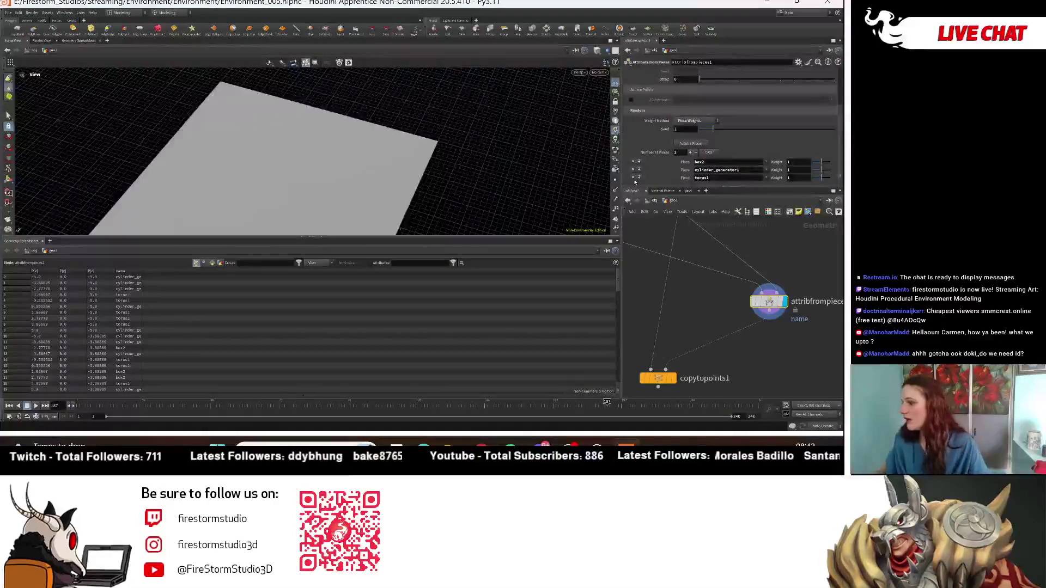
left_click(708, 153)
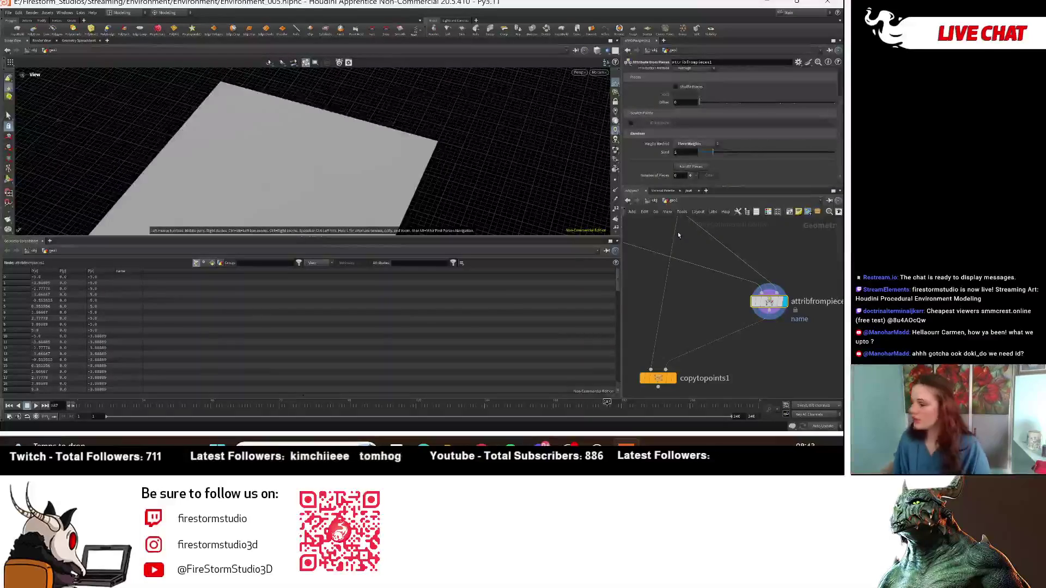
scroll(700, 294, "down", 2)
scroll(700, 294, "down", 1)
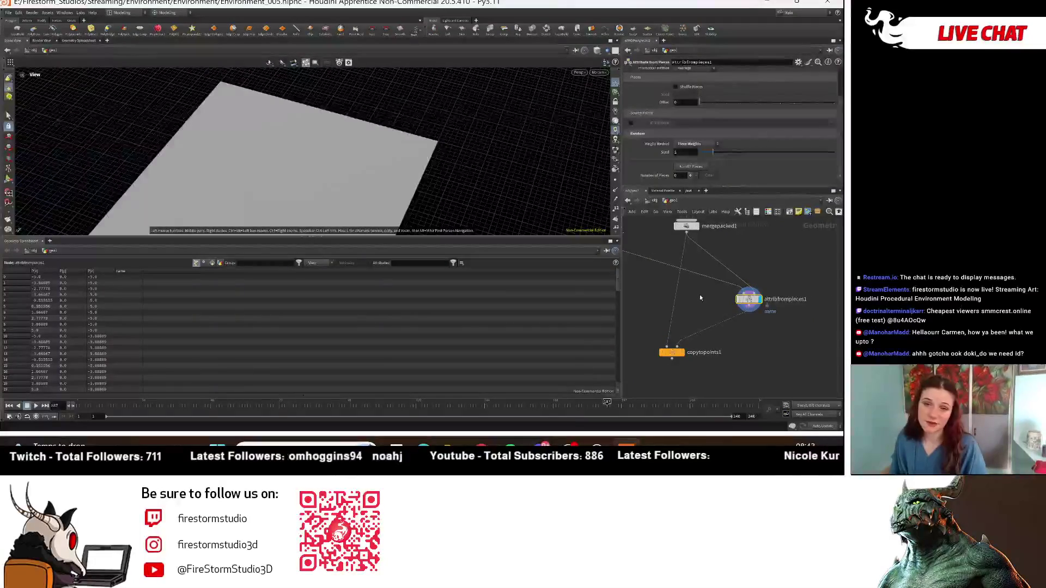
scroll(709, 283, "down", 2)
- Enter the Building network and display polybevel1's tapered, bevelled block in an enlarged viewport
middle_click_drag(708, 283, 710, 327)
key("Return")
scroll(702, 322, "up", 2)
scroll(695, 322, "up", 2)
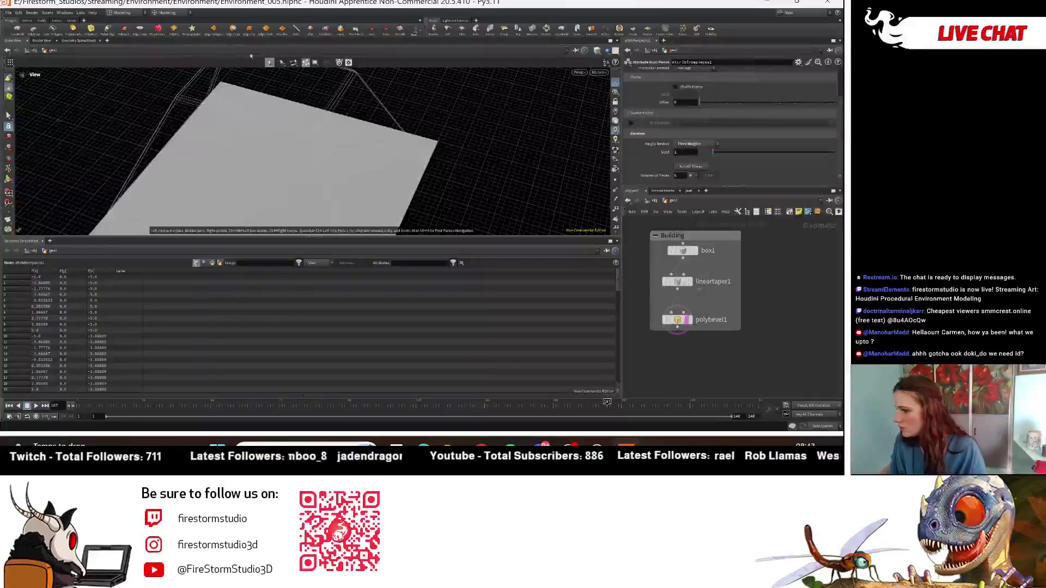
left_click_drag(372, 171, 402, 128)
scroll(401, 128, "down", 2)
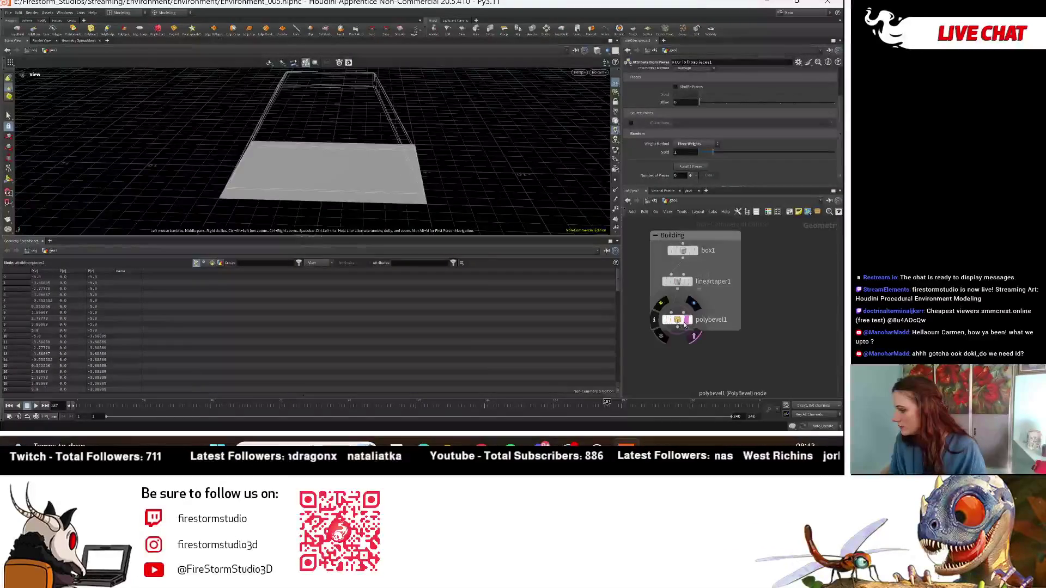
left_click(693, 335)
left_click_drag(437, 106, 310, 143)
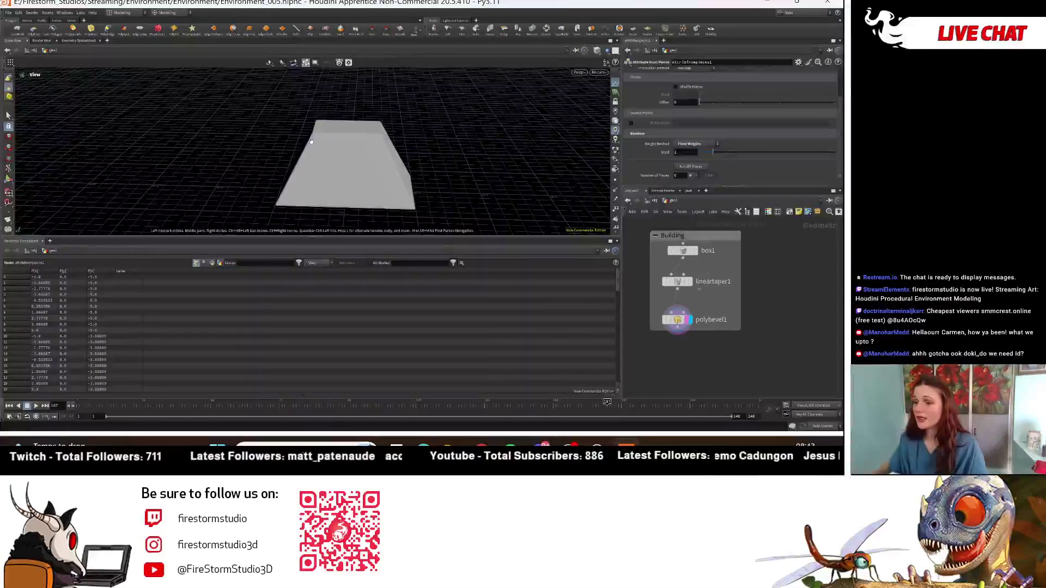
left_click_drag(327, 239, 328, 333)
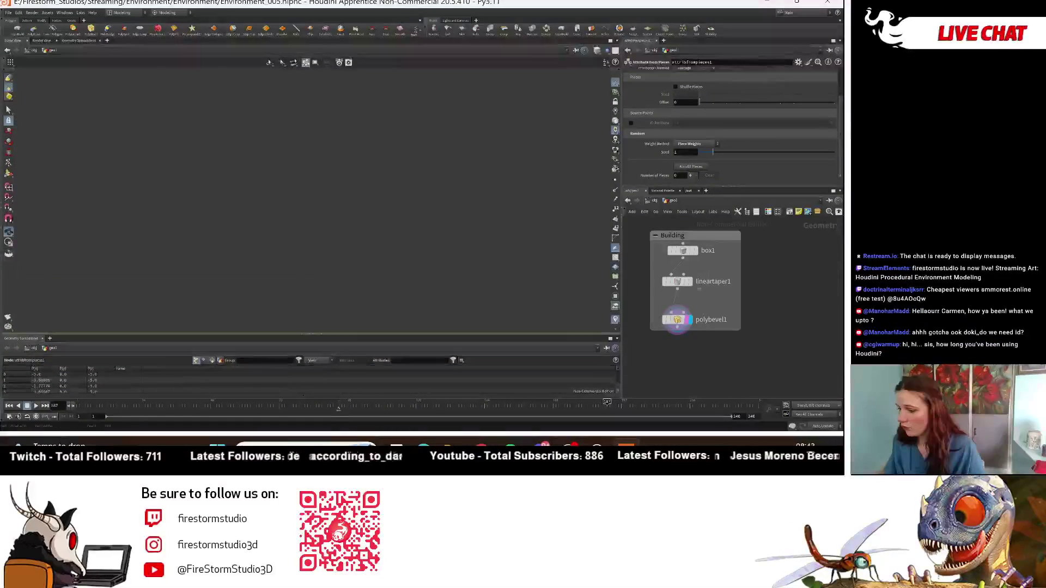
- Check the primitive snapping options, then create and place a new curve1 node in the network
right_click(10, 201)
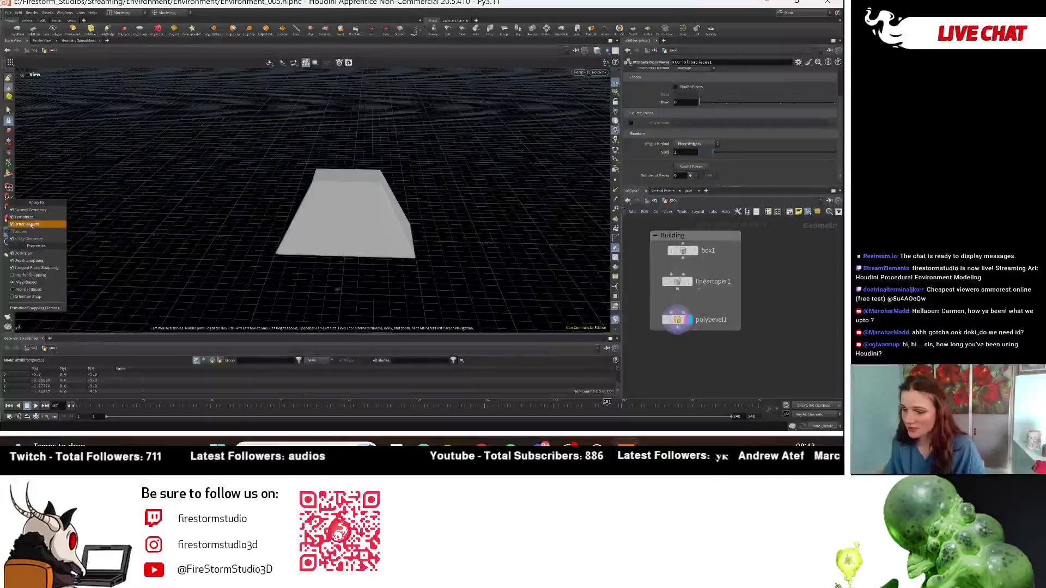
left_click(694, 327)
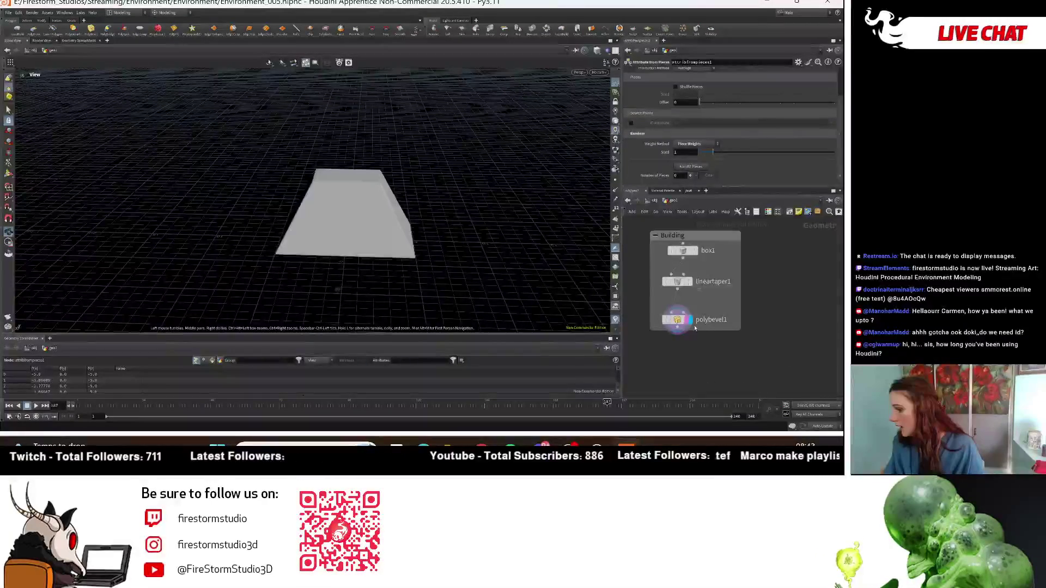
key("Tab")
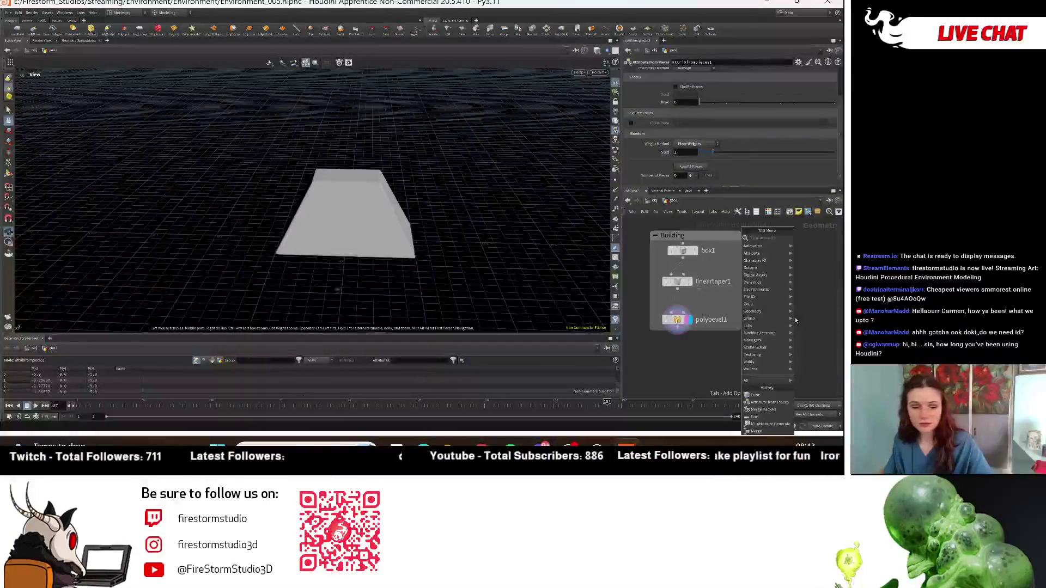
mouse_move(752, 311)
left_click(724, 238)
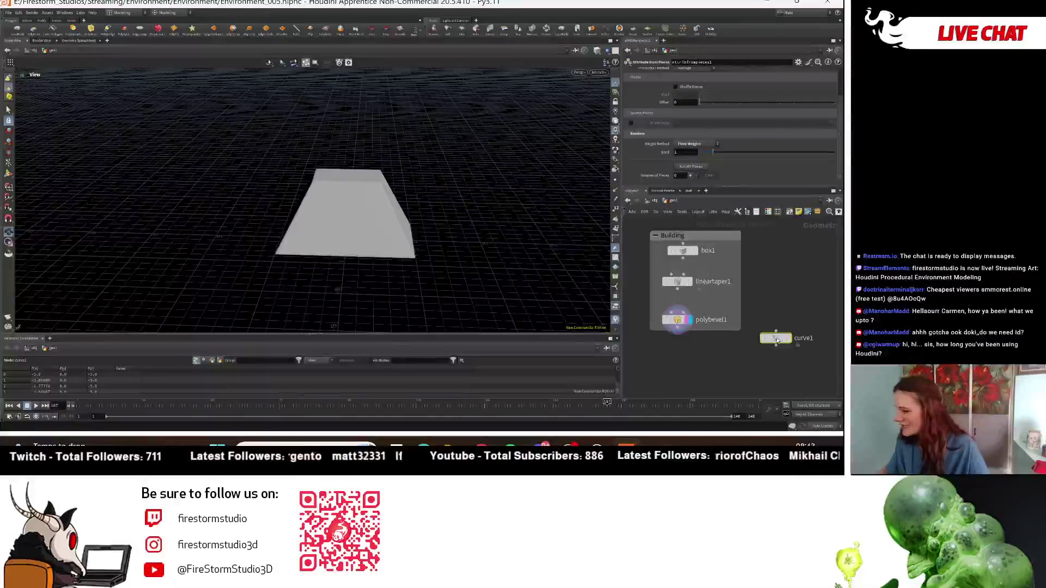
left_click(775, 338)
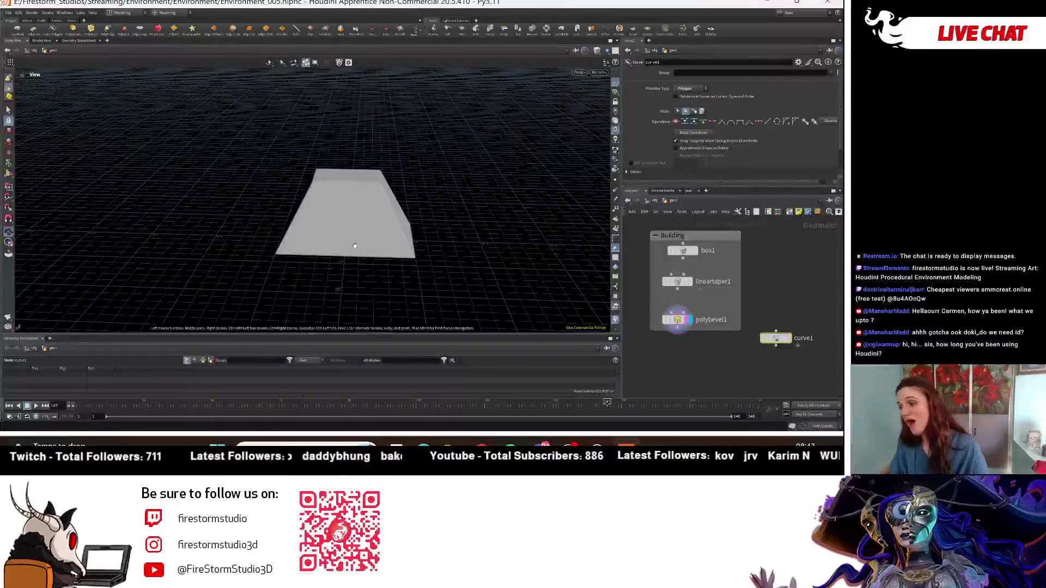
left_click_drag(356, 242, 478, 238, "alt")
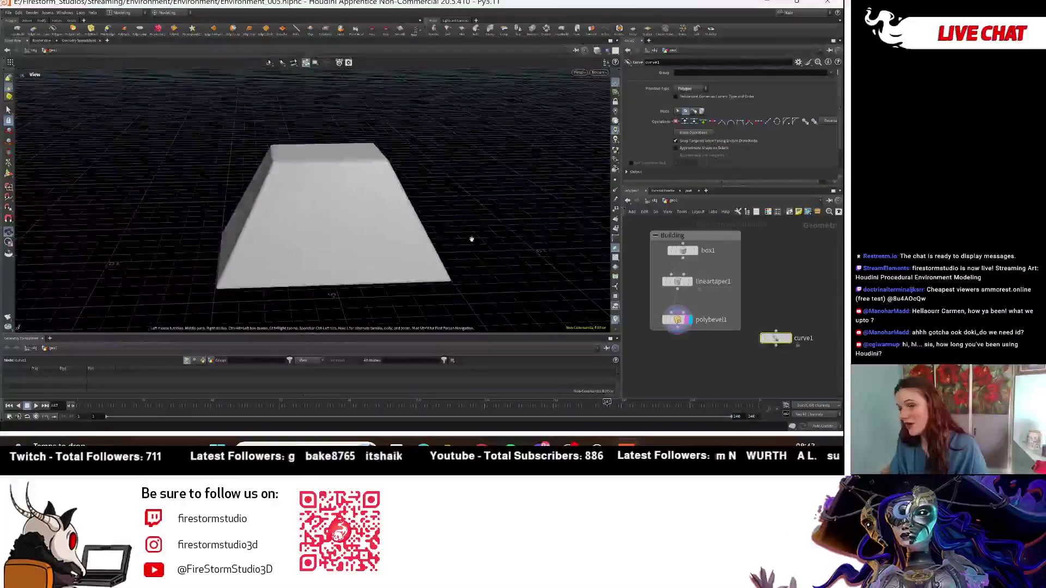
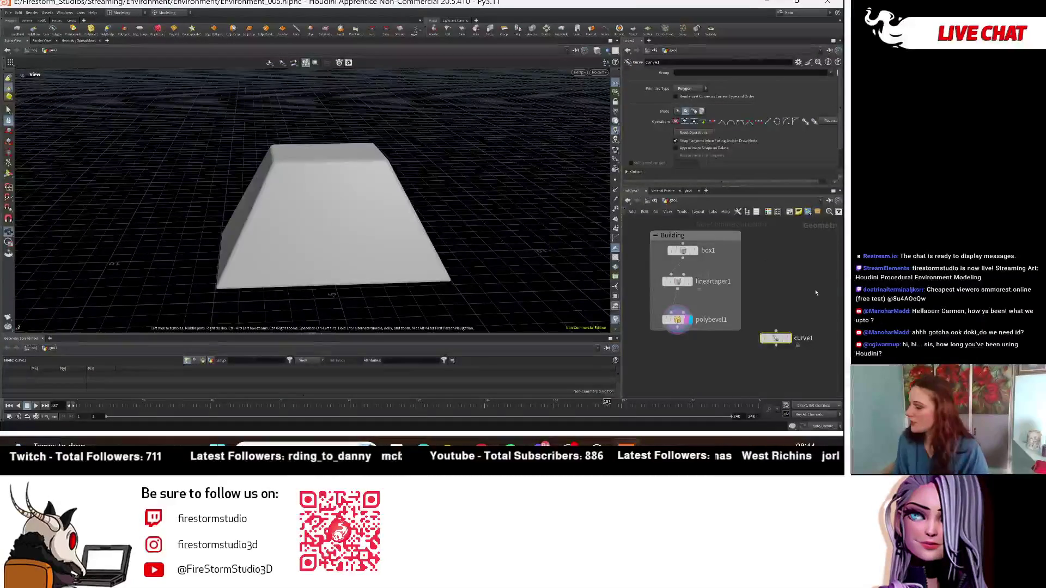
- Move curve1 up beside the Building nodes and set its display flag
middle_click_drag(802, 305, 784, 321)
left_click_drag(757, 353, 761, 326)
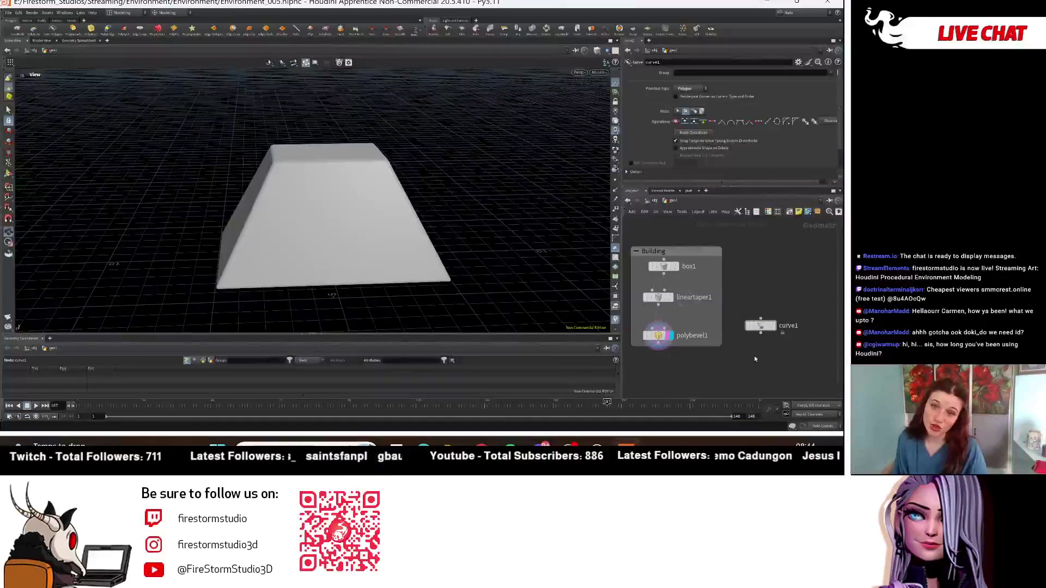
scroll(779, 335, "up", 3)
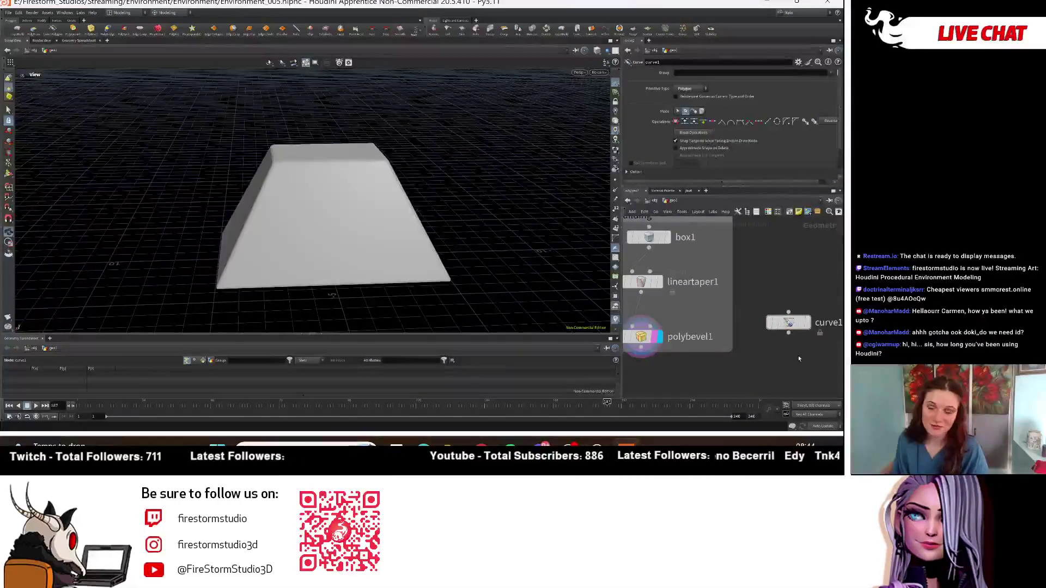
middle_click_drag(799, 356, 782, 351)
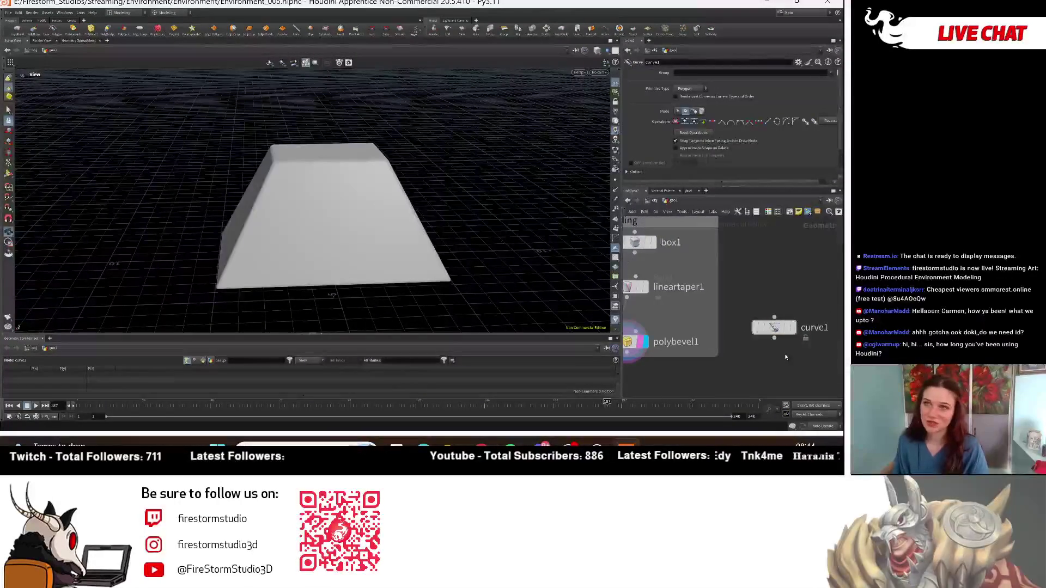
mouse_move(806, 351)
left_mouse_down()
mouse_move(765, 329)
mouse_move(775, 351)
left_mouse_up()
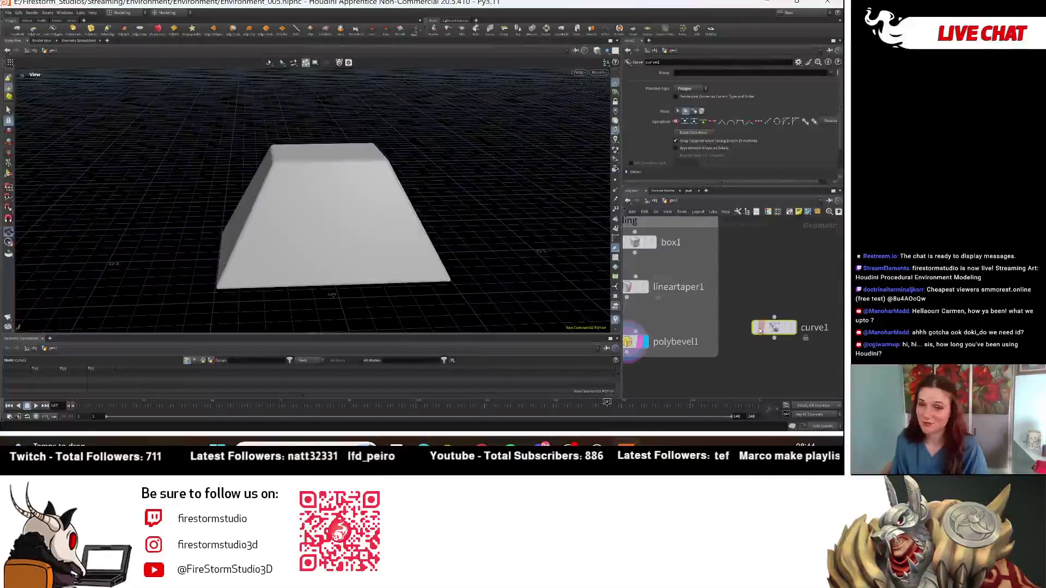
left_click(793, 327)
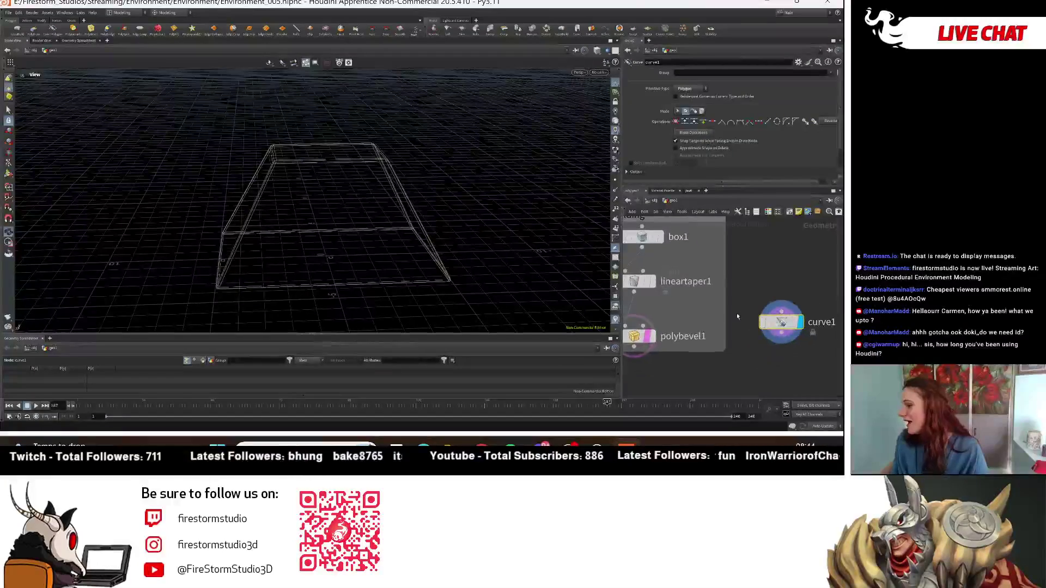
left_click_drag(773, 333, 768, 336)
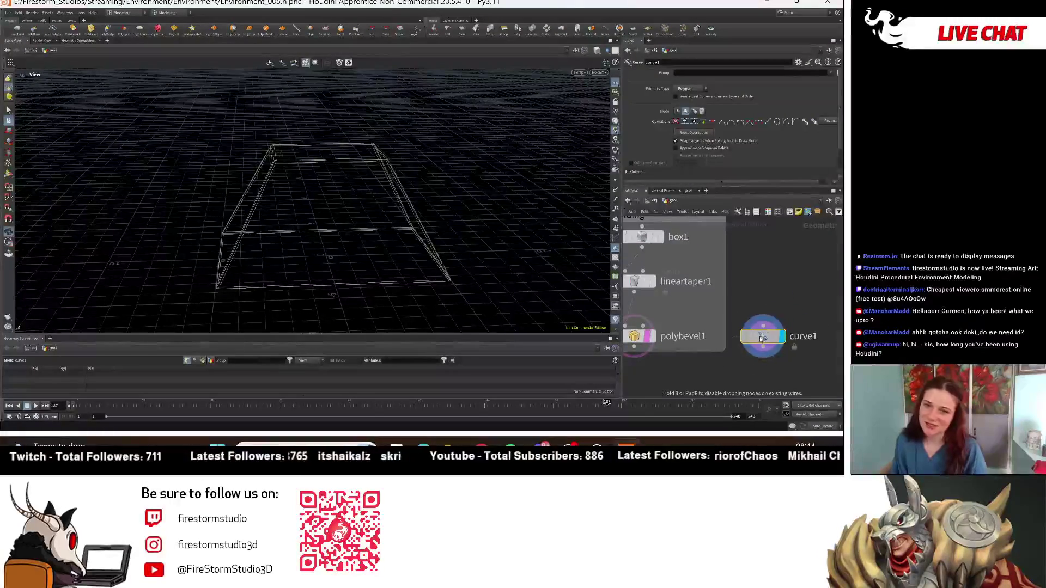
scroll(768, 289, "down", 2)
middle_click_drag(768, 288, 789, 287)
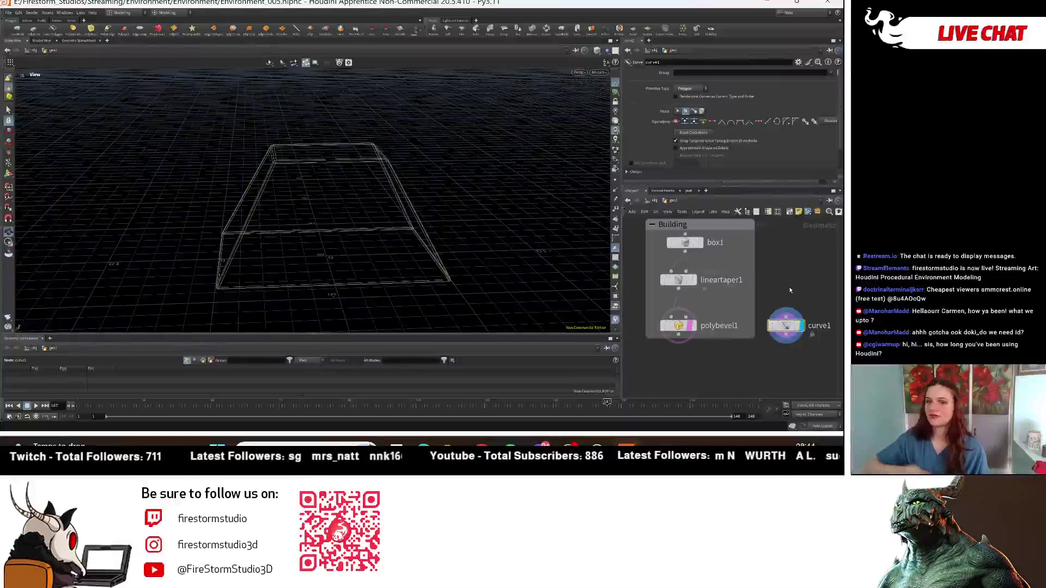
scroll(715, 319, "up", 2)
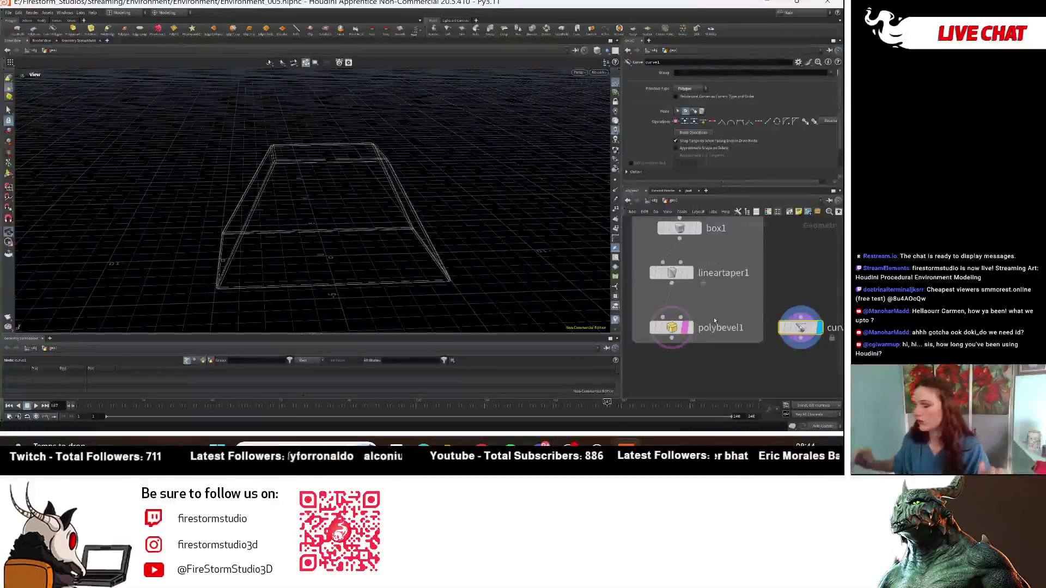
- Keep curve1 displayed over the bevelled box and start the Curve tool from a lower angle
left_click(690, 327)
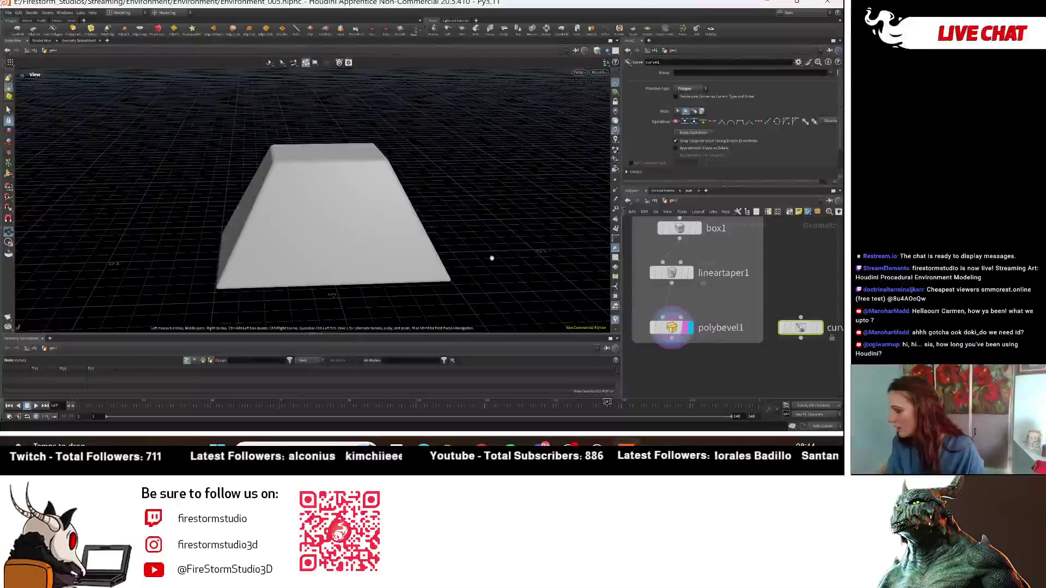
key("ctrl+z")
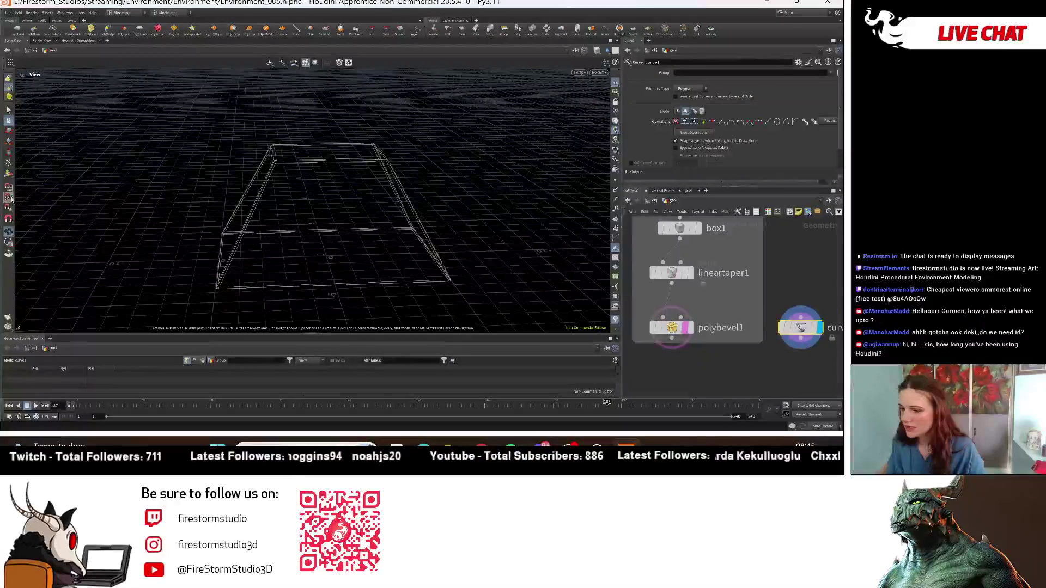
left_click_drag(376, 243, 449, 227, "alt")
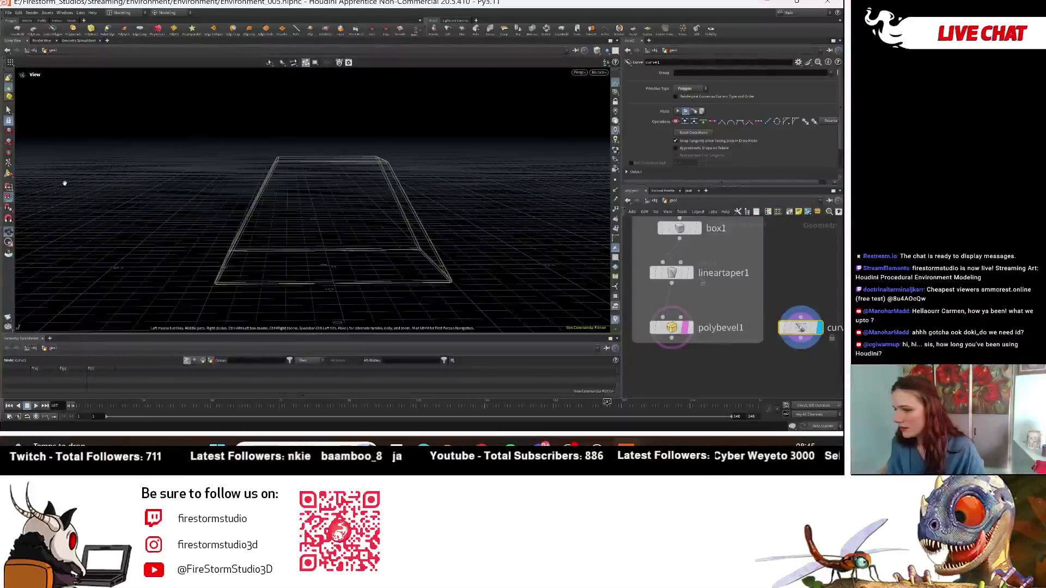
key("Return")
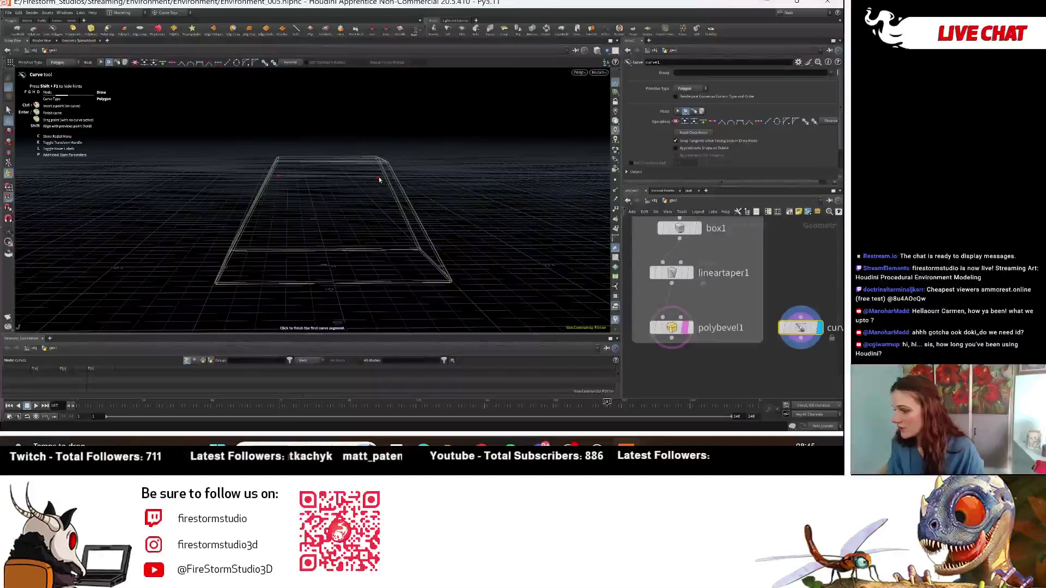
- Tumble to a better angle and place the next curve points on the tapered box
key("Escape")
mouse_move(462, 240)
left_mouse_down()
mouse_move(577, 264)
mouse_move(292, 271)
mouse_move(429, 263)
mouse_move(362, 143)
mouse_move(425, 183)
mouse_move(283, 175)
mouse_move(542, 205)
mouse_move(402, 176)
left_mouse_up()
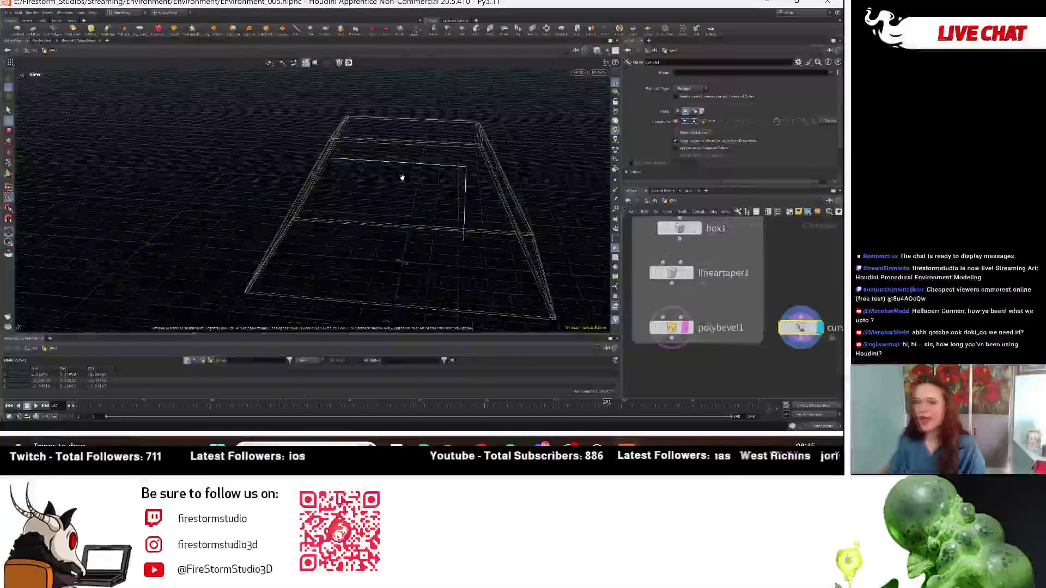
key("Return")
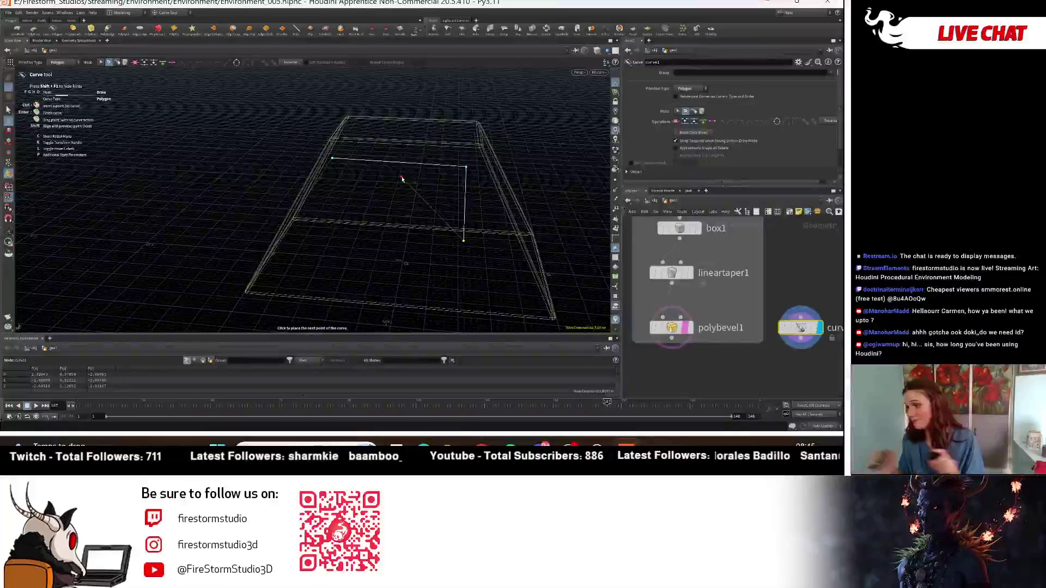
left_click(330, 229)
key("Return")
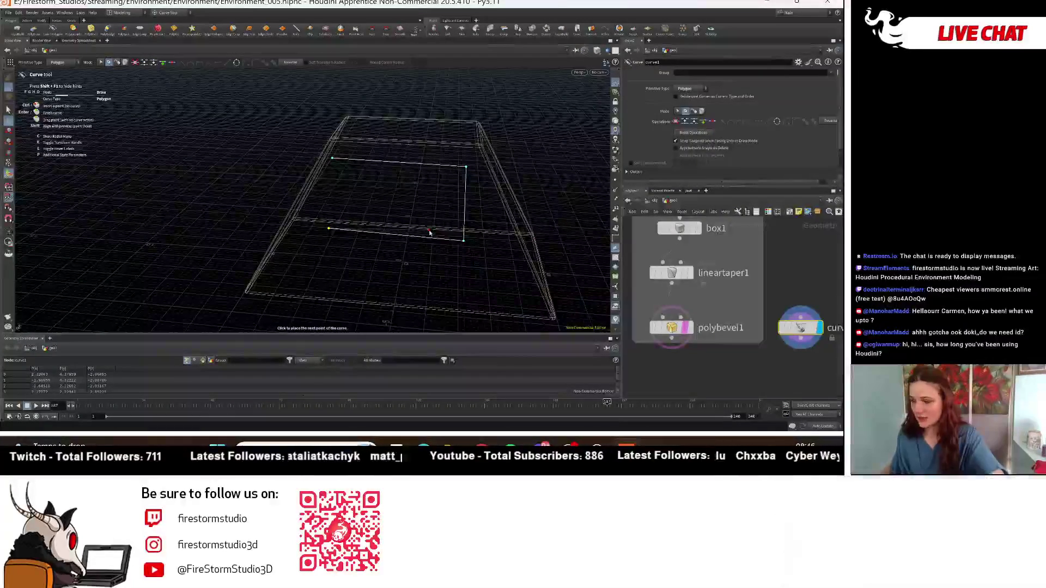
scroll(750, 344, "down", 2)
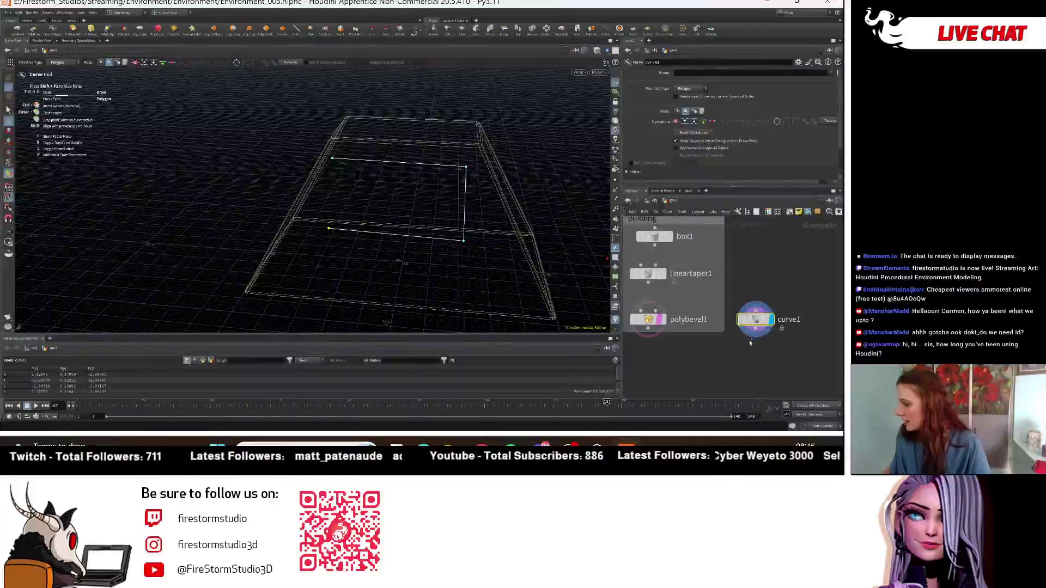
middle_click_drag(758, 333, 701, 295)
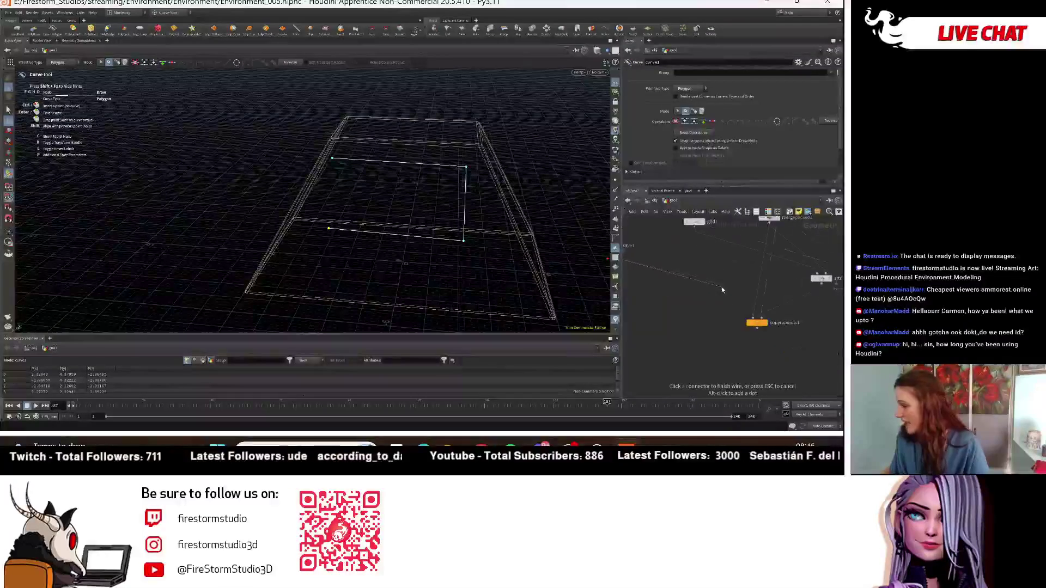
- End curve drawing, frame copytopoints1 and grid1, and bring up the node menu
left_click(748, 307)
key("Escape")
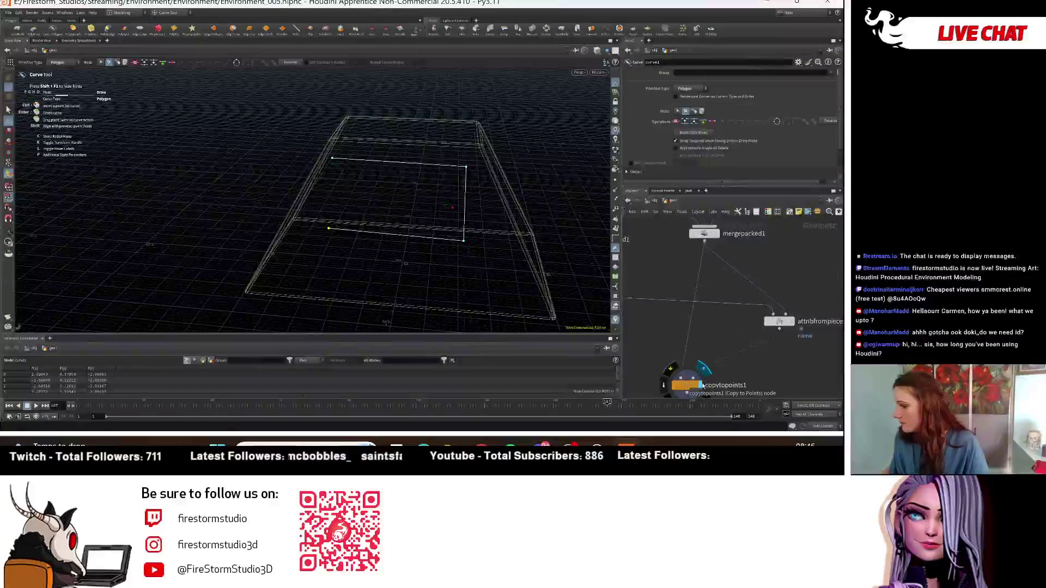
middle_click_drag(703, 385, 817, 345)
scroll(707, 300, "up", 3)
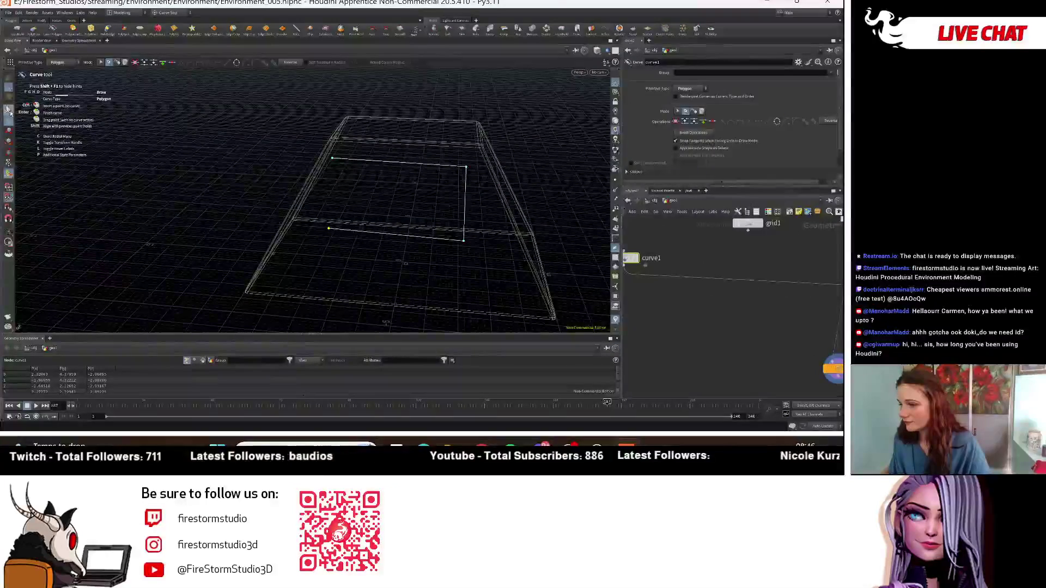
key("Escape")
mouse_move(767, 303)
middle_mouse_down()
mouse_move(834, 355)
mouse_move(760, 393)
middle_mouse_up()
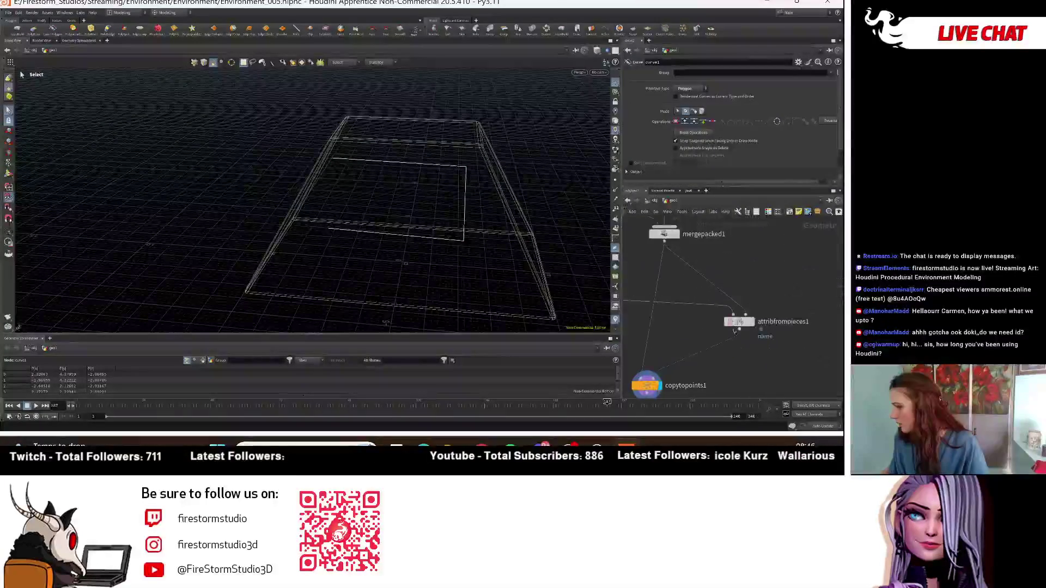
scroll(738, 320, "up", 2)
scroll(664, 349, "down", 5)
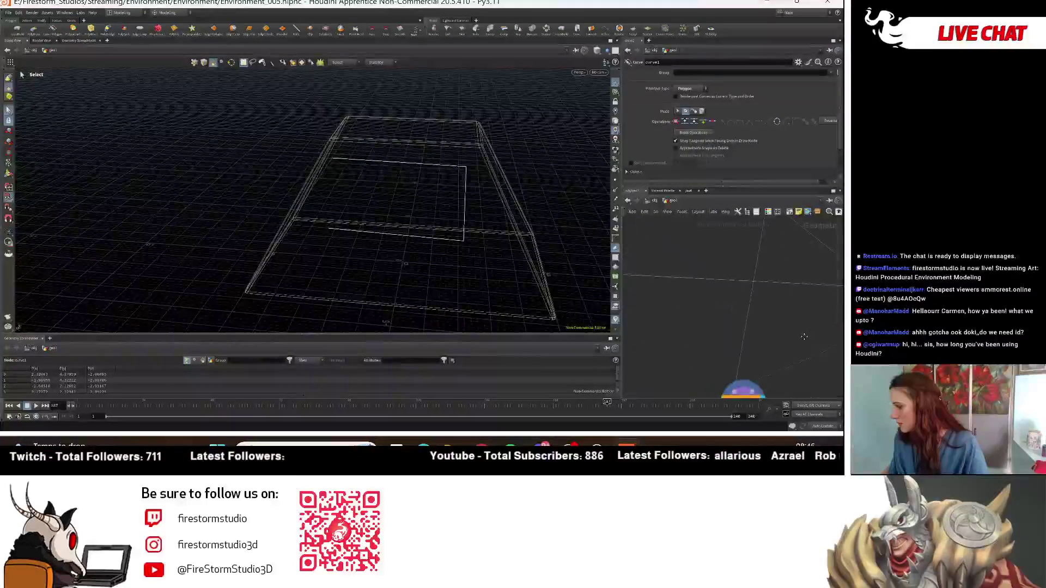
middle_click_drag(758, 337, 660, 311)
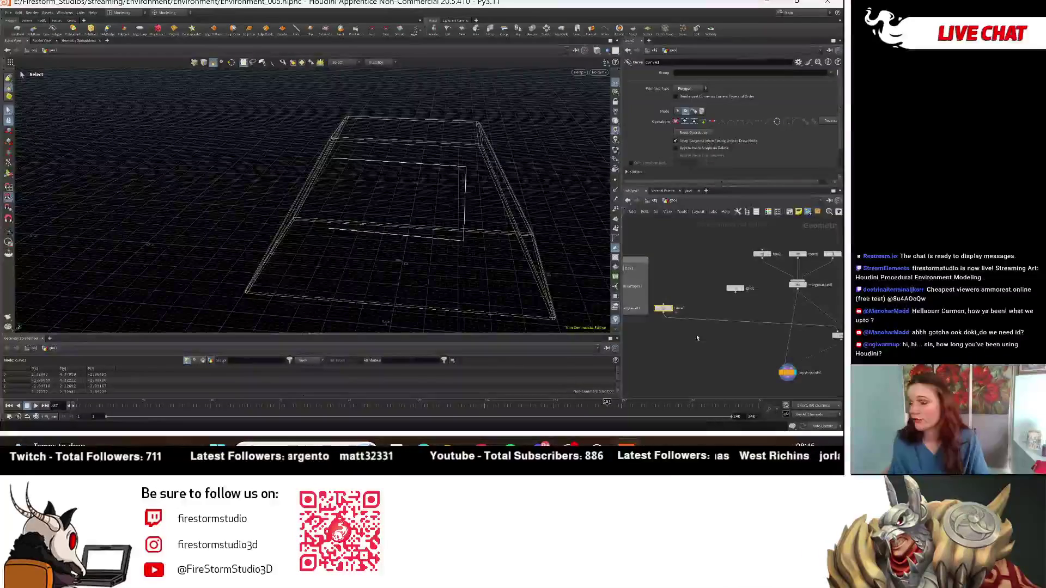
key("Tab")
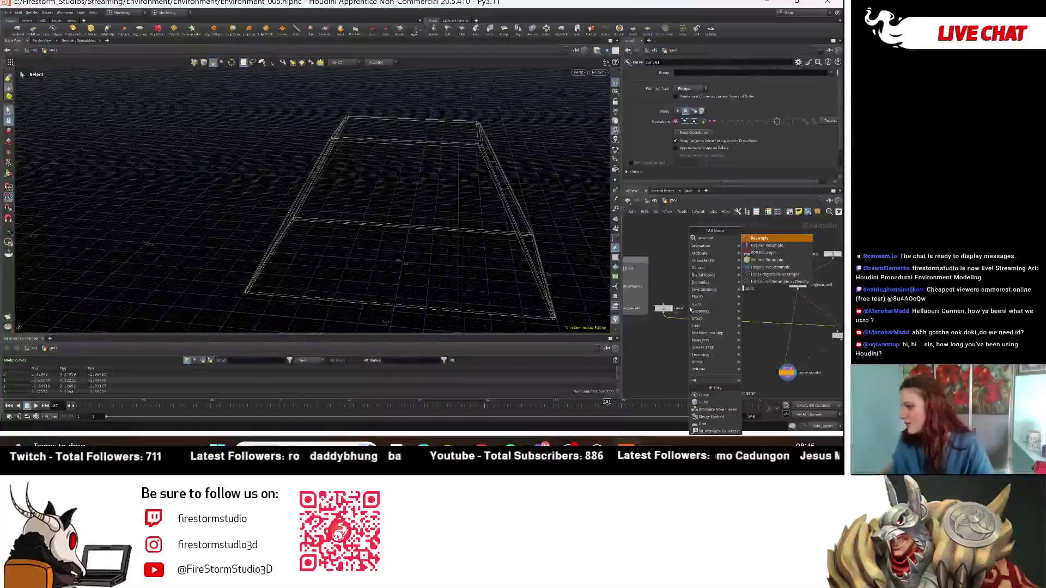
left_click(758, 242)
left_click(675, 327)
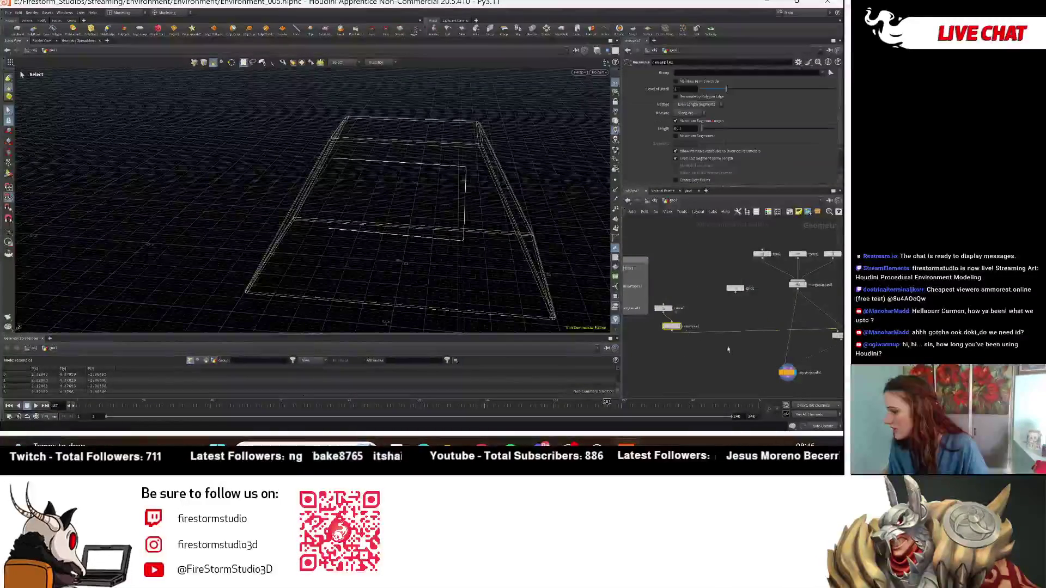
scroll(692, 327, "up", 3)
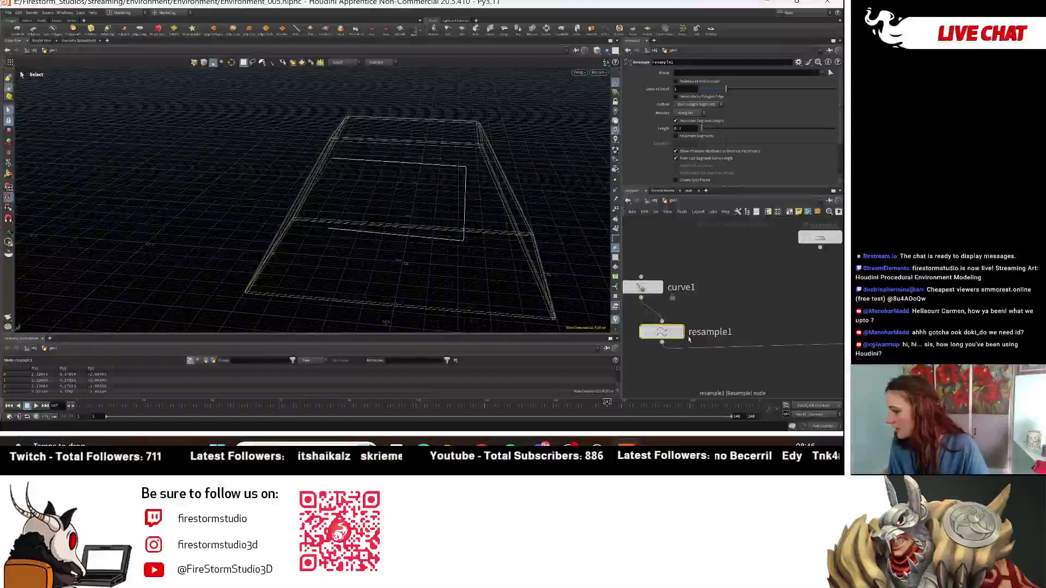
left_click_drag(501, 244, 537, 227, "alt")
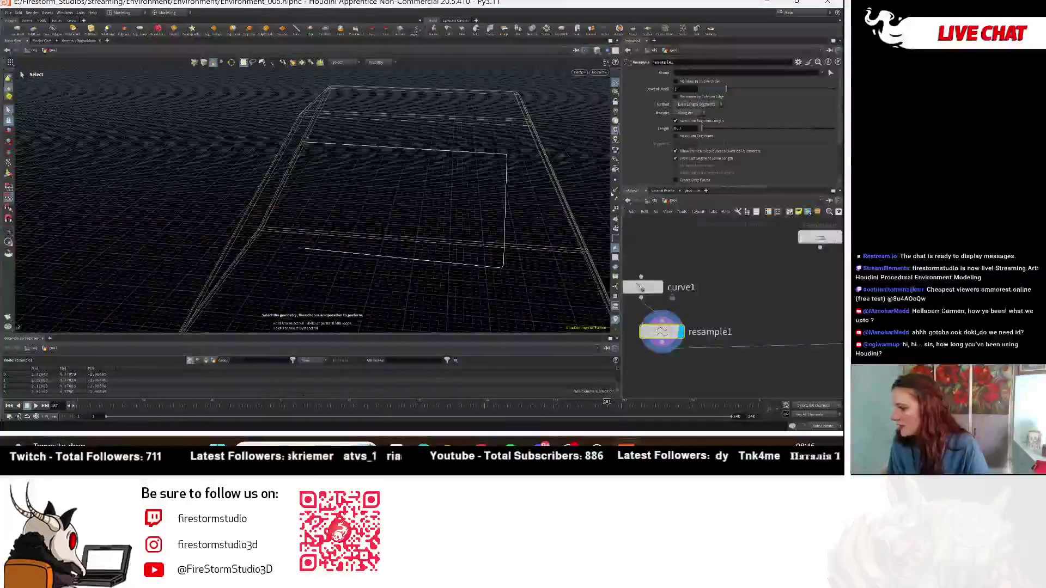
key("Tab")
type("copy")
key("Return")
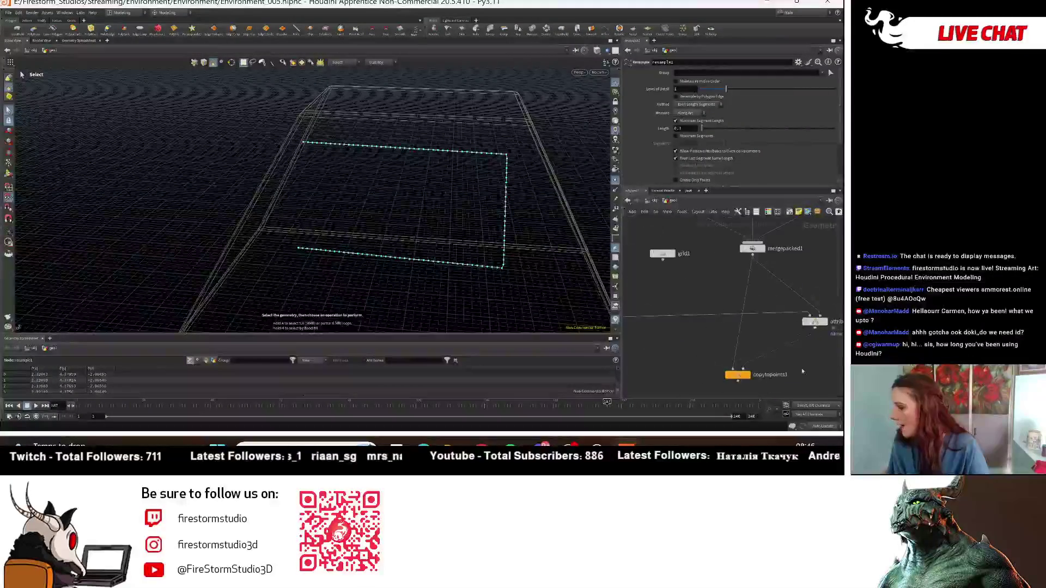
left_click(740, 382)
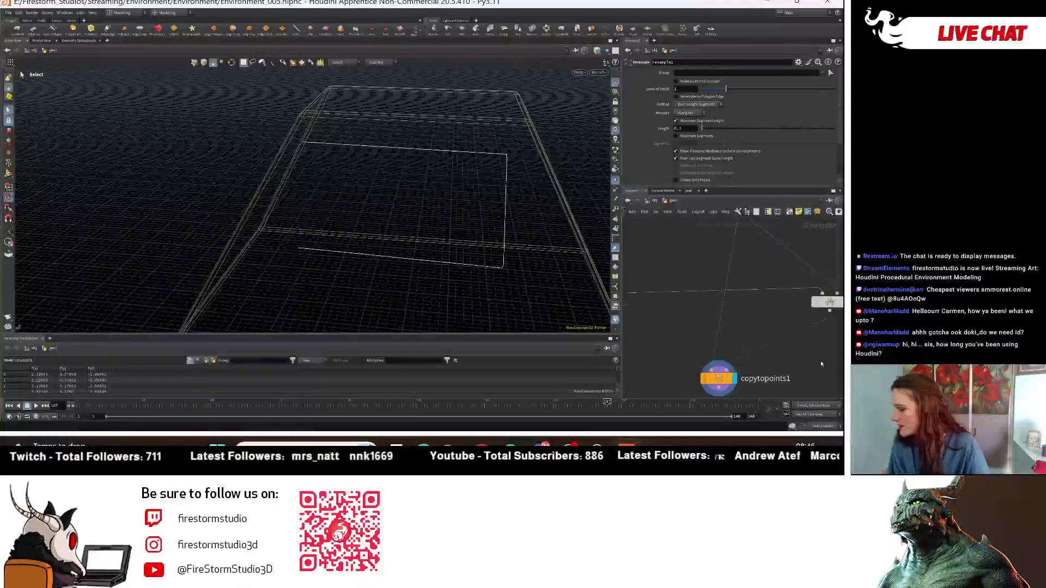
scroll(805, 358, "down", 3)
middle_click_drag(806, 358, 832, 360)
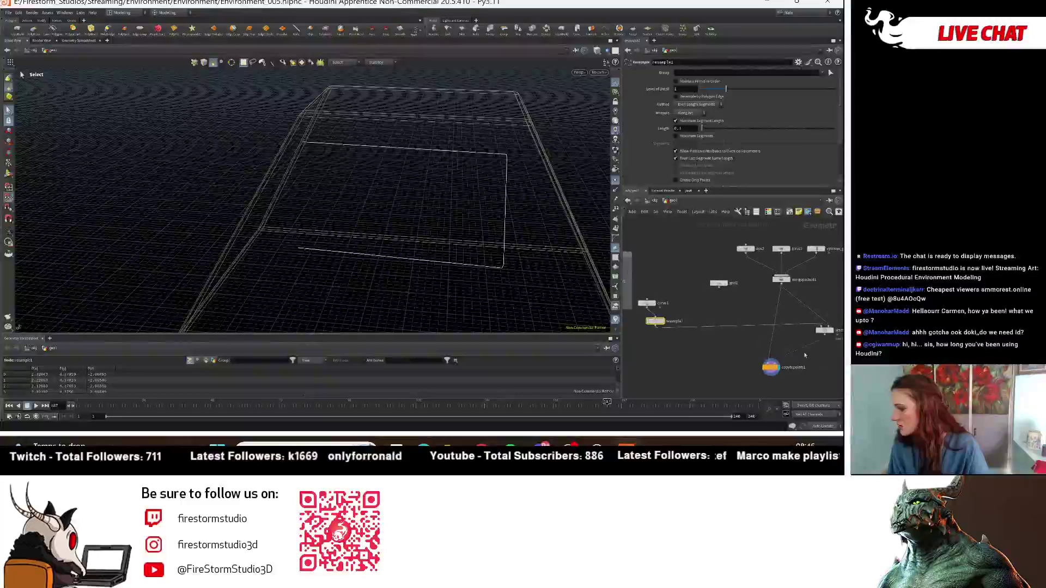
mouse_move(642, 292)
left_mouse_down()
mouse_move(679, 347)
mouse_move(807, 304)
left_mouse_up()
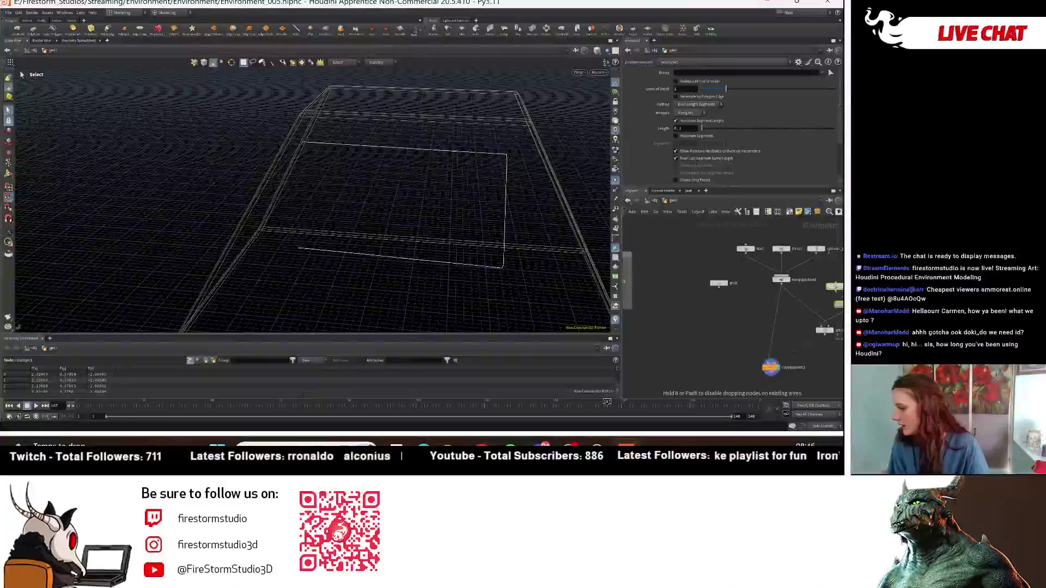
scroll(818, 334, "up", 3)
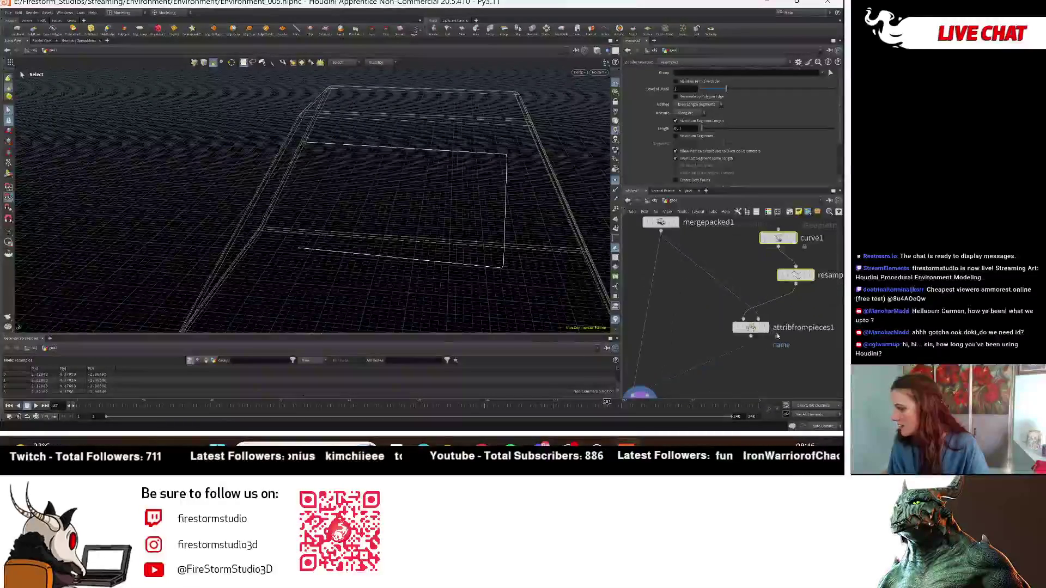
middle_click_drag(770, 330, 791, 301)
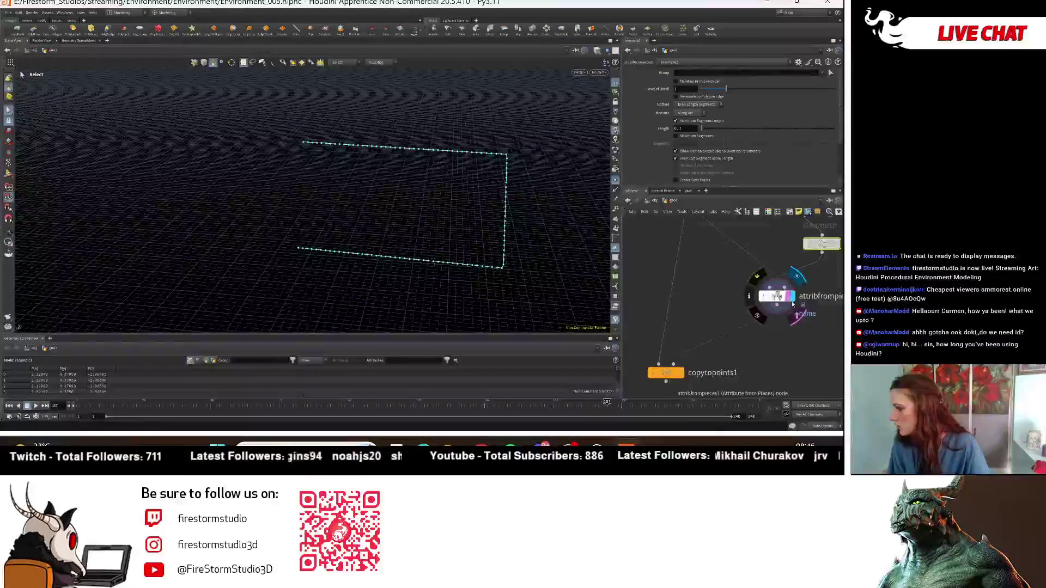
- Set attribfrompieces1 Weight Method to Uniform Distribution and display copytopoints1
left_click(777, 296)
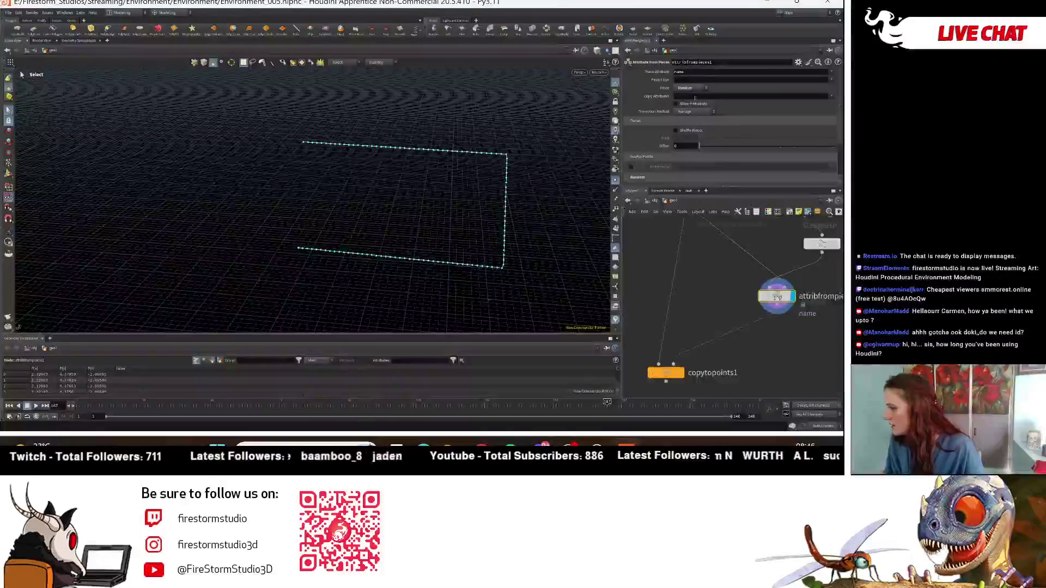
scroll(699, 131, "down", 2)
scroll(692, 115, "down", 2)
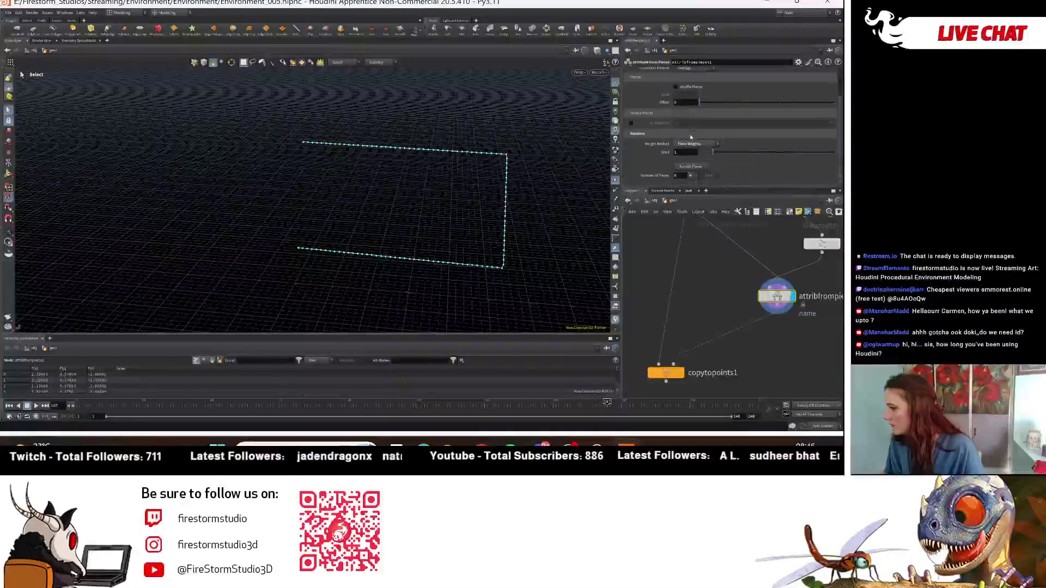
left_click(696, 146)
left_click(696, 151)
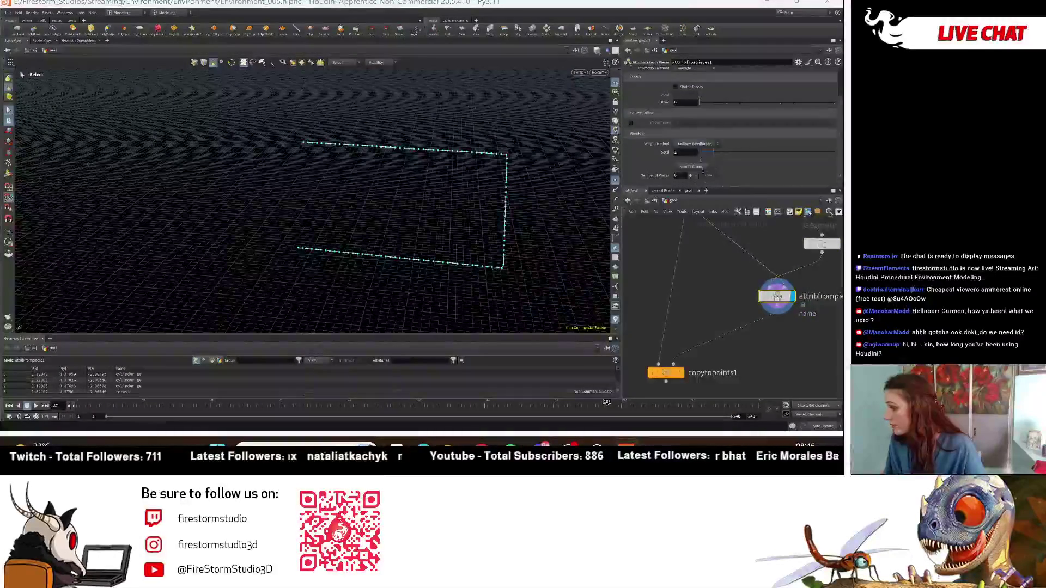
mouse_move(720, 321)
middle_mouse_down()
mouse_move(699, 293)
mouse_move(689, 346)
middle_mouse_up()
left_click(662, 344)
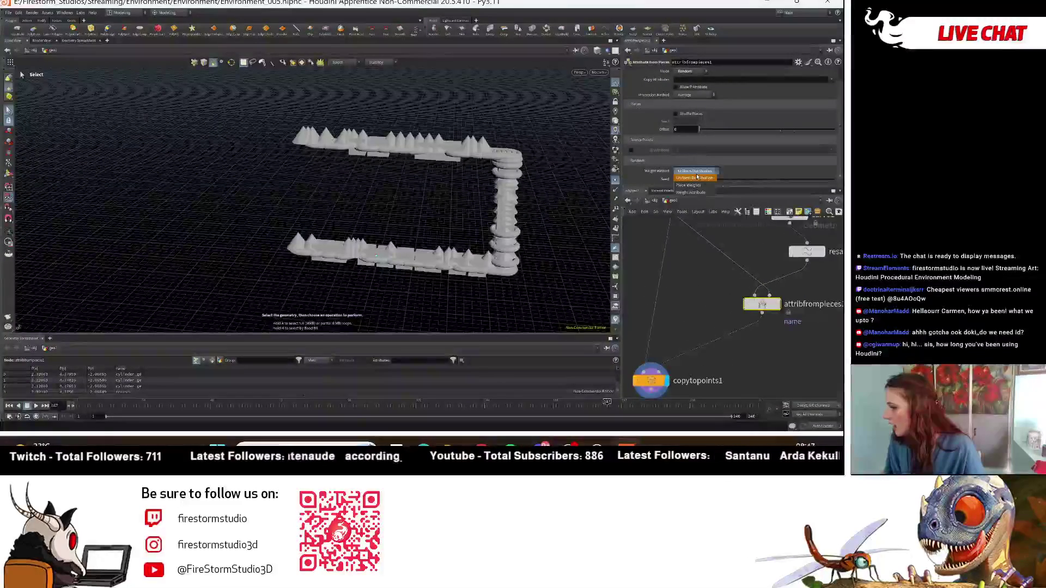
left_click(697, 186)
left_click(701, 145)
left_click(695, 151)
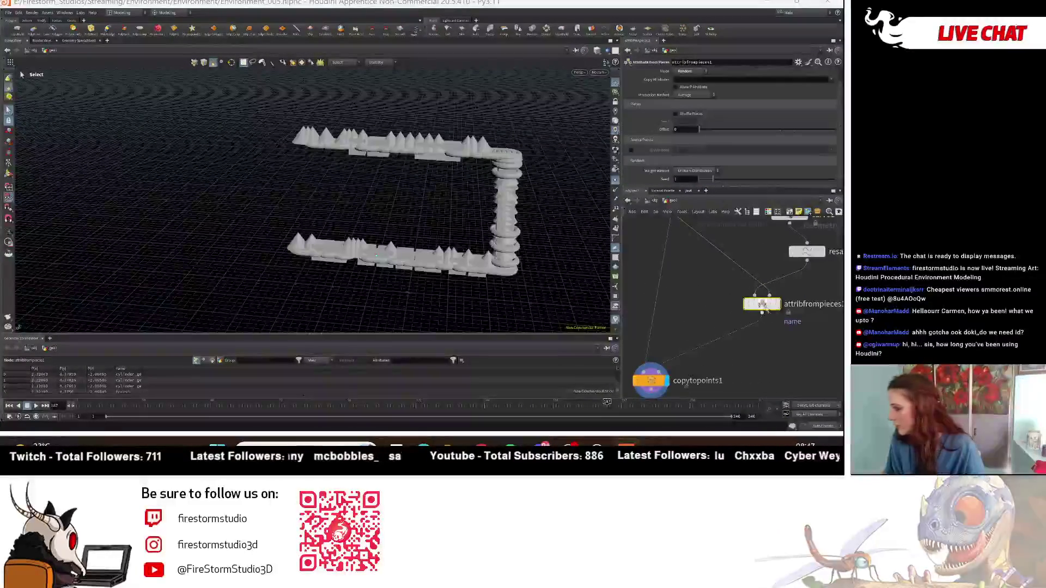
- Inspect the cones at the path corners, then un-bypass and select resample1
key("Escape")
left_click_drag(376, 255, 353, 228)
key("s")
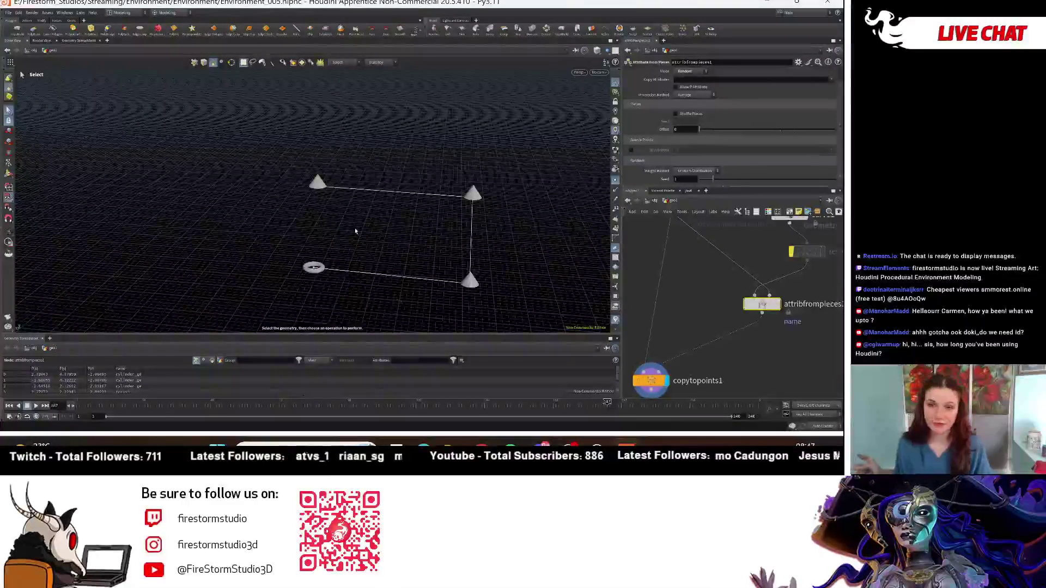
key("Escape")
left_click_drag(344, 237, 574, 199)
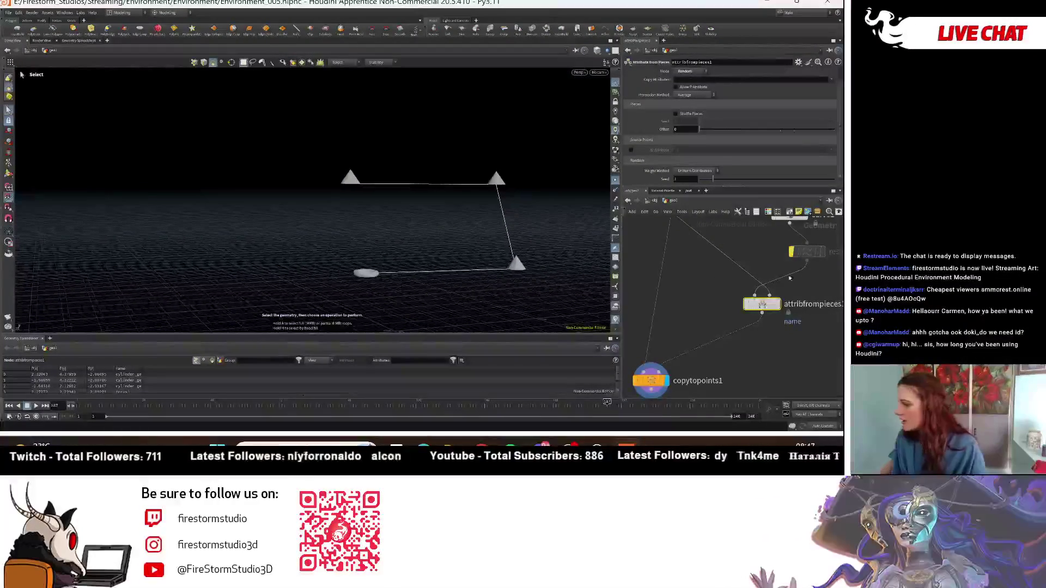
left_click(770, 234)
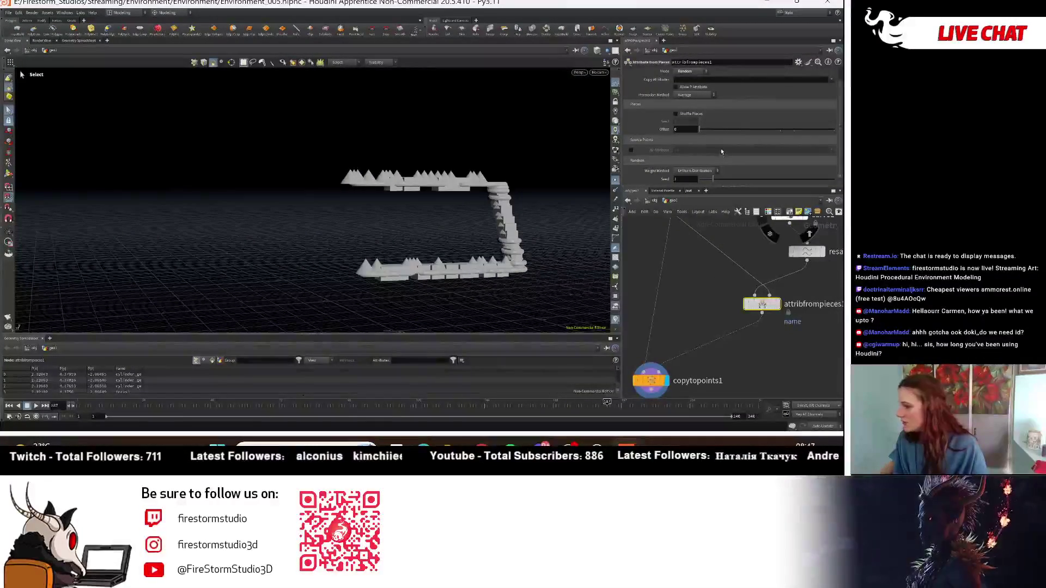
left_click(806, 251)
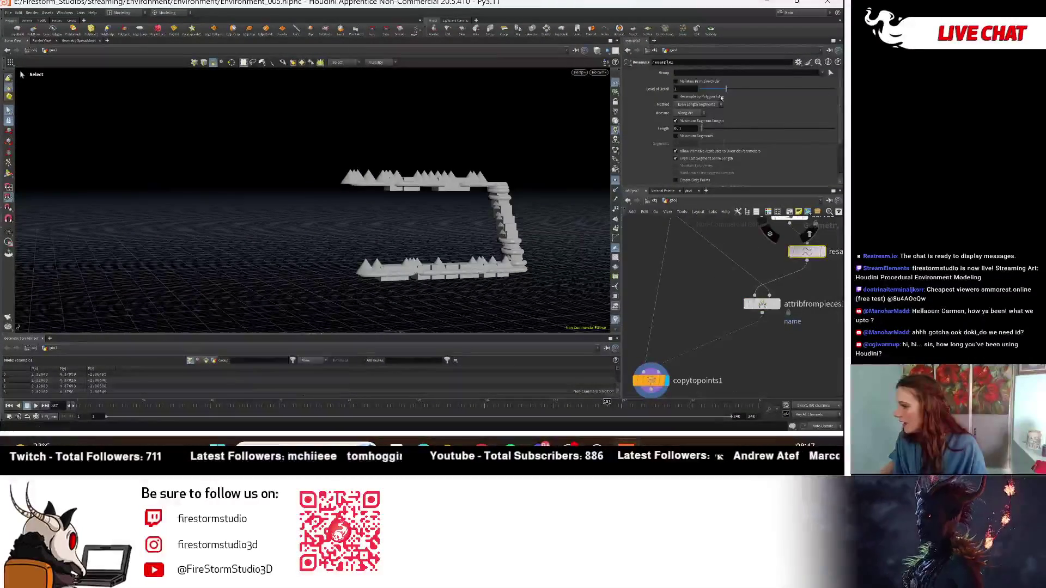
- Vary resample1 Length and try subdivision, interpolating and straight-edge curve types
mouse_move(692, 129)
middle_mouse_down()
mouse_move(701, 142)
mouse_move(751, 153)
middle_mouse_up()
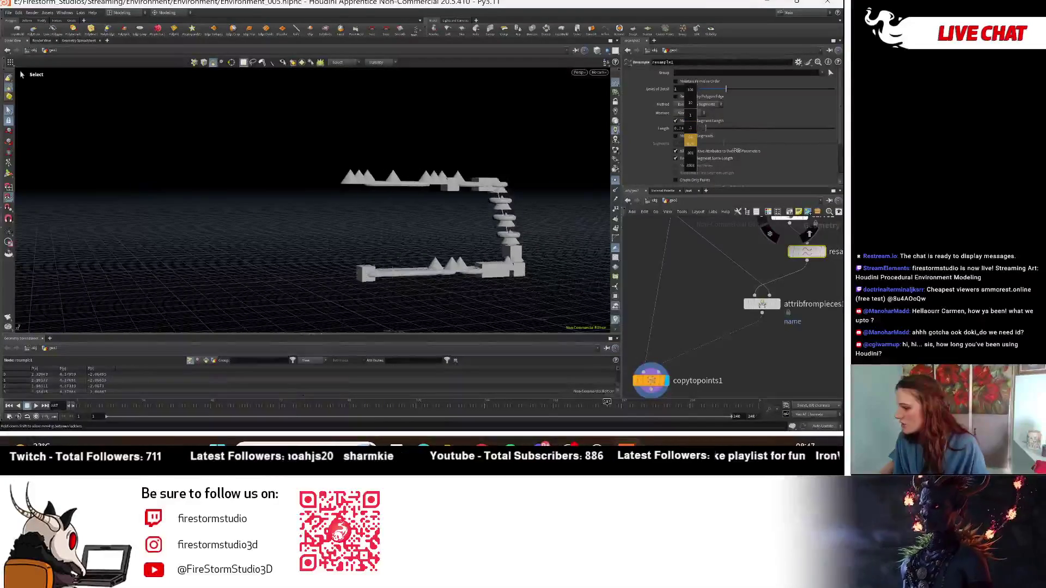
mouse_move(750, 153)
middle_mouse_down()
mouse_move(828, 165)
mouse_move(693, 129)
middle_mouse_up()
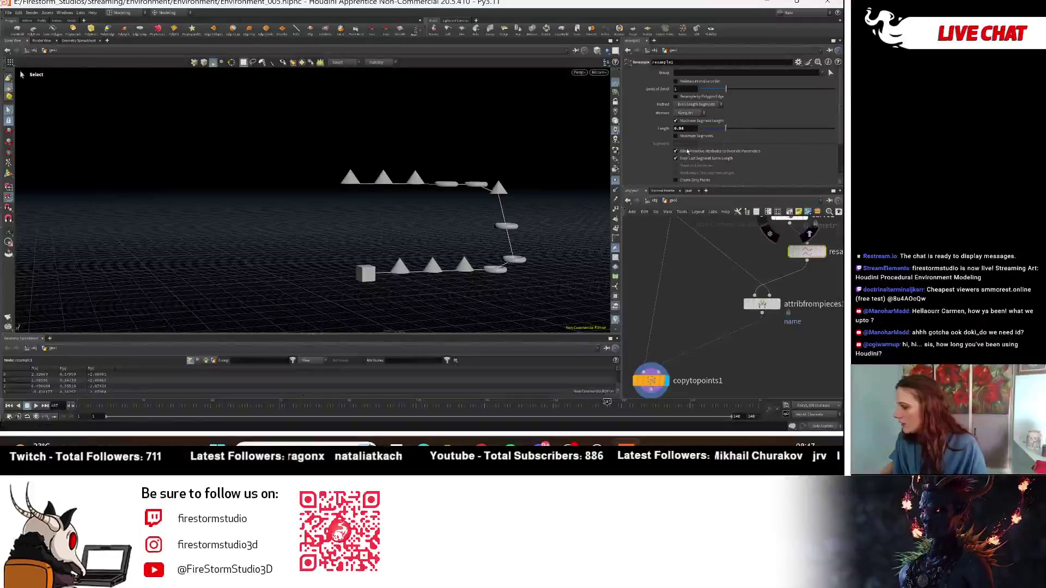
scroll(690, 151, "down", 2)
left_click(705, 181)
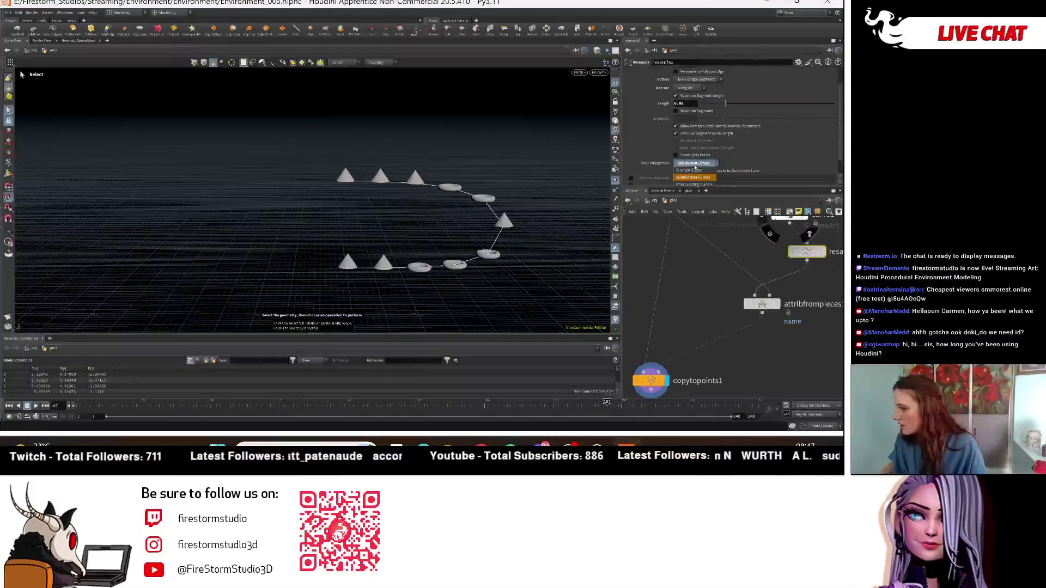
left_click(695, 185)
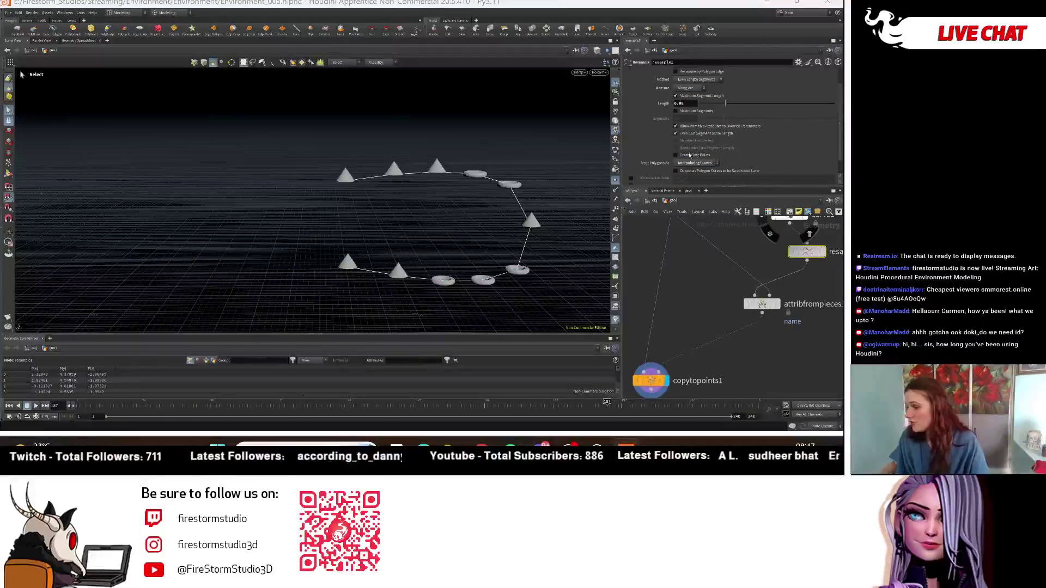
left_click(694, 164)
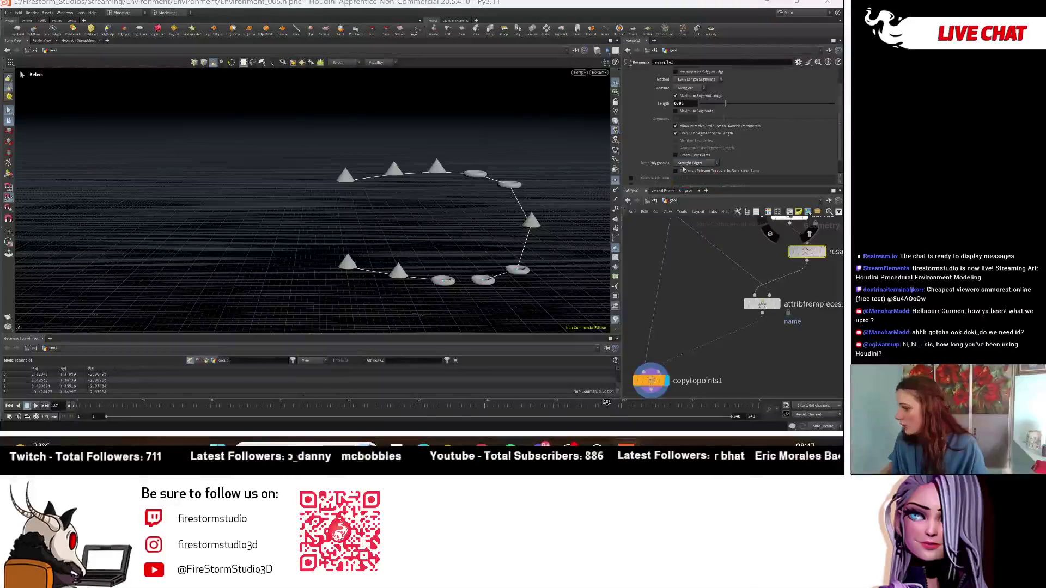
left_click_drag(534, 169, 491, 188)
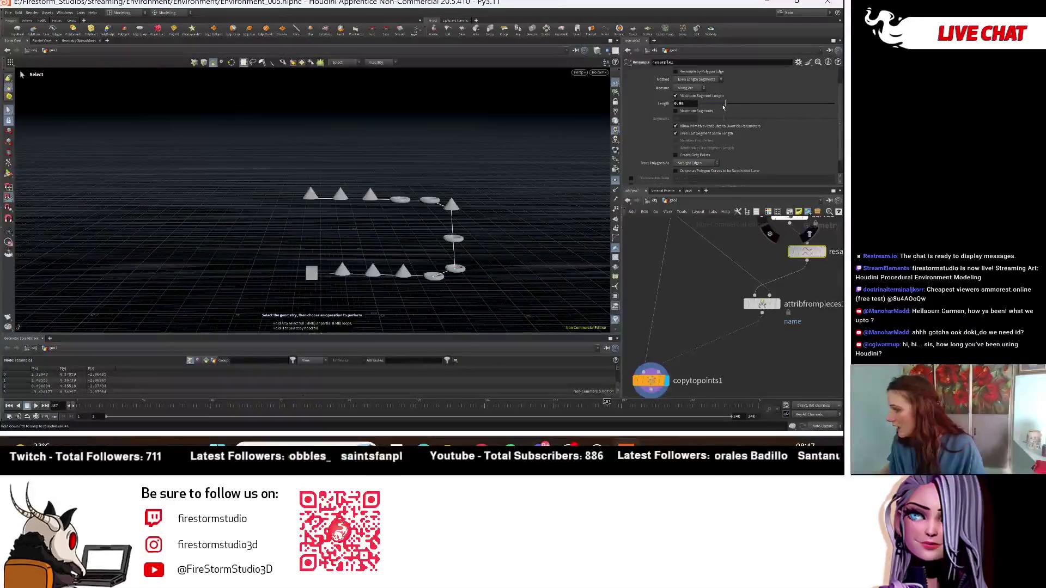
left_click_drag(718, 109, 715, 110)
key("Escape")
mouse_move(588, 265)
left_mouse_down()
mouse_move(399, 222)
mouse_move(393, 163)
left_mouse_up()
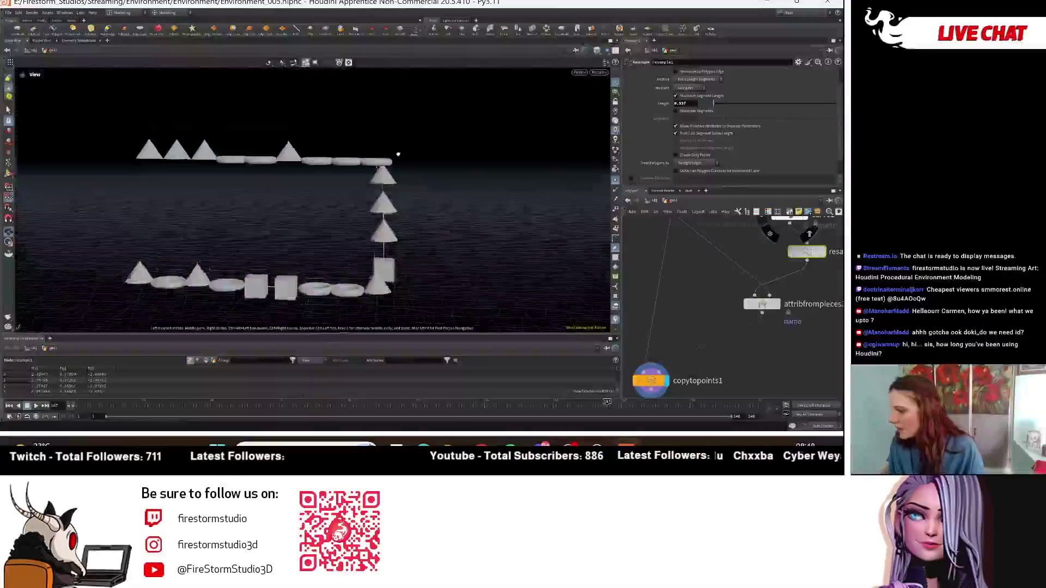
key("s")
scroll(703, 115, "up", 1)
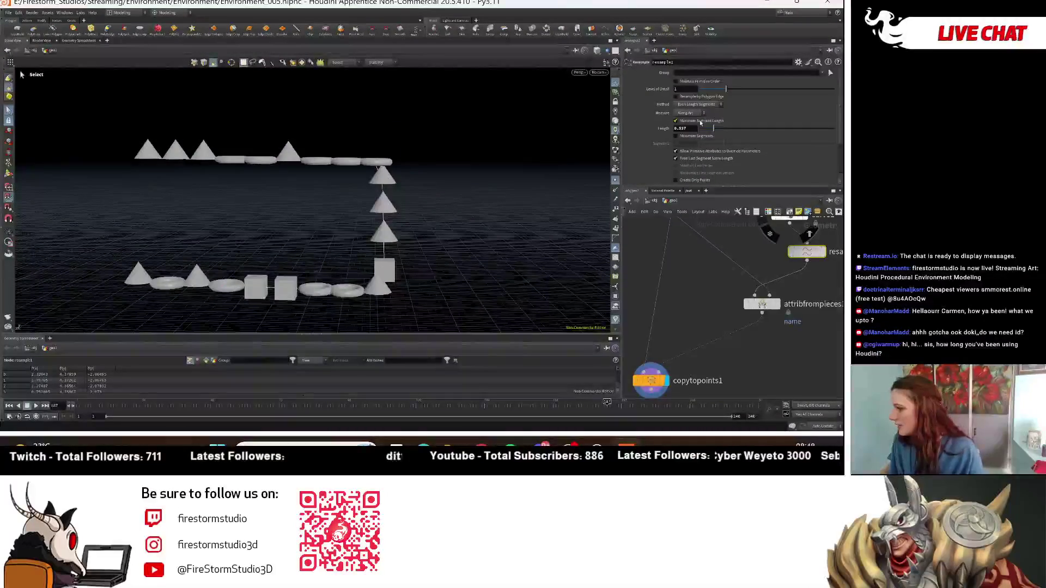
- Turn off Maximum Segment Length, lower Level of Detail to about 0.741, pick a Method and lengthen segments
left_click(702, 121)
left_click_drag(727, 88, 719, 87)
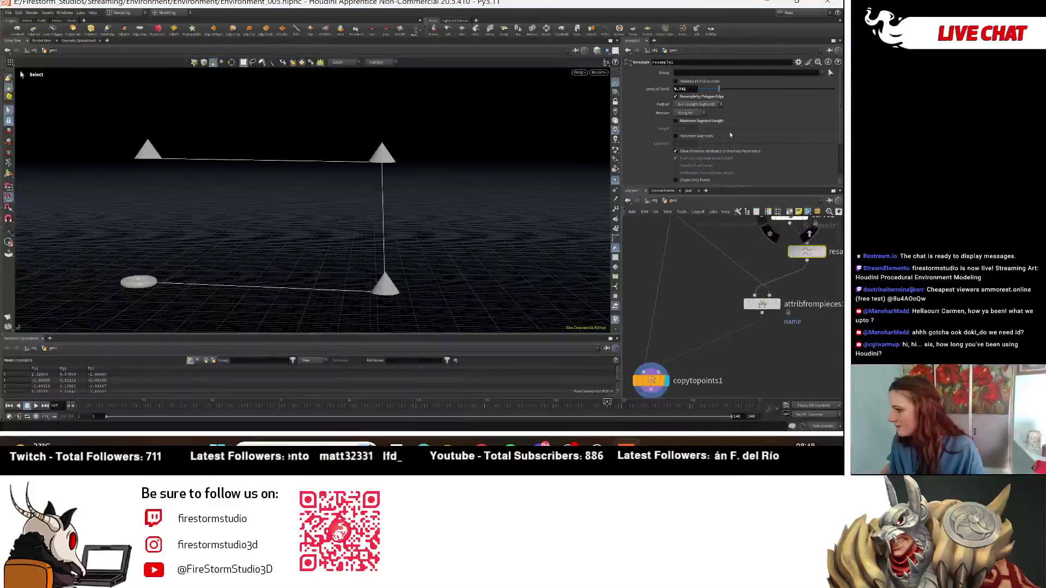
left_click(696, 106)
left_click(700, 112)
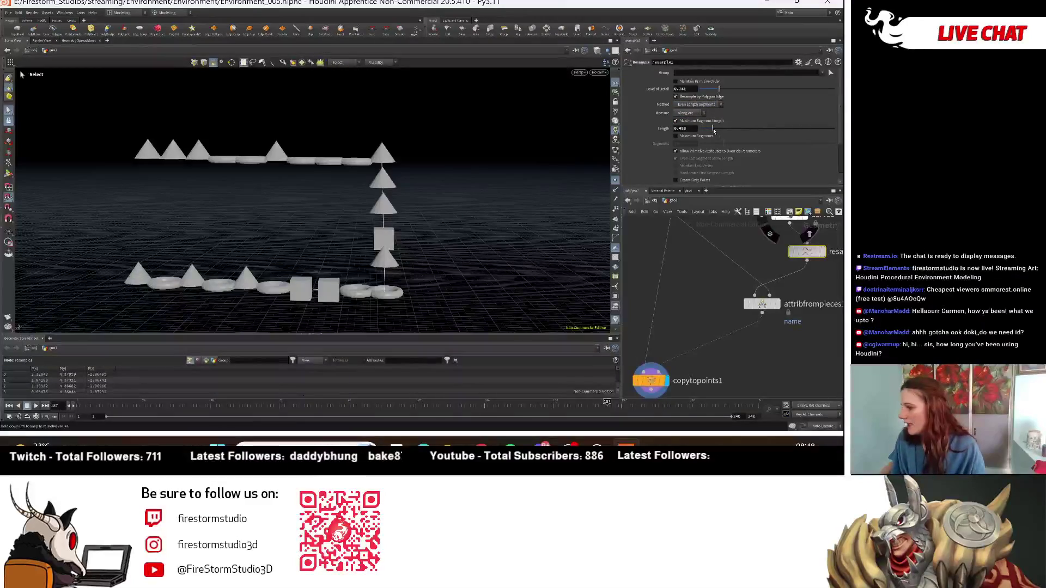
left_click_drag(714, 132, 734, 138)
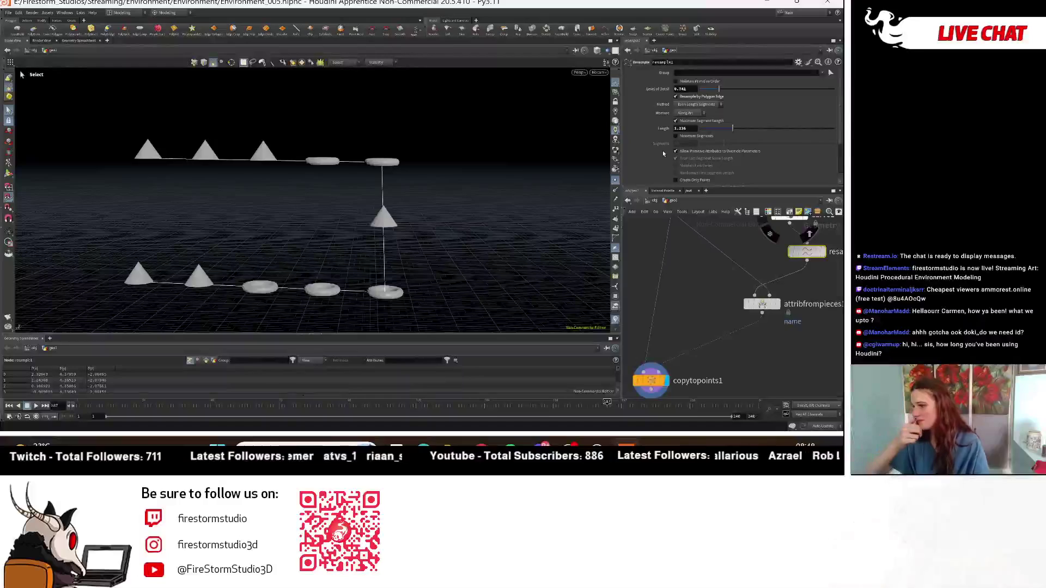
key("Escape")
mouse_move(172, 188)
left_mouse_down()
mouse_move(232, 146)
mouse_move(410, 205)
mouse_move(458, 196)
left_mouse_up()
key("s")
scroll(783, 352, "down", 1)
middle_click_drag(781, 353, 717, 388)
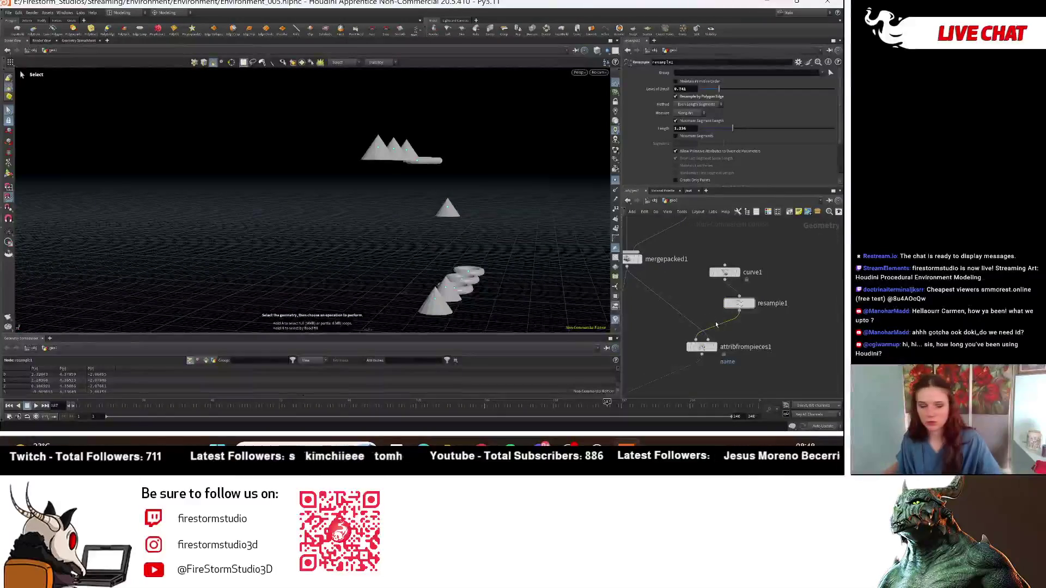
- Create an Orientation Along Curve node and drop it between resample1 and attribfrompieces1
key("Tab")
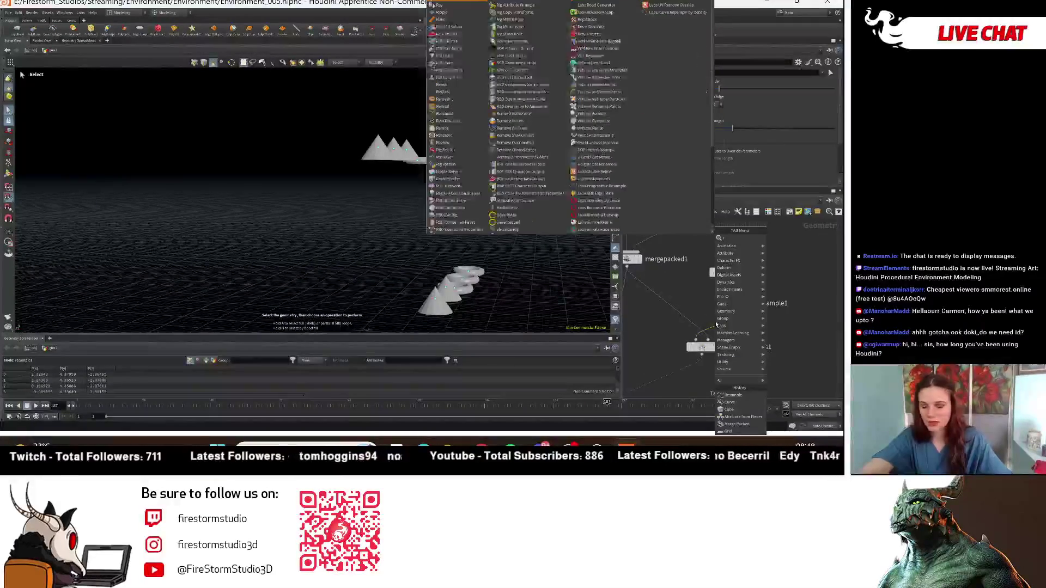
type("rien")
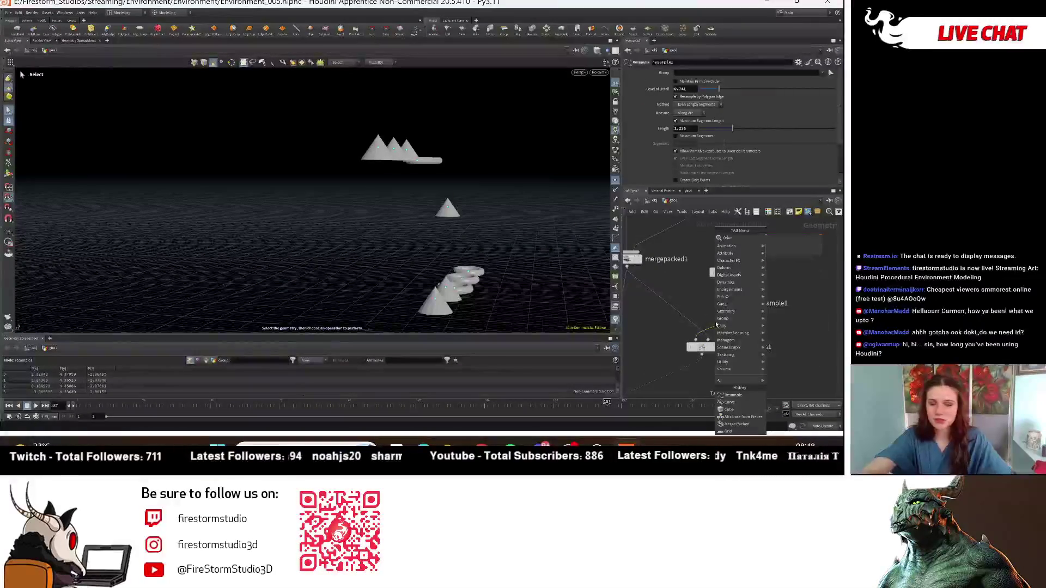
type("t")
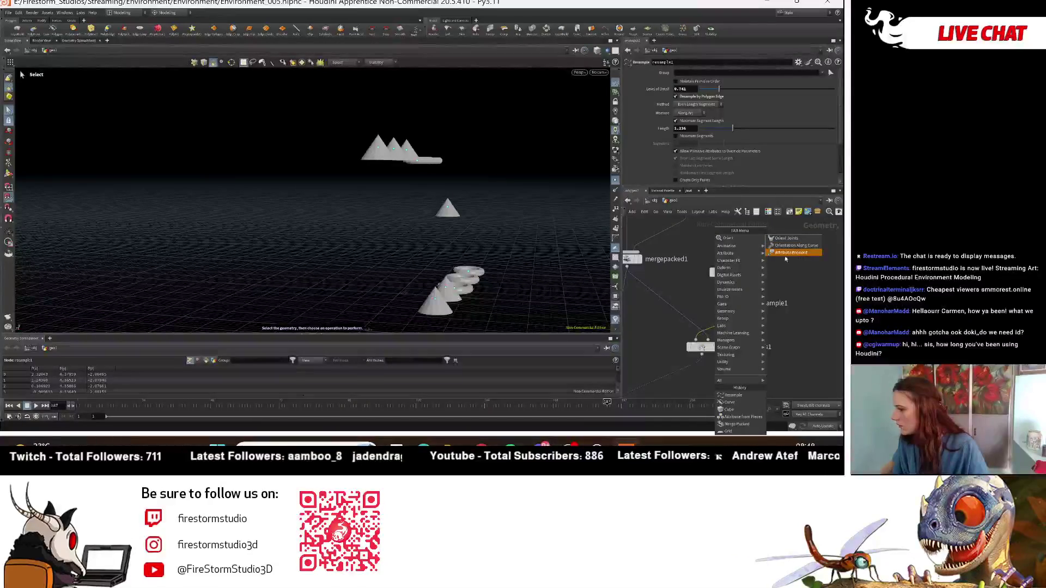
key("BackSpace")
key("BackSpace")
key("BackSpace")
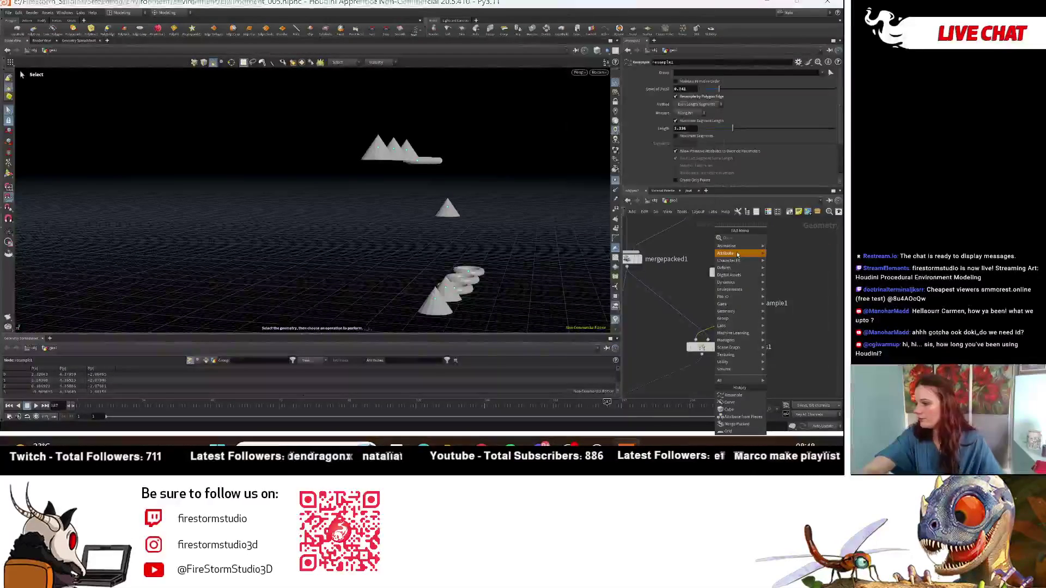
type("along")
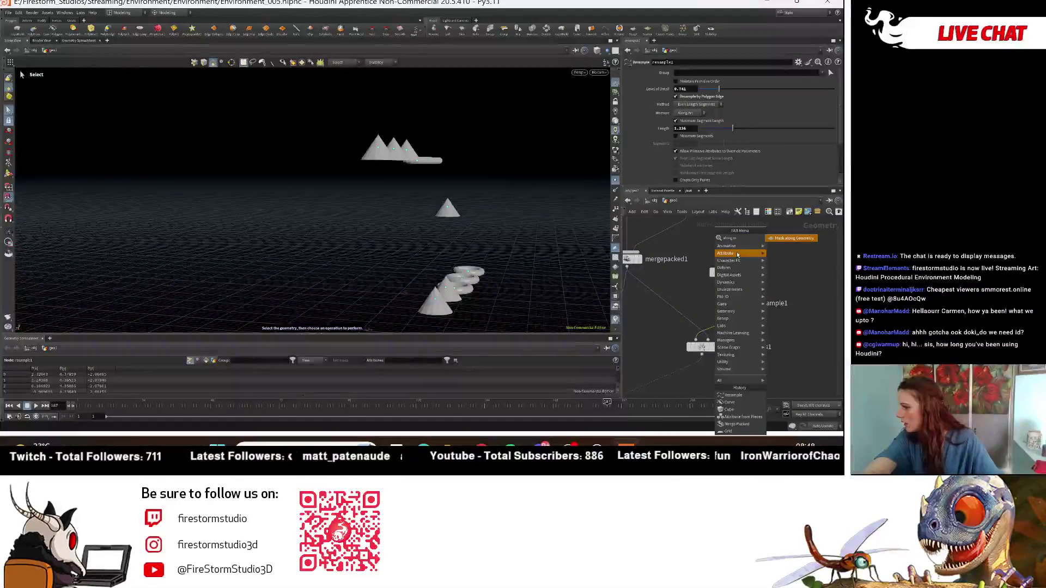
key("BackSpace")
key("BackSpace")
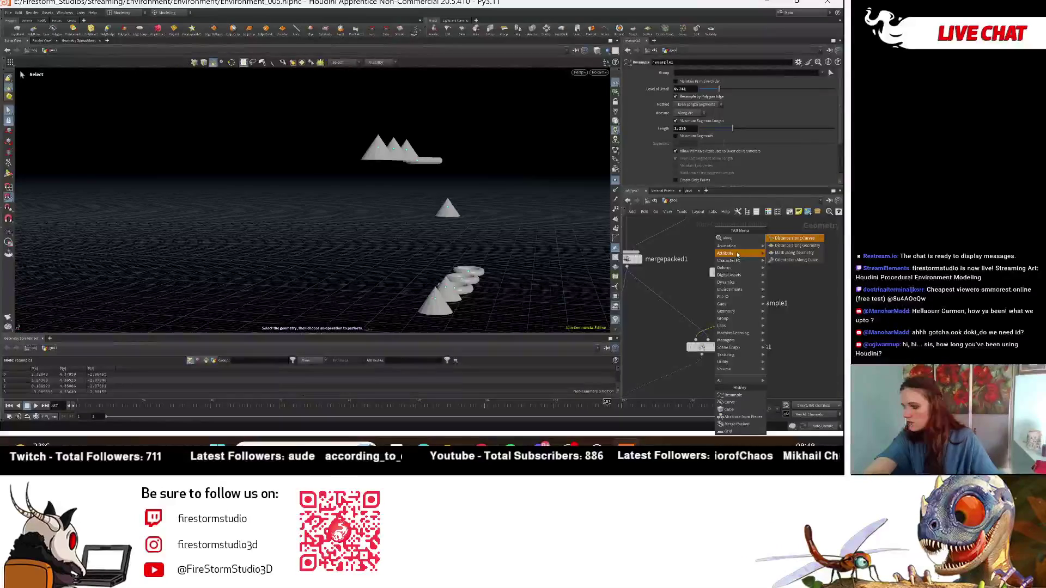
type("cur")
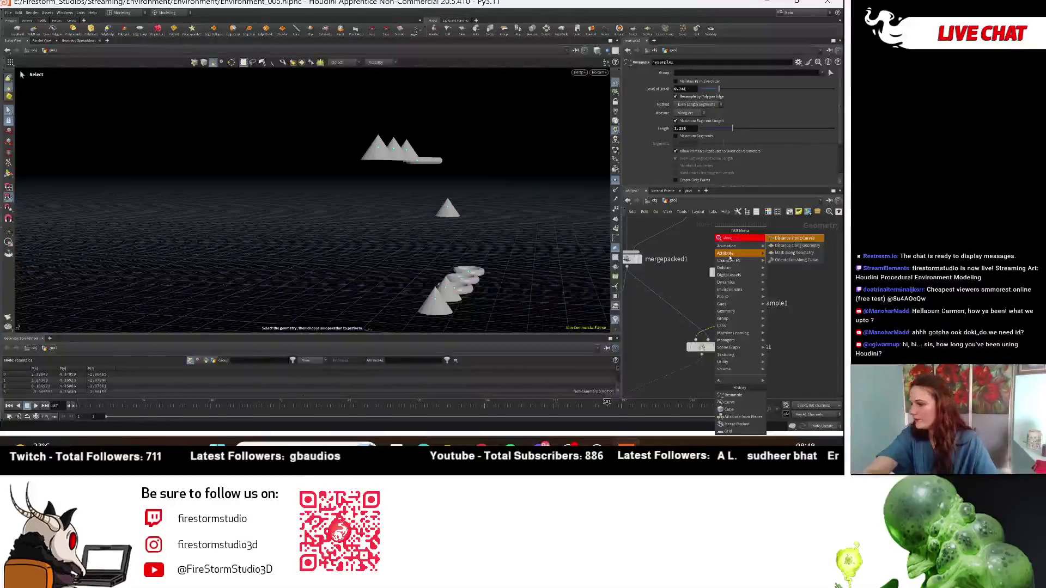
key("BackSpace")
key("BackSpace")
key("BackSpace")
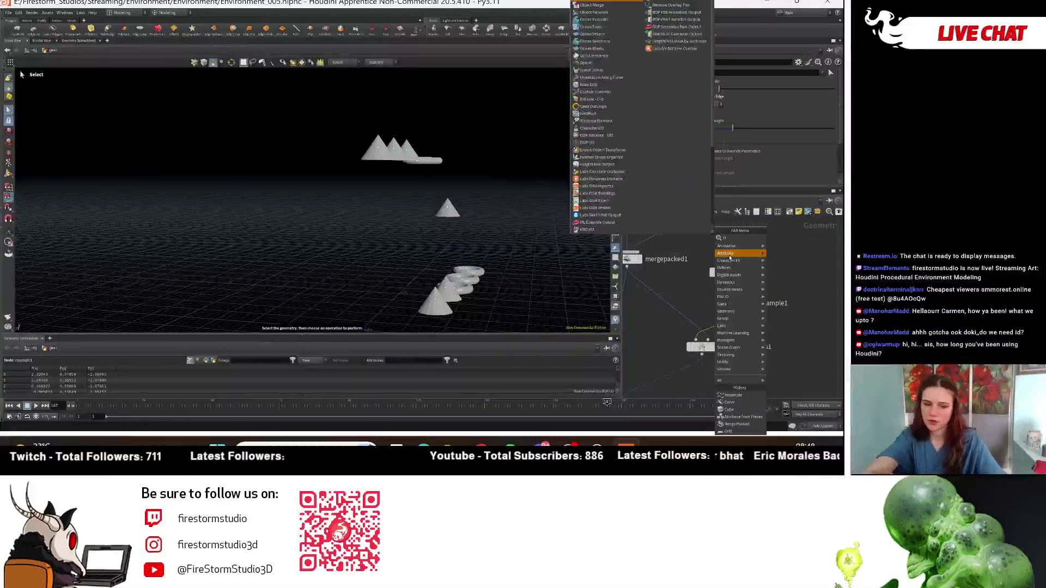
type("orien")
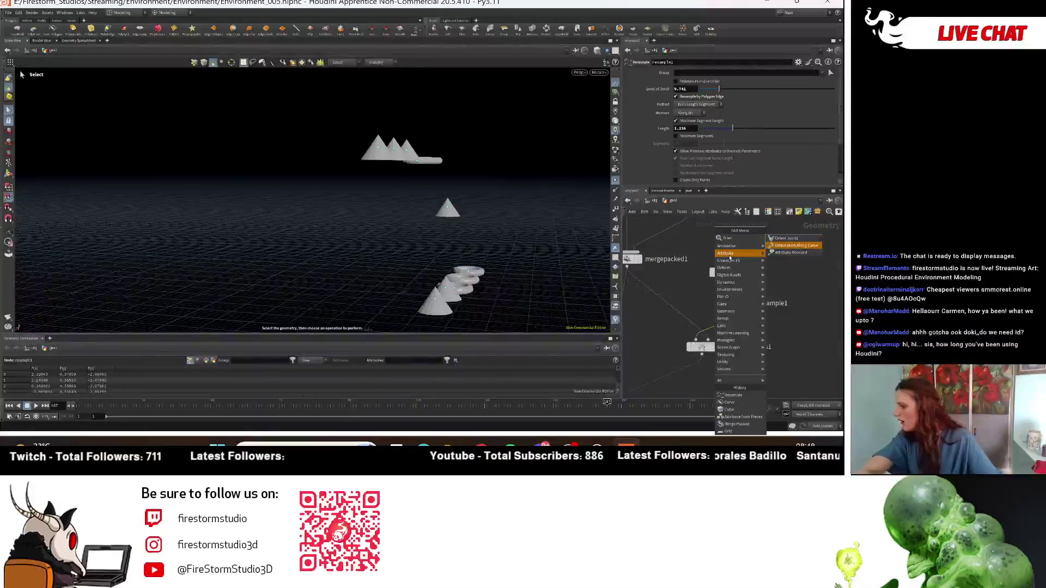
key("Return")
left_click(745, 342)
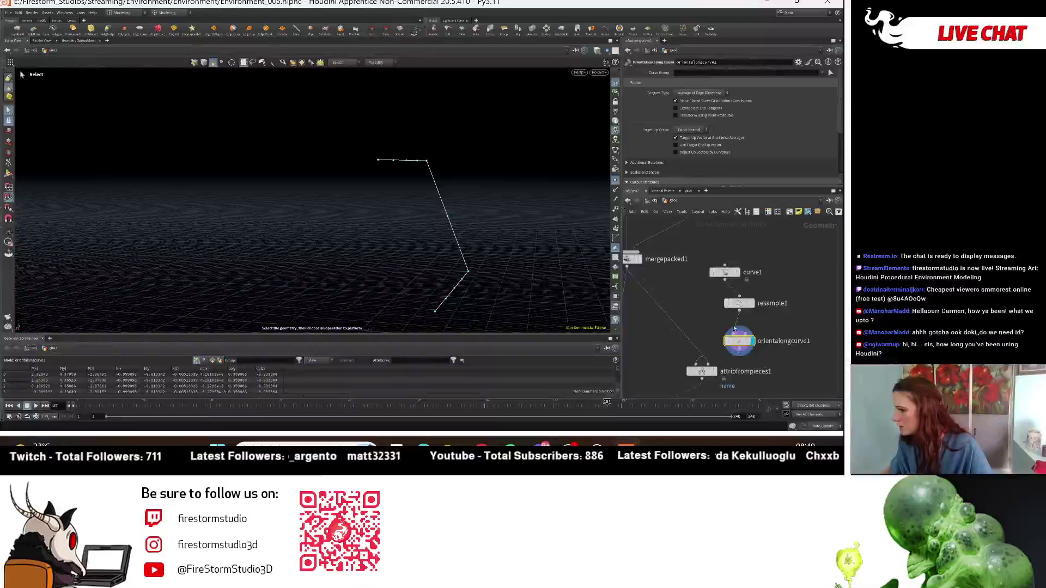
scroll(692, 154, "down", 2)
scroll(693, 154, "down", 2)
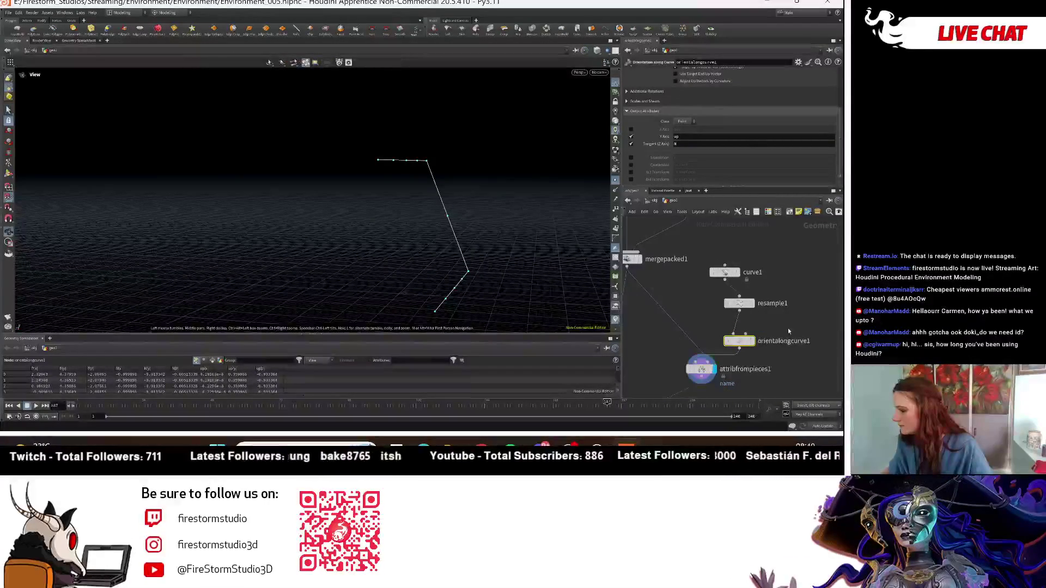
scroll(696, 360, "down", 5)
- Display copytopoints1 and orbit around the copied cones and tori
left_click(683, 353)
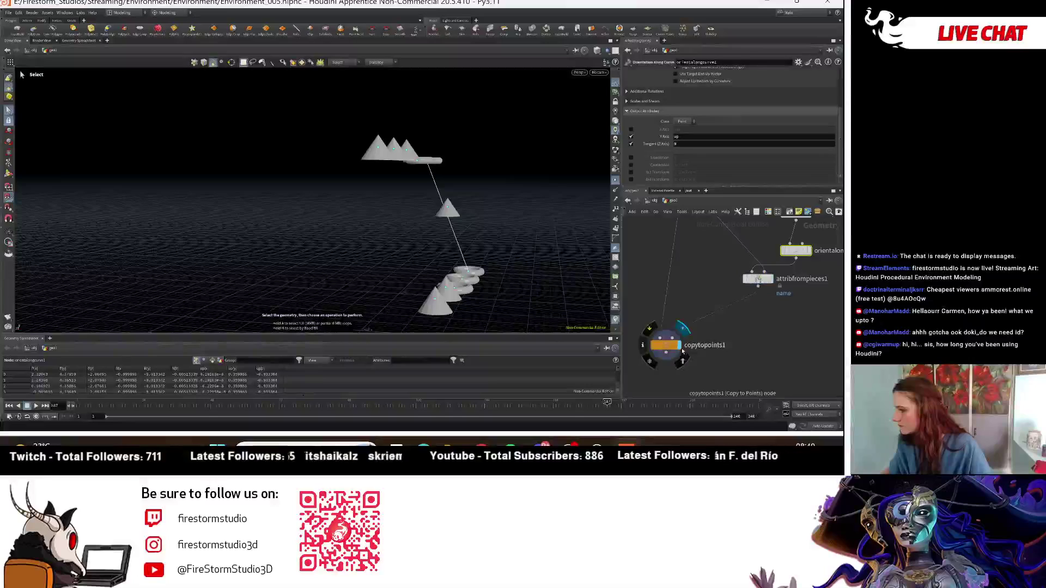
left_click_drag(425, 245, 464, 257)
middle_click_drag(826, 265, 795, 344)
key("s")
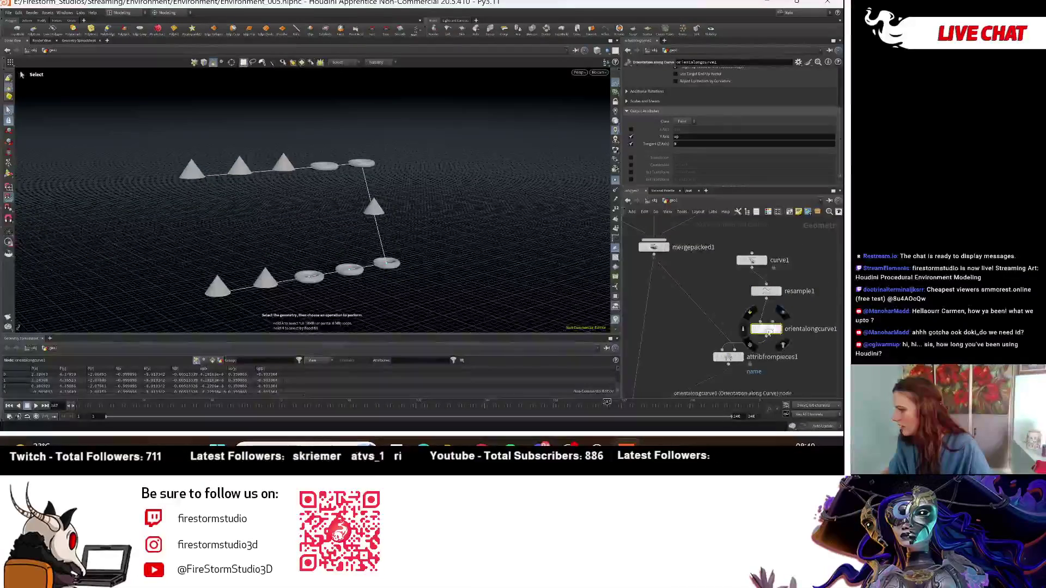
scroll(697, 127, "up", 5)
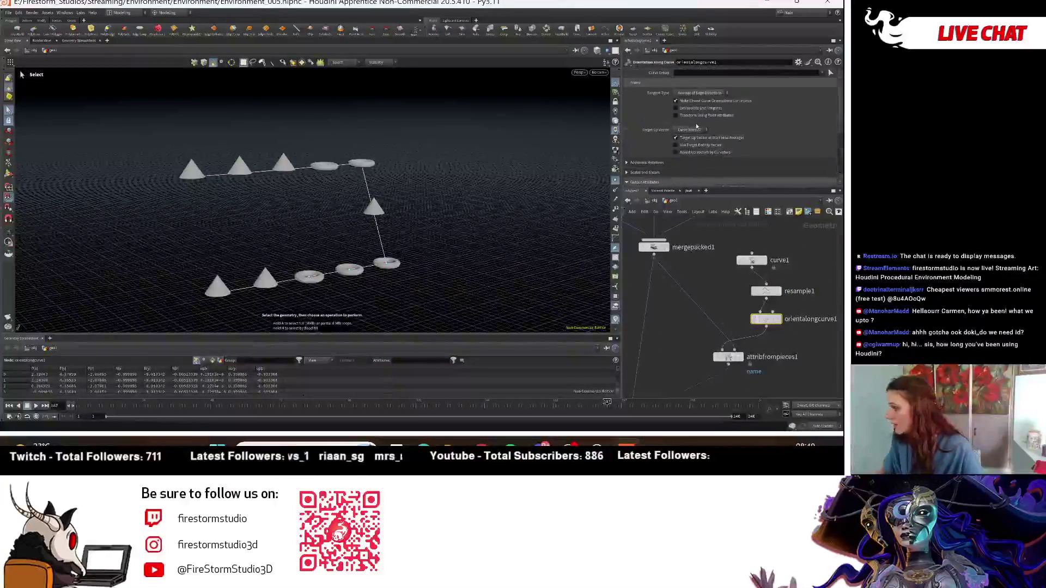
key("Escape")
mouse_move(350, 204)
left_mouse_down()
mouse_move(273, 185)
mouse_move(323, 208)
left_mouse_up()
key("s")
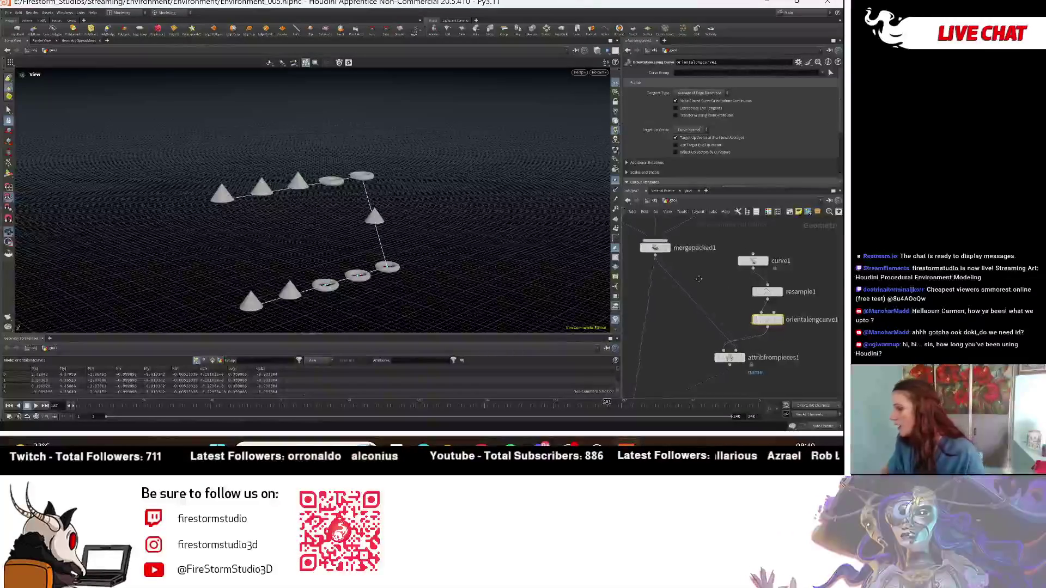
scroll(719, 344, "down", 2)
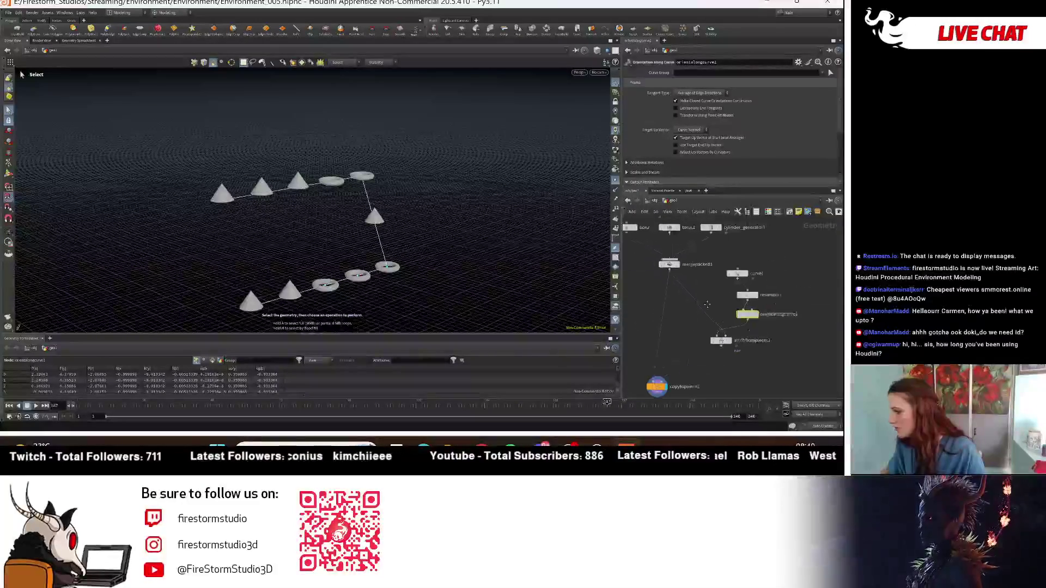
scroll(743, 306, "up", 2)
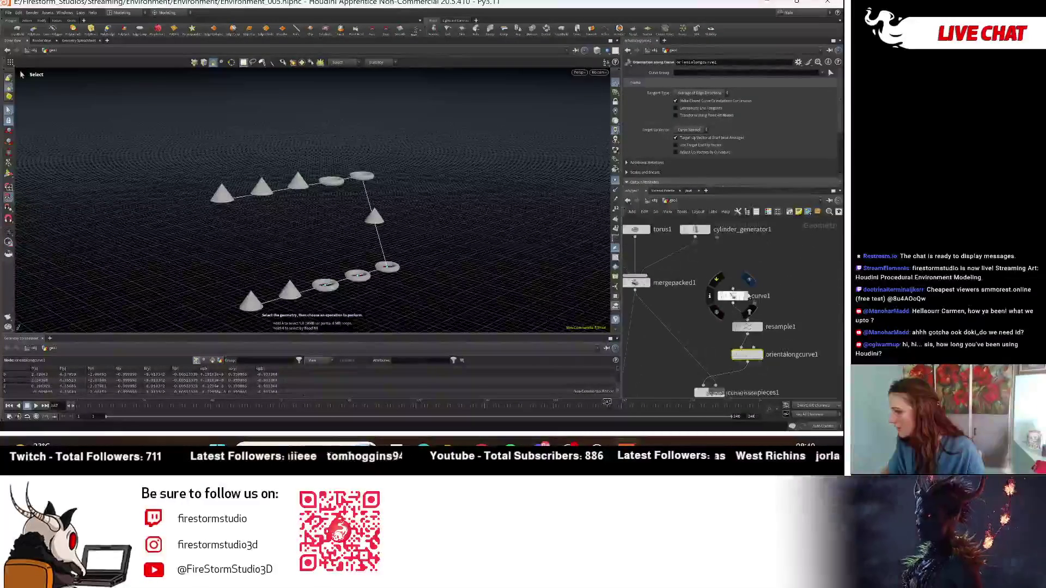
- Display only curve1 and select it
left_click(749, 282)
left_click(733, 296)
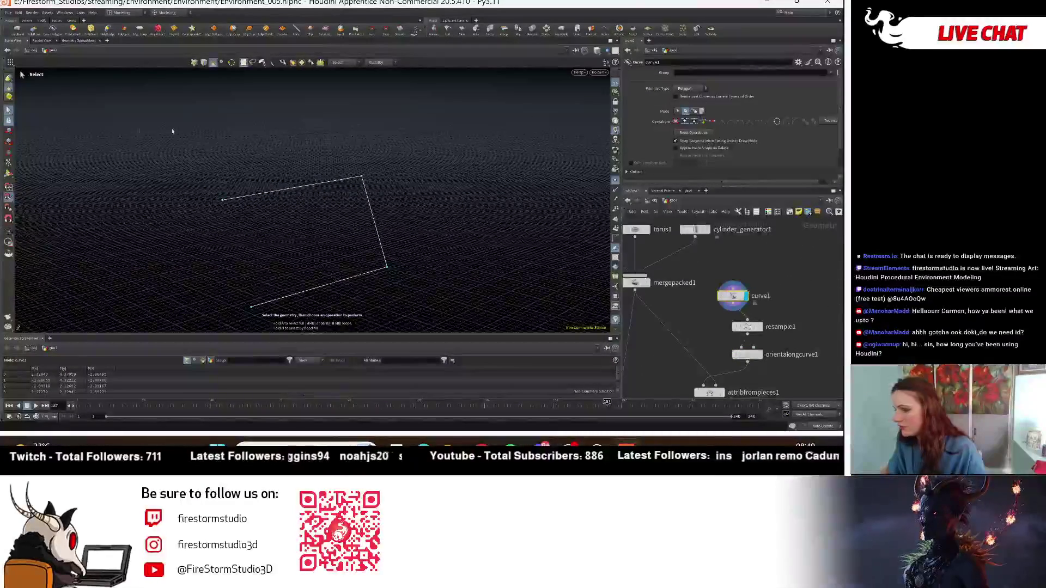
- Display polybevel1's bevelled shape and adjust the viewport snapping options
middle_click_drag(642, 302, 773, 331)
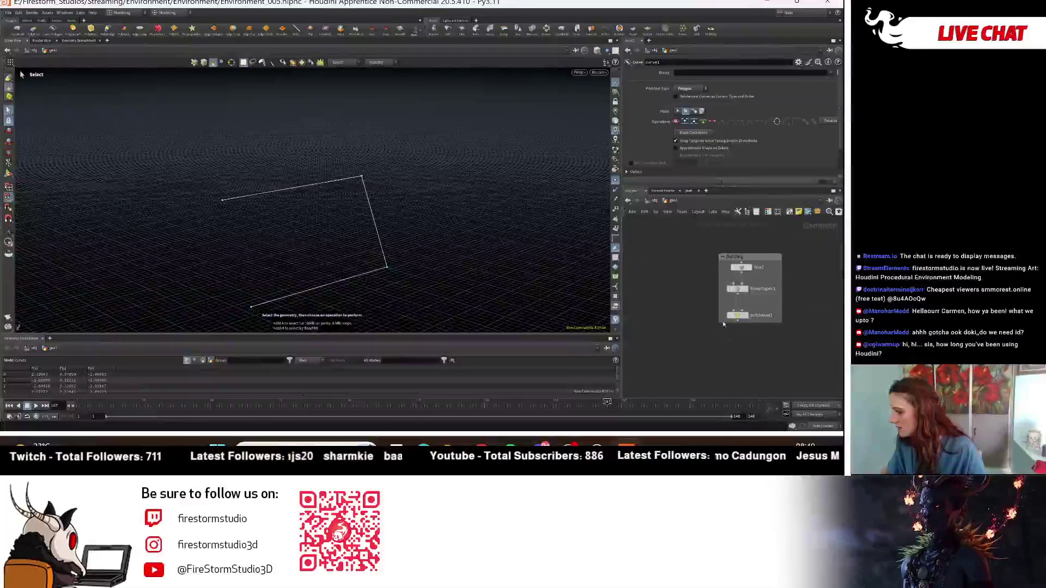
left_click(767, 309)
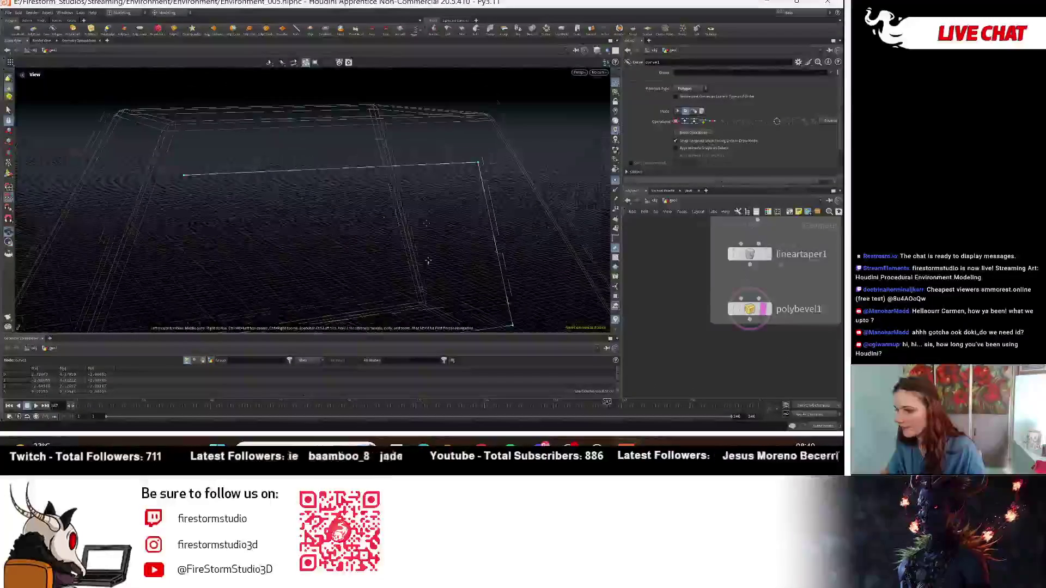
right_click(9, 208)
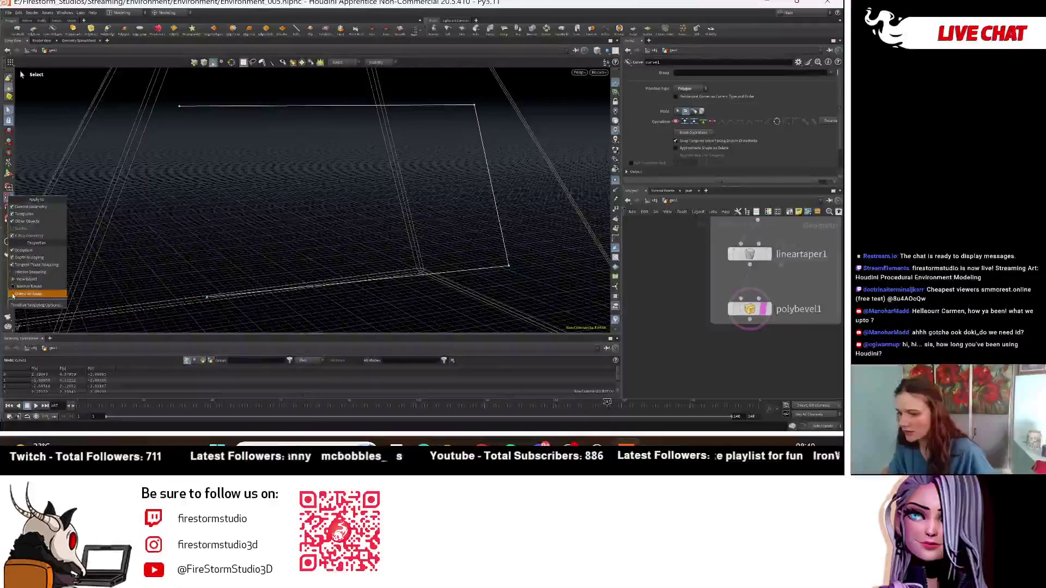
left_click(13, 294)
right_click(8, 199)
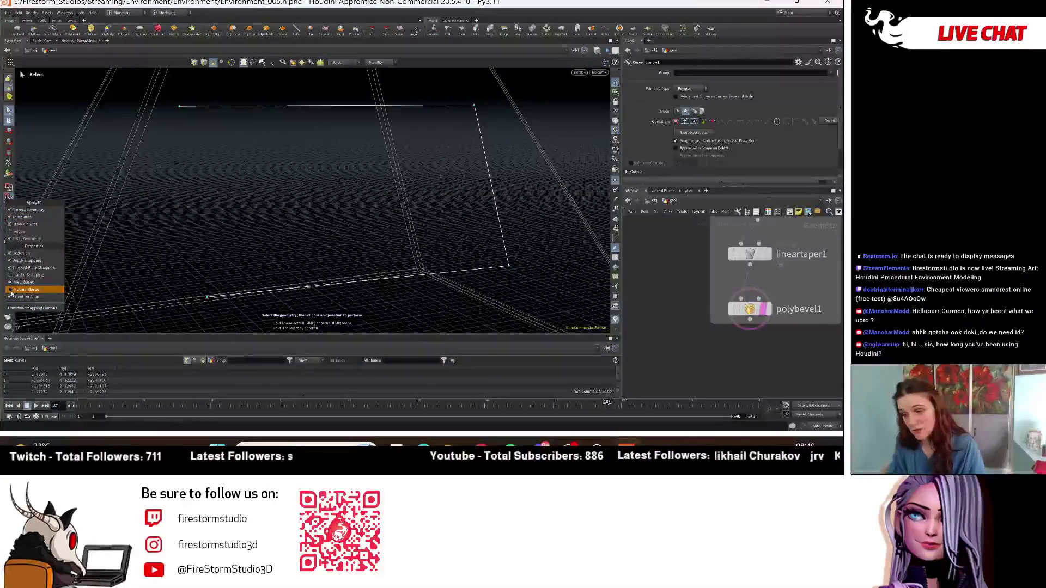
- Pull back from the shape and resume the Curve tool to add lower points
key("Escape")
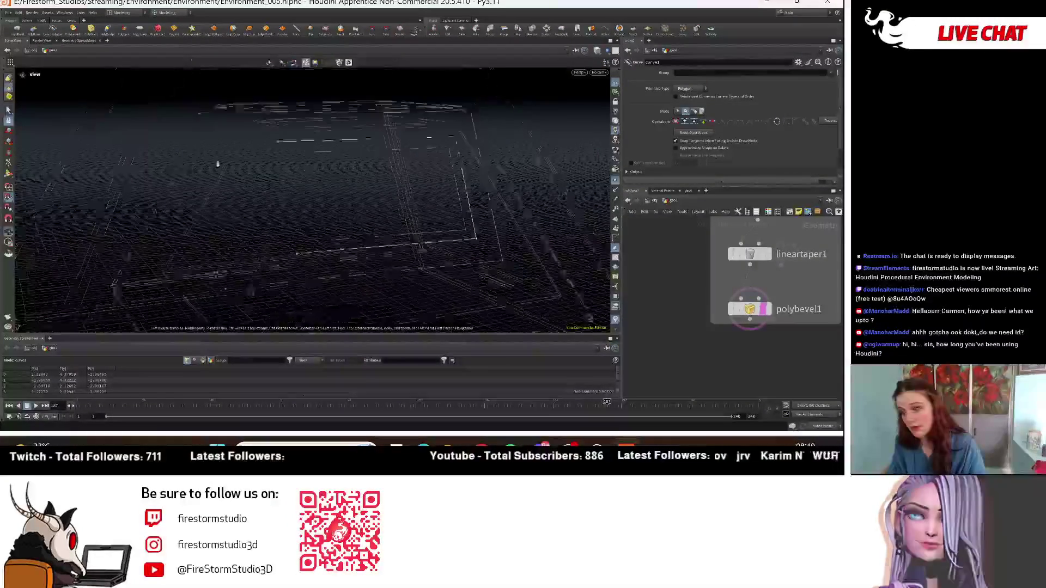
left_click_drag(274, 166, 542, 251)
key("s")
scroll(661, 280, "up", 2)
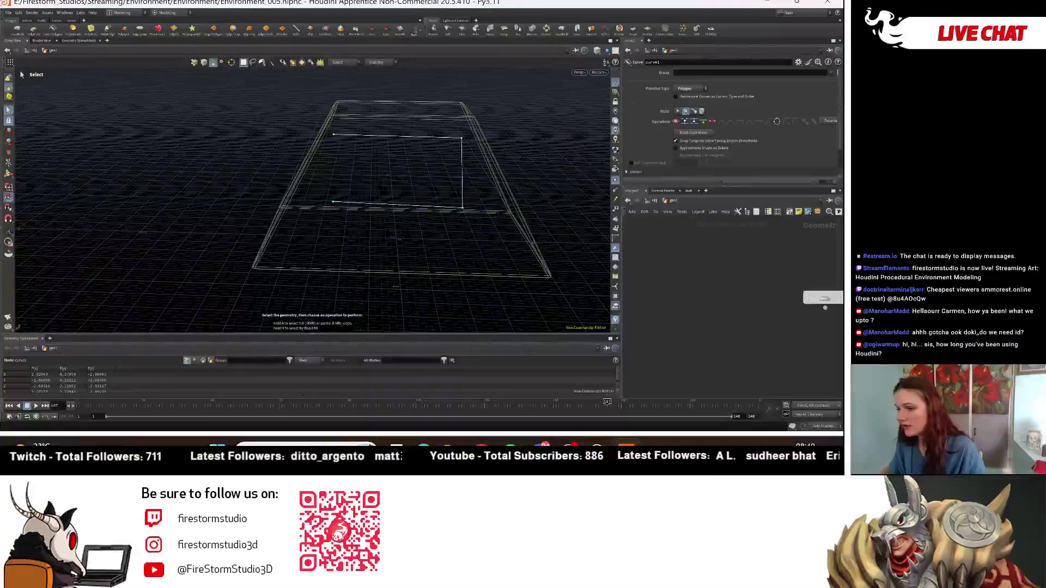
key("Return")
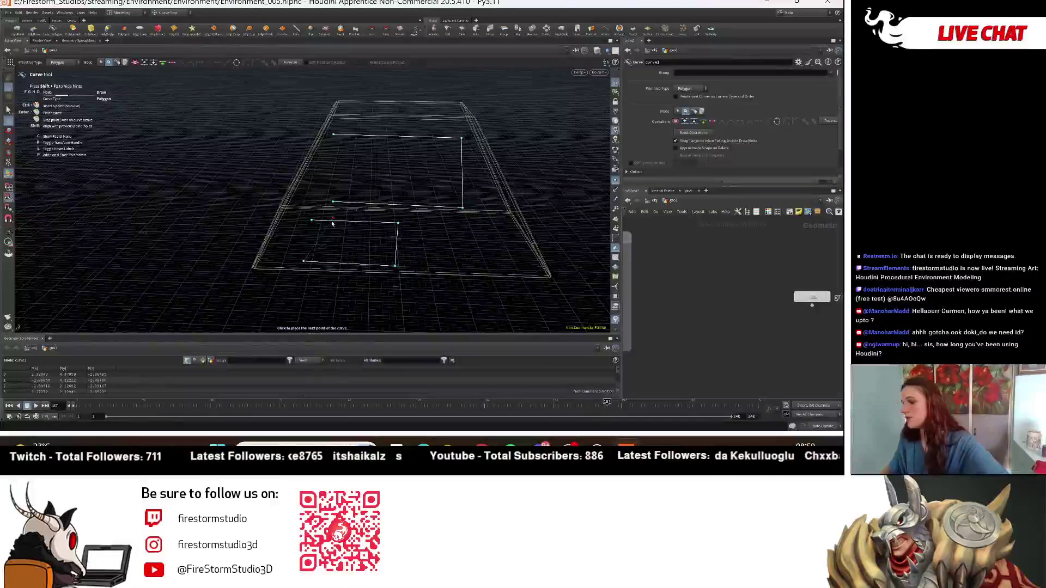
- Move orientalongcurve1 above resample1, display copytopoints1 and select orientalongcurve1
mouse_move(790, 284)
middle_mouse_down()
mouse_move(764, 354)
mouse_move(745, 289)
middle_mouse_up()
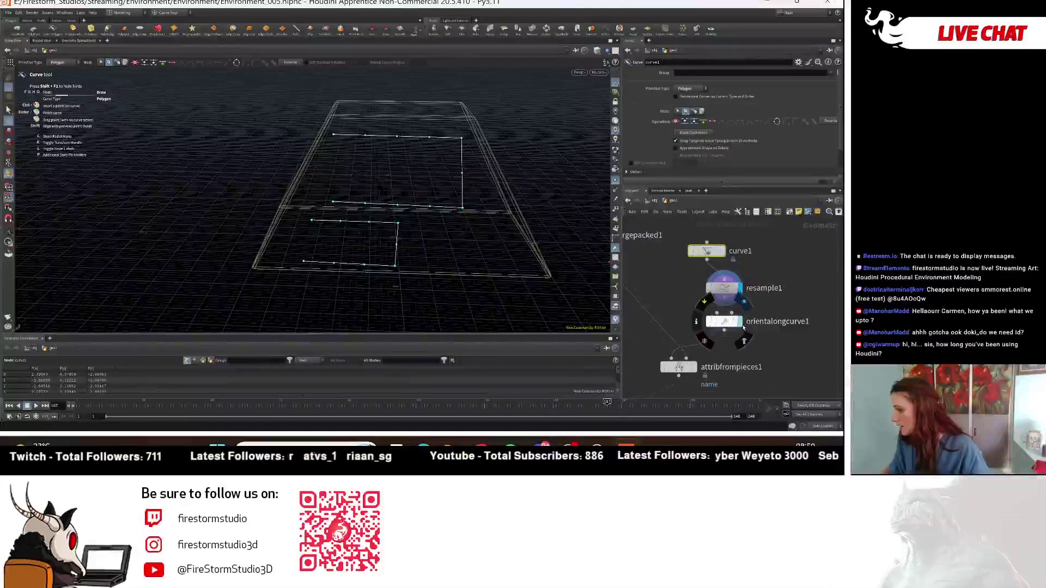
left_click_drag(724, 321, 725, 288)
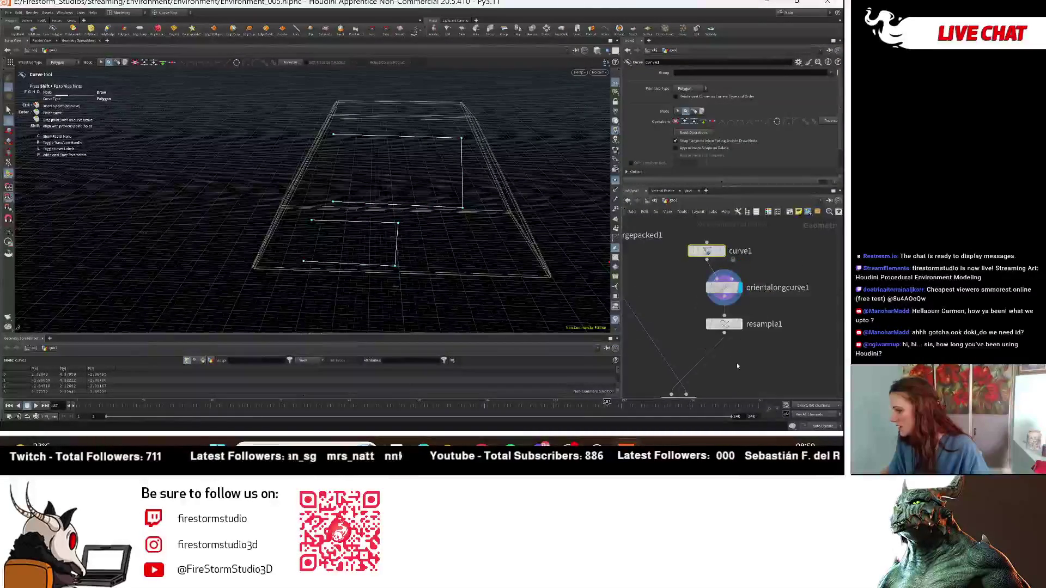
middle_click_drag(730, 356, 763, 325)
scroll(723, 363, "down", 3)
scroll(726, 312, "up", 3)
left_click(734, 320)
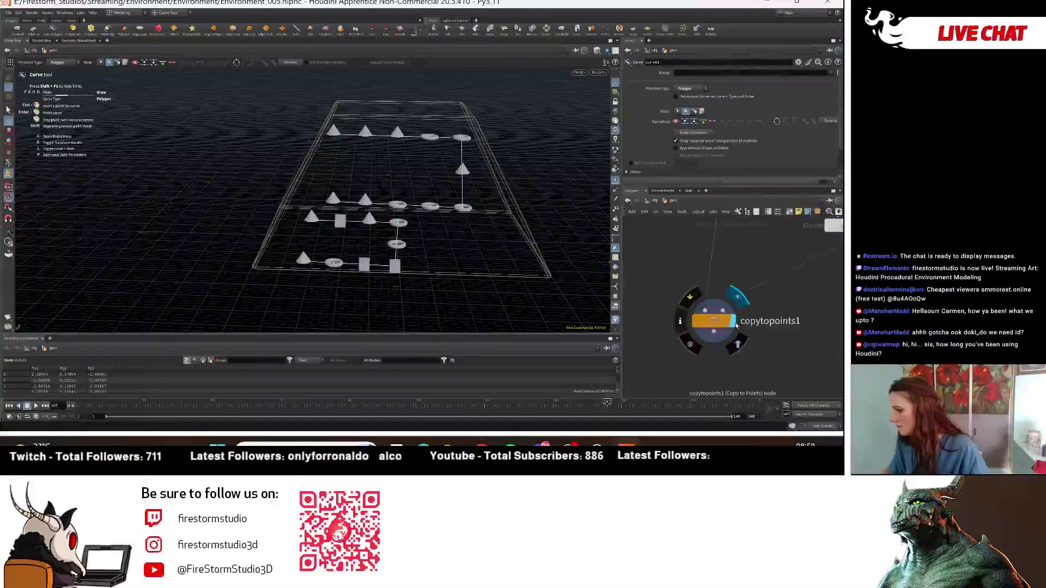
left_click_drag(416, 286, 344, 269)
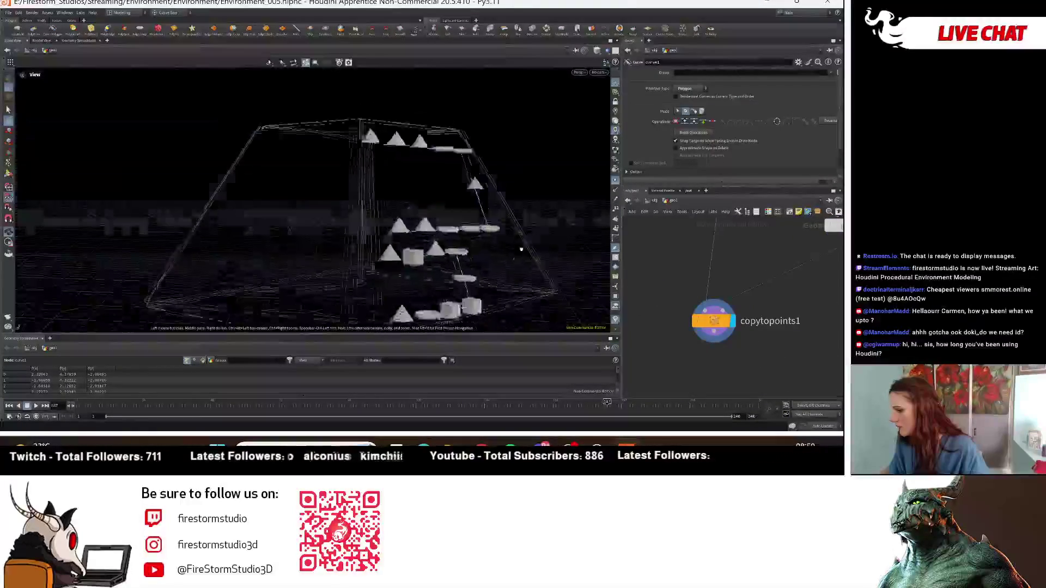
key("Return")
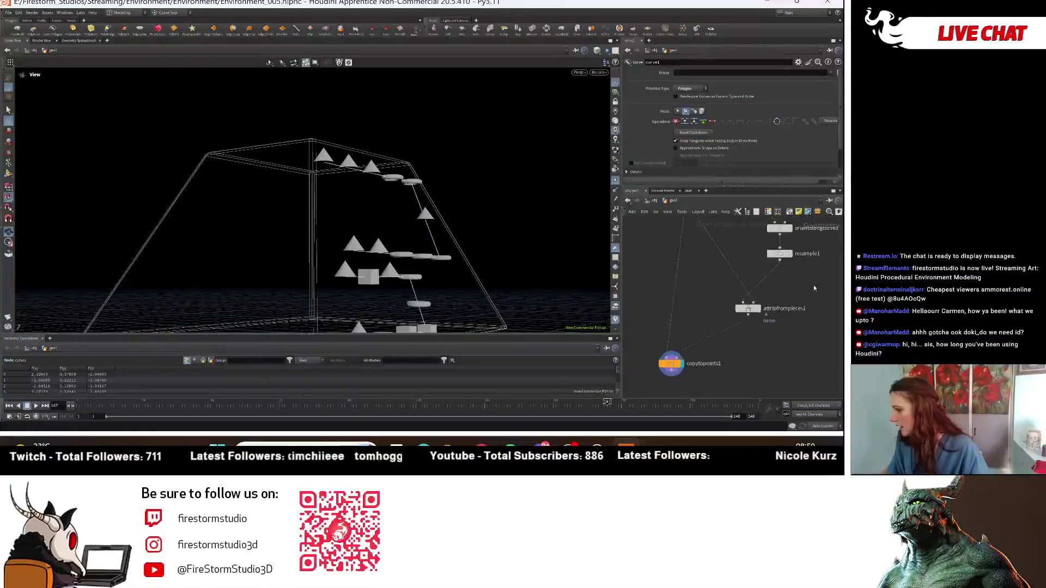
left_click(744, 259)
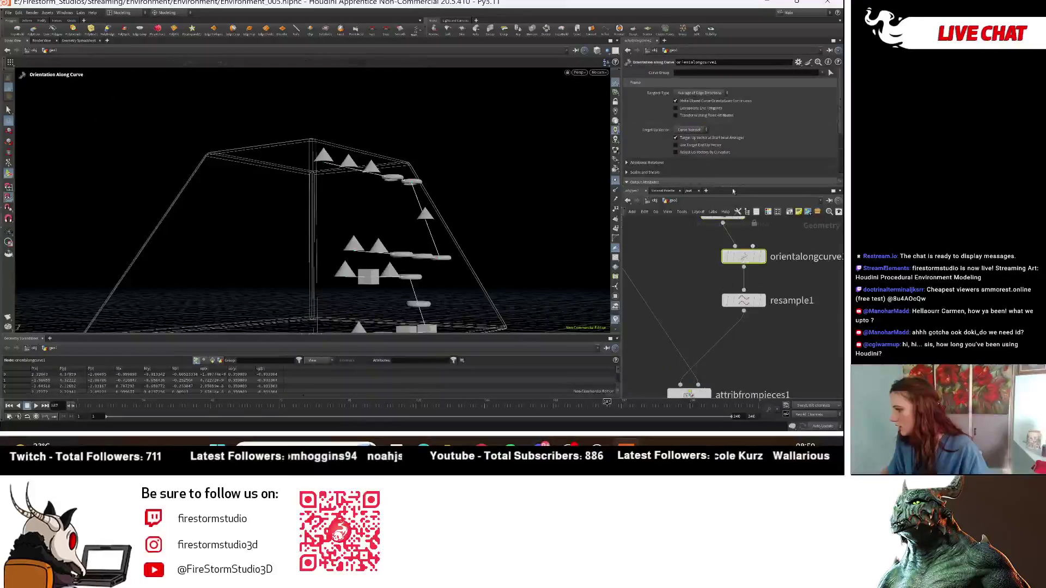
- Disable the end up vector, wire into copytopoints1 and enable Transform Using Target Point Orientations
left_click(699, 139)
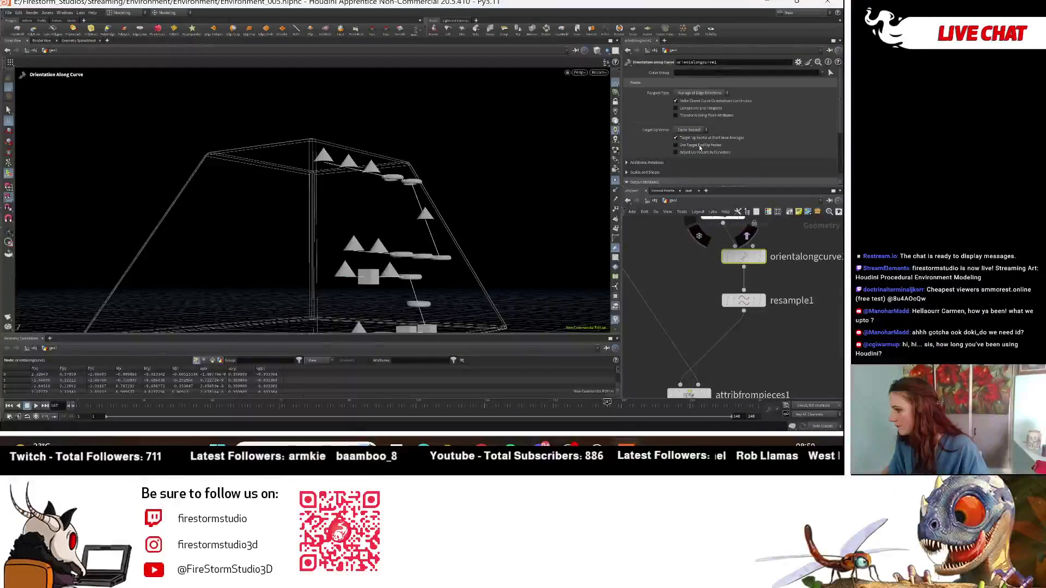
middle_click_drag(728, 384, 749, 308)
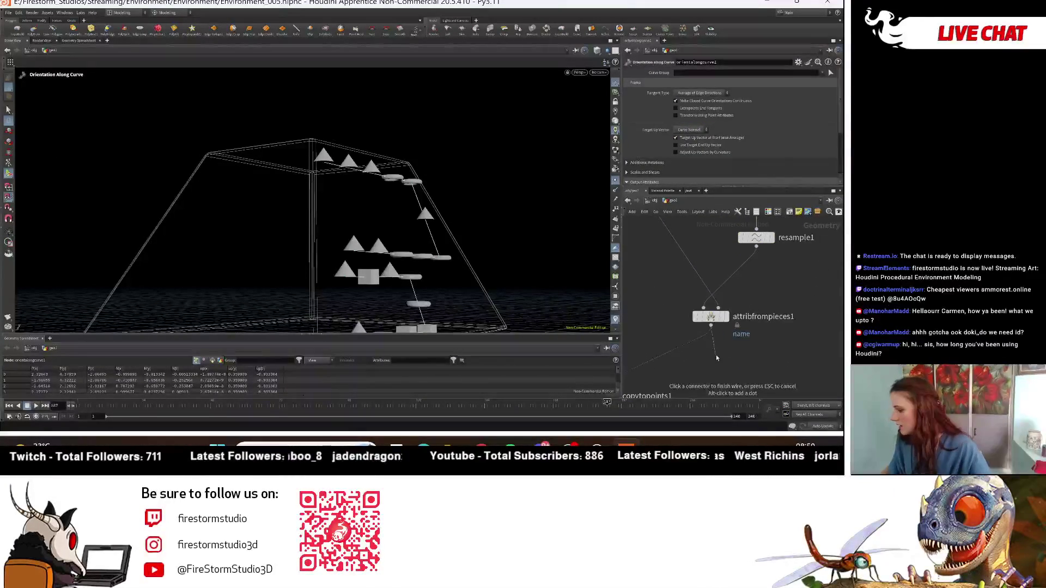
middle_click_drag(716, 358, 818, 303)
left_click(705, 335)
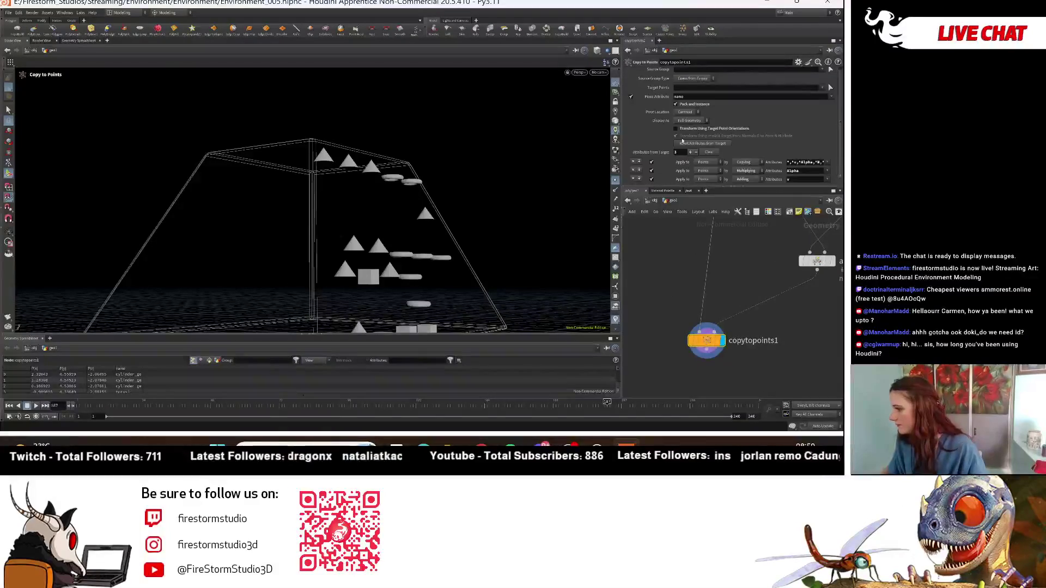
left_click(691, 129)
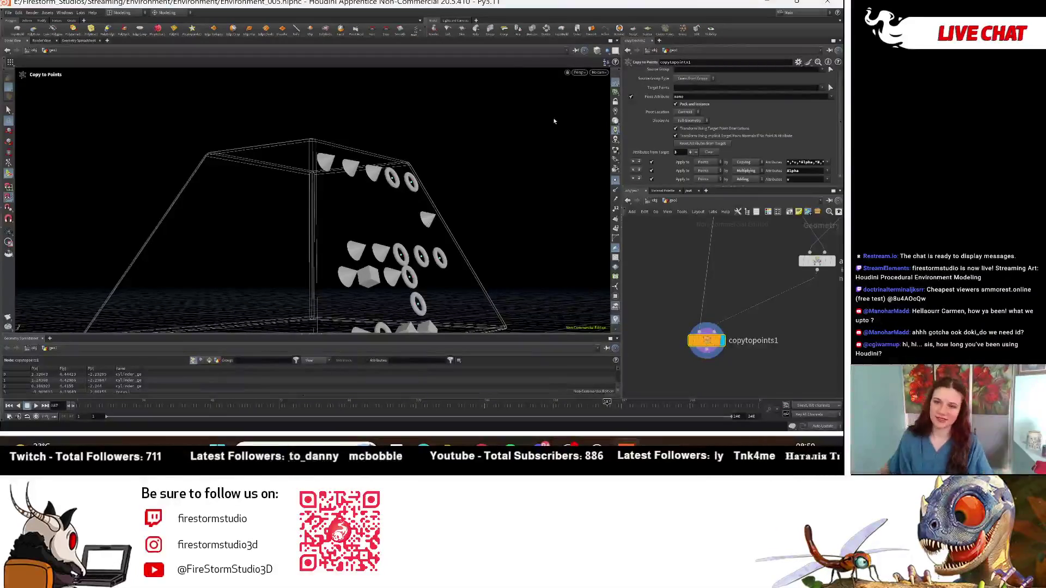
scroll(647, 267, "down", 2)
- Tumble to look down on the oriented copies along both outlines
key("Escape")
mouse_move(343, 188)
left_mouse_down()
mouse_move(297, 209)
mouse_move(293, 193)
mouse_move(427, 234)
left_mouse_up()
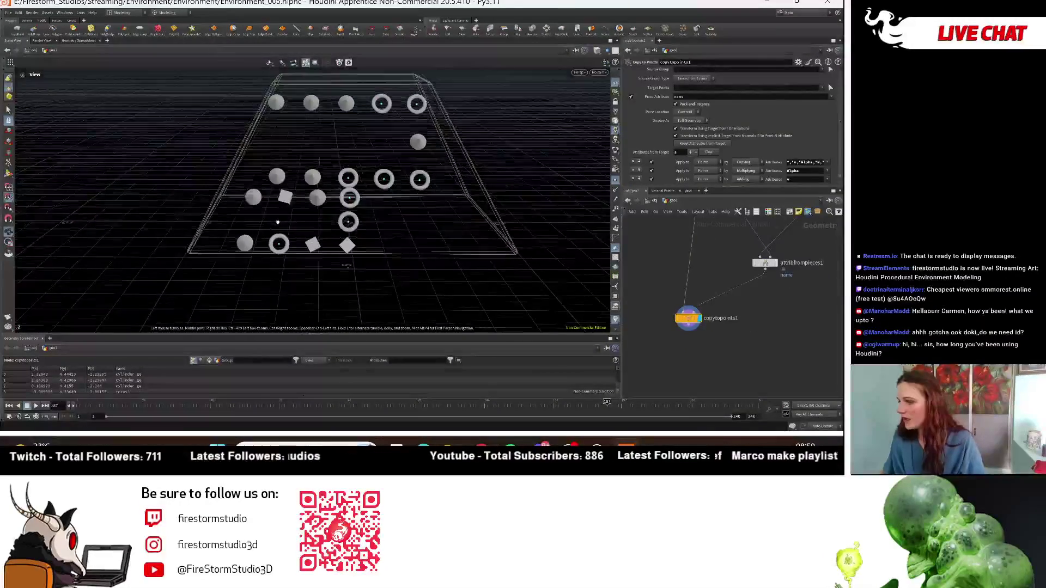
left_click_drag(427, 234, 524, 245)
scroll(748, 283, "down", 1)
mouse_move(748, 284)
middle_mouse_down()
mouse_move(725, 335)
mouse_move(767, 339)
mouse_move(650, 296)
mouse_move(747, 331)
middle_mouse_up()
scroll(740, 314, "up", 3)
scroll(736, 299, "up", 2)
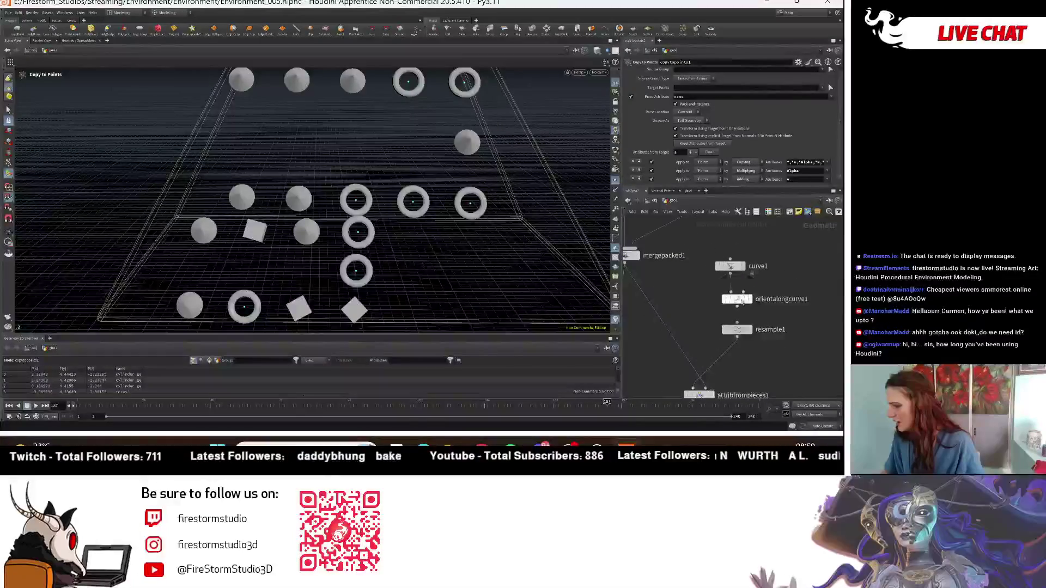
- Reorder the network so resample1 sits under curve1 and orientalongcurve1 follows resample1
mouse_move(736, 299)
left_mouse_down()
mouse_move(702, 362)
mouse_move(722, 366)
left_mouse_up()
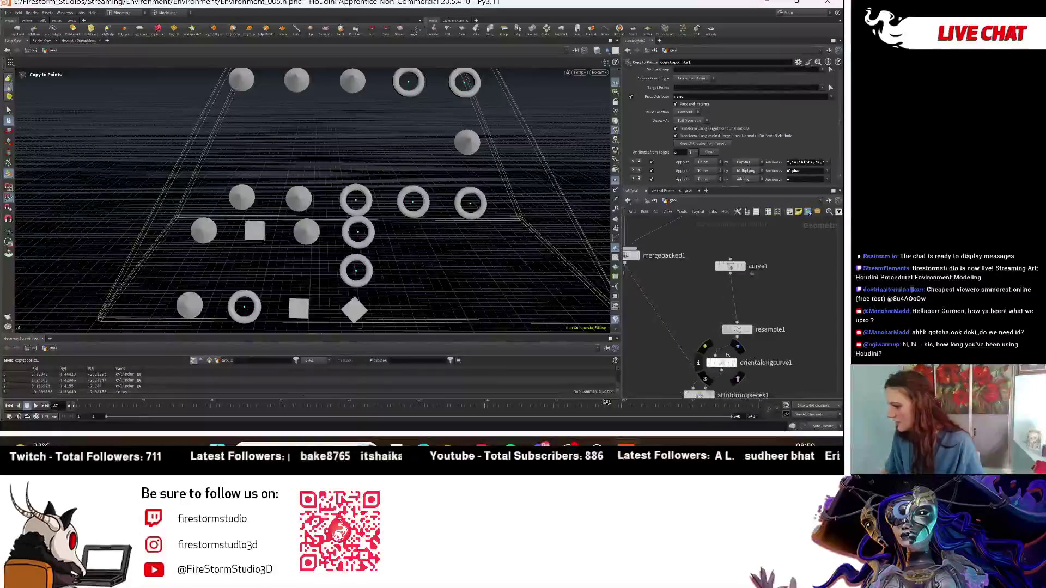
scroll(356, 299, "down", 2)
scroll(415, 281, "down", 2)
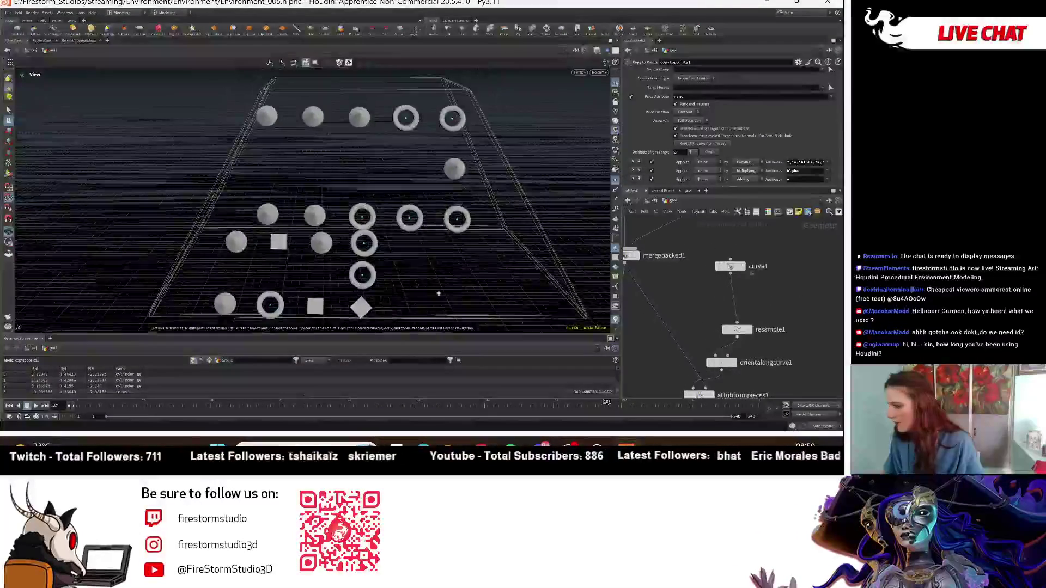
left_click_drag(736, 329, 734, 313)
left_click_drag(730, 367, 739, 343)
mouse_move(384, 274)
left_mouse_down()
mouse_move(413, 271)
mouse_move(409, 249)
left_mouse_up()
mouse_move(773, 355)
middle_mouse_down()
mouse_move(785, 344)
mouse_move(716, 324)
middle_mouse_up()
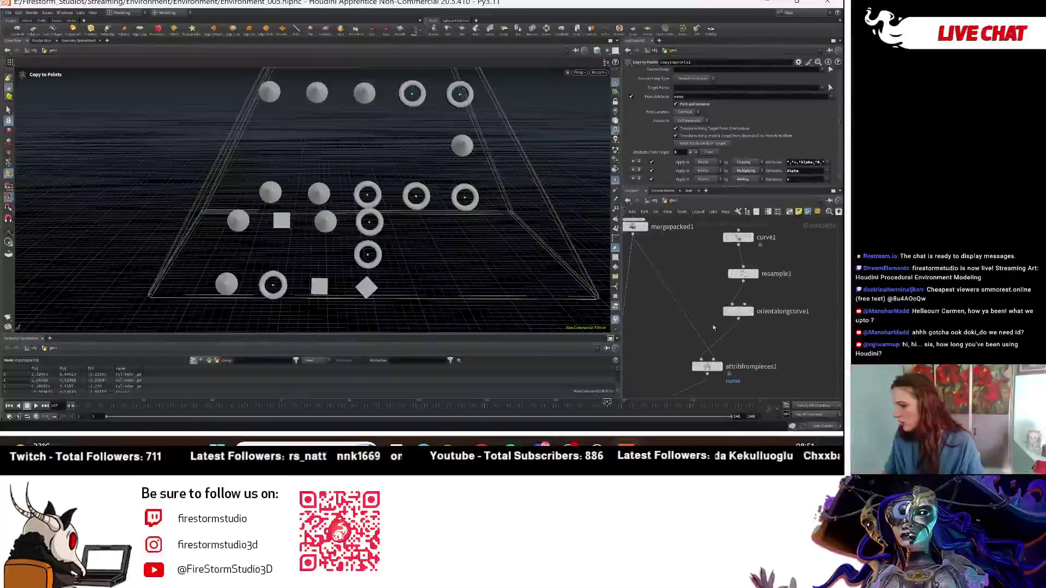
- Set attribfrompieces1 Offset to 1 and Seed to 1.73 to reshuffle the pieces along the curves
left_click(706, 368)
left_click_drag(709, 131, 711, 128)
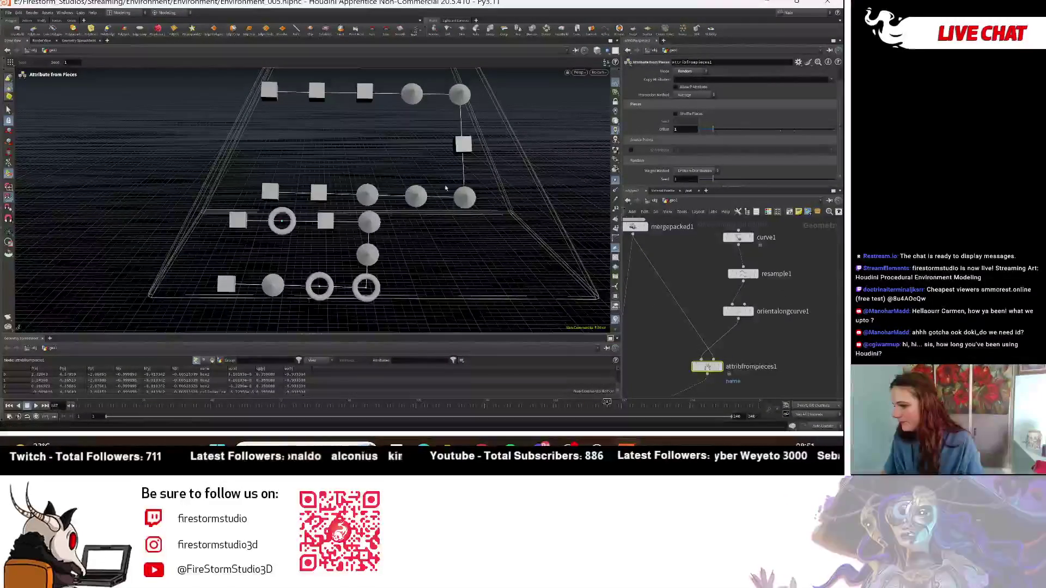
mouse_move(436, 234)
left_mouse_down()
mouse_move(426, 225)
mouse_move(504, 253)
left_mouse_up()
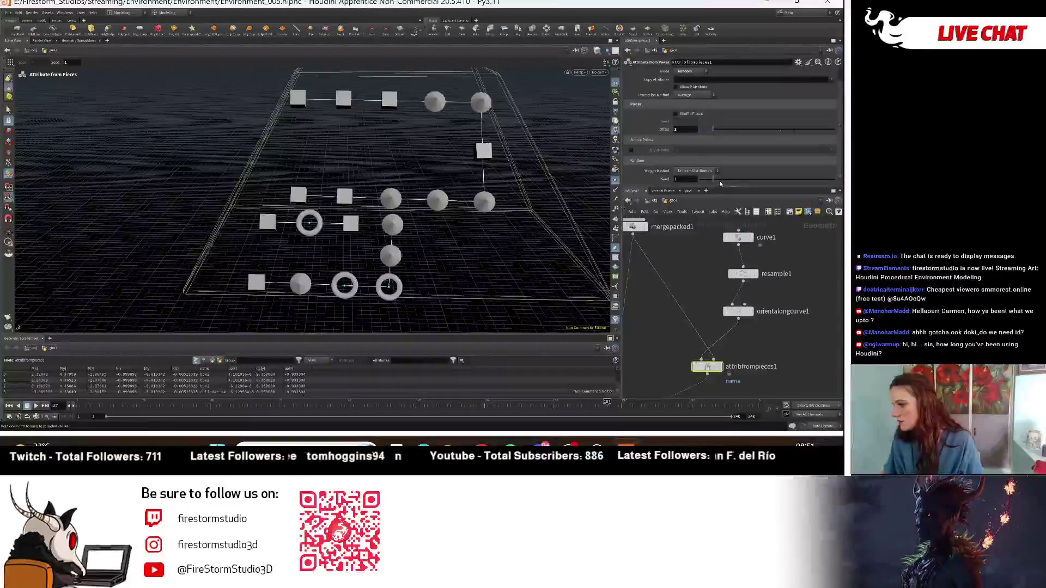
left_click_drag(713, 178, 723, 177)
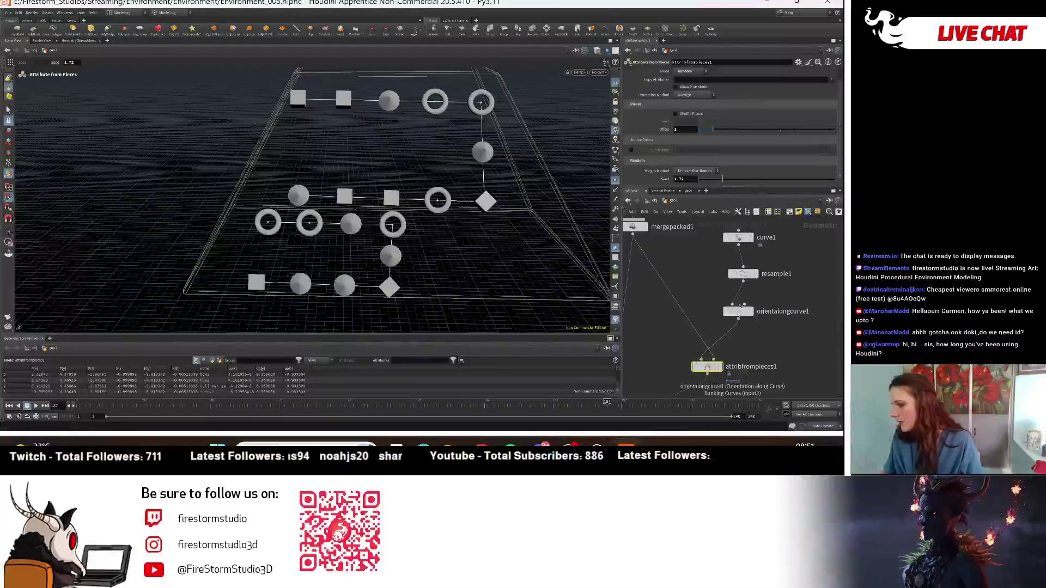
middle_click_drag(747, 352, 724, 341)
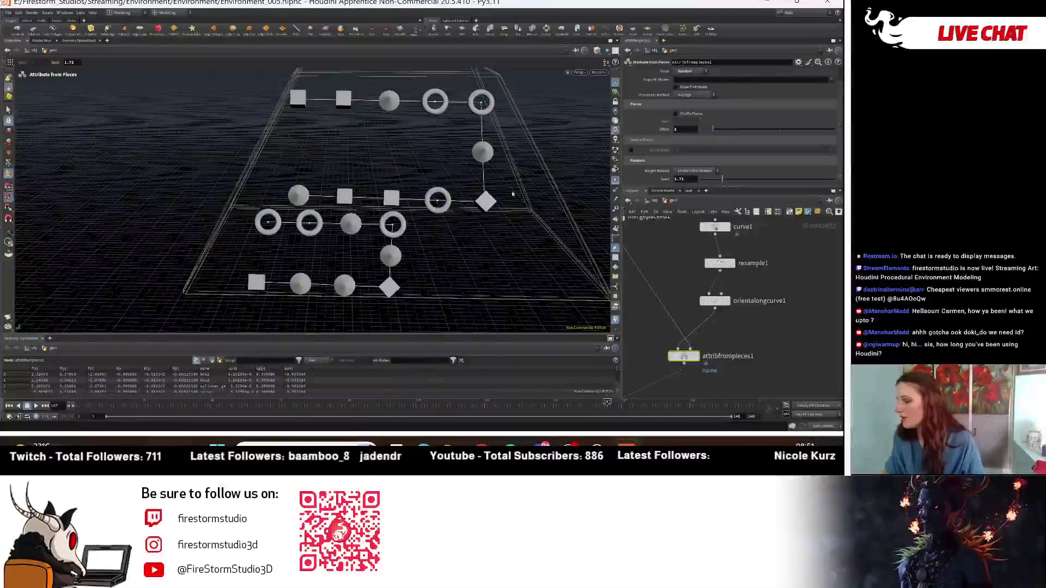
mouse_move(201, 124)
left_mouse_down()
mouse_move(158, 208)
mouse_move(310, 167)
mouse_move(328, 228)
left_mouse_up()
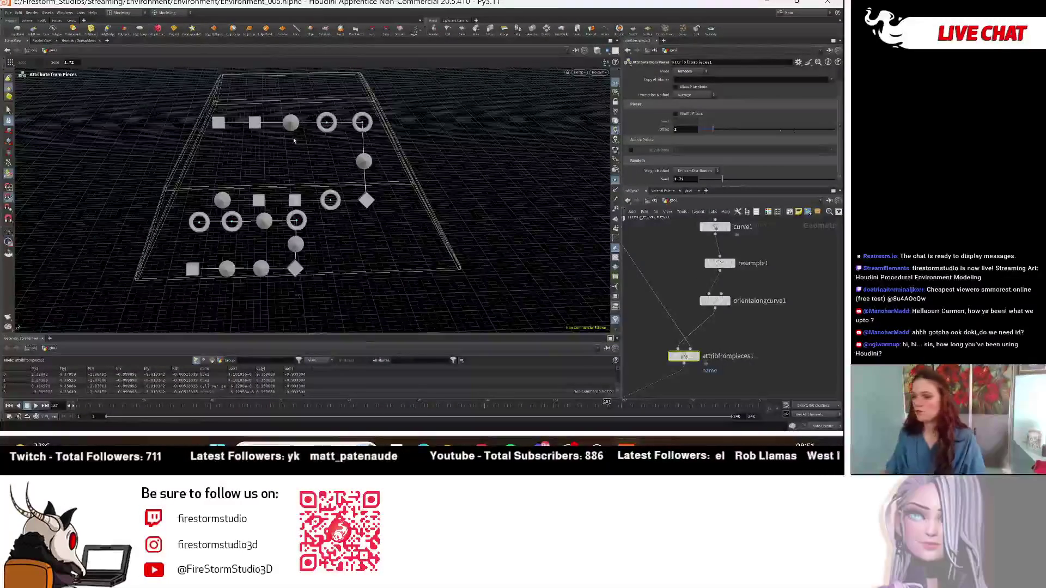
scroll(372, 237, "up", 2)
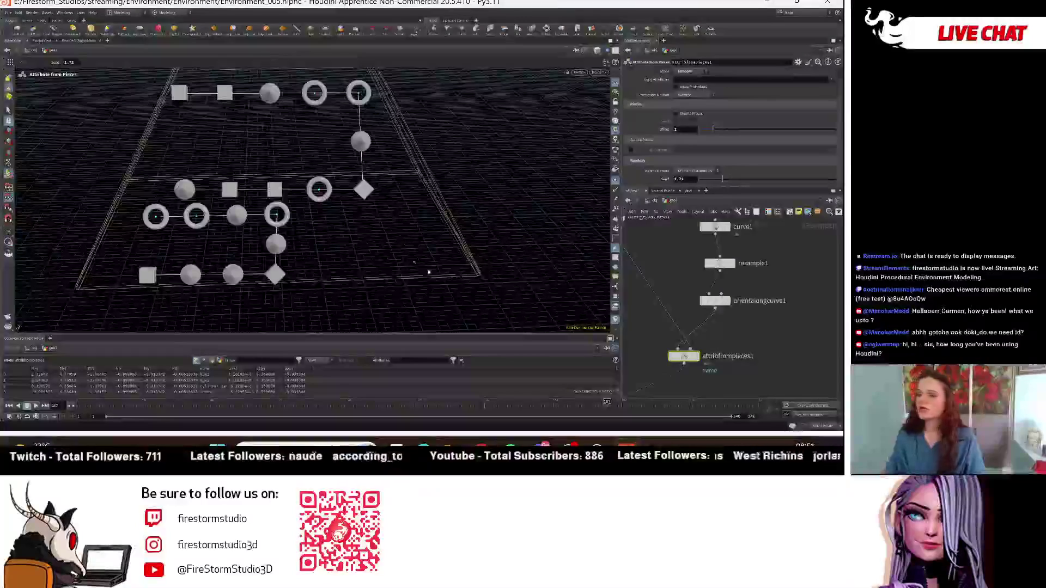
left_click_drag(337, 221, 176, 217)
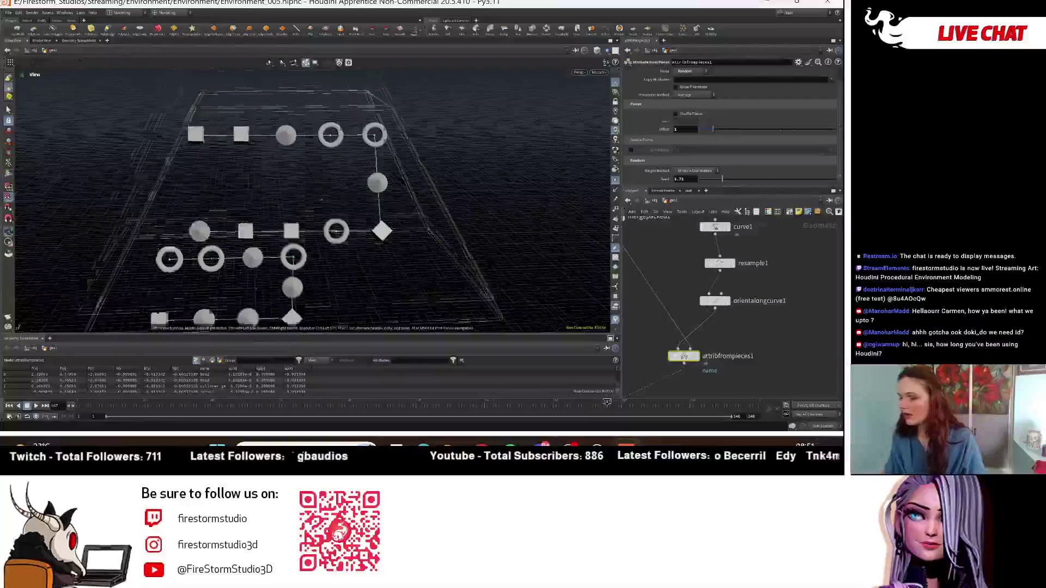
scroll(280, 234, "down", 4)
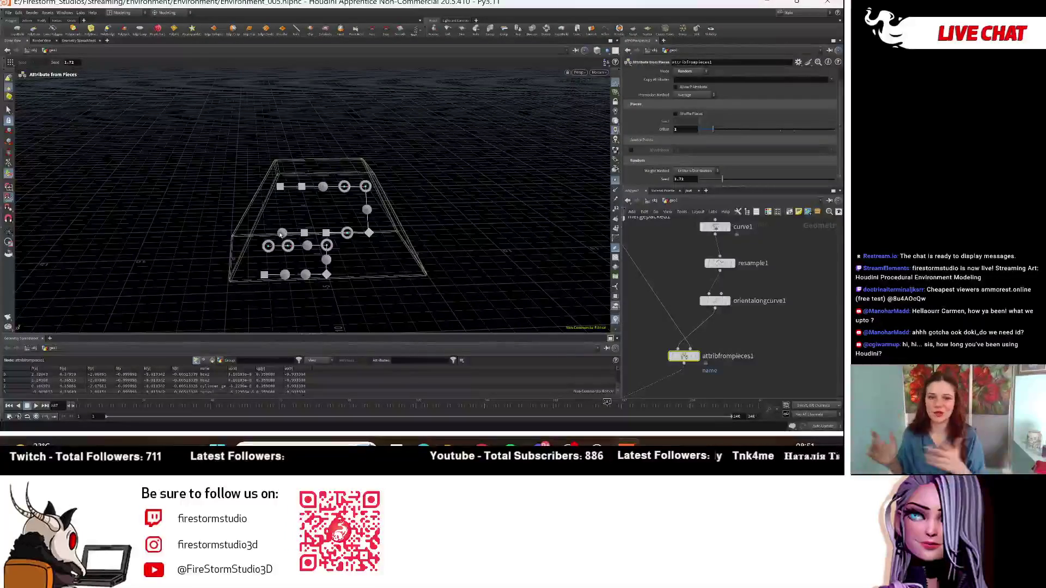
mouse_move(403, 250)
left_mouse_down()
mouse_move(280, 233)
mouse_move(424, 241)
left_mouse_up()
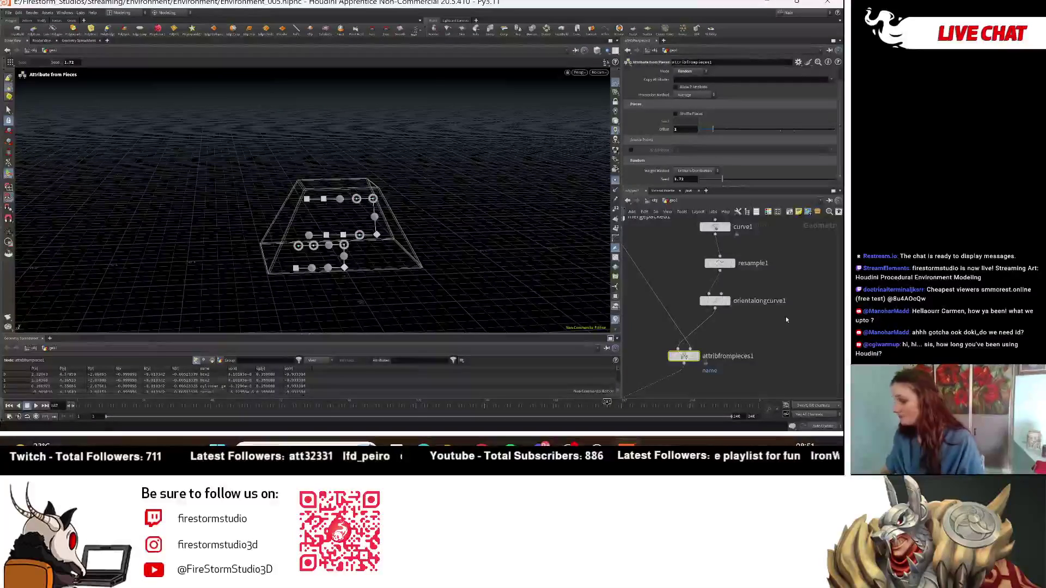
scroll(782, 316, "down", 2)
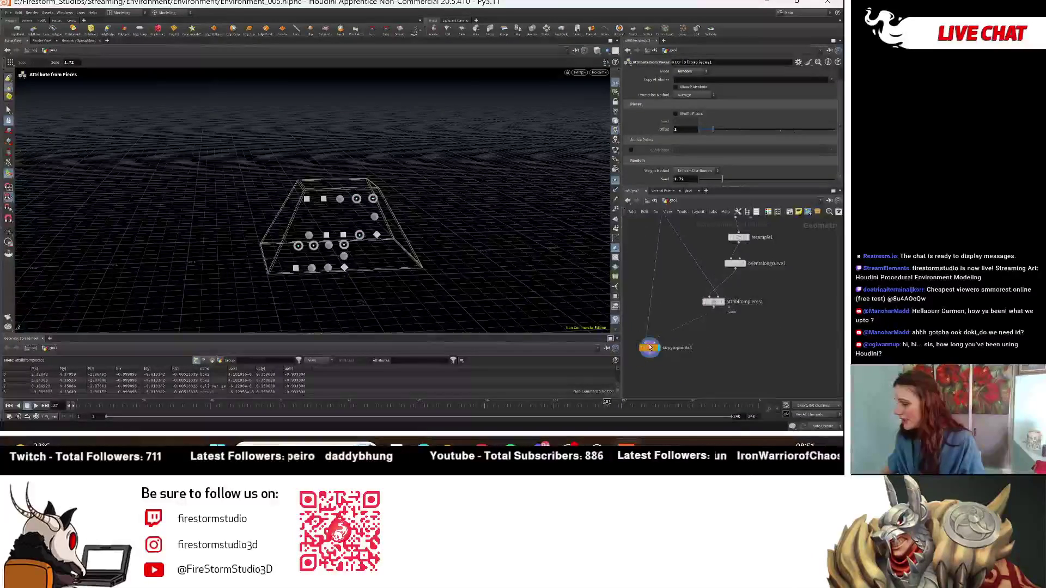
- Add a Sweep node, display it and set its Surface Shape to Round Tube
key("Tab")
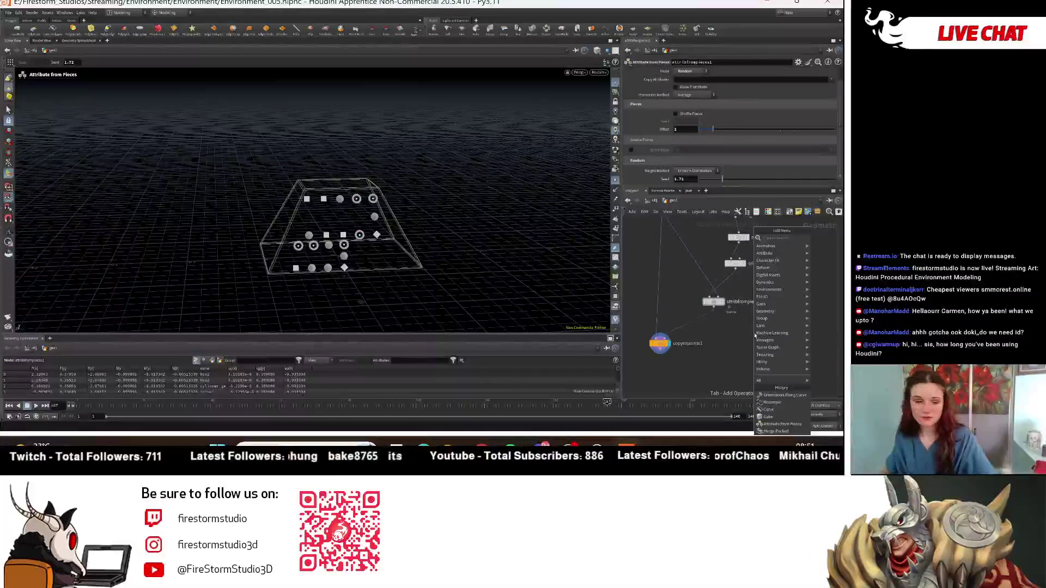
type("res")
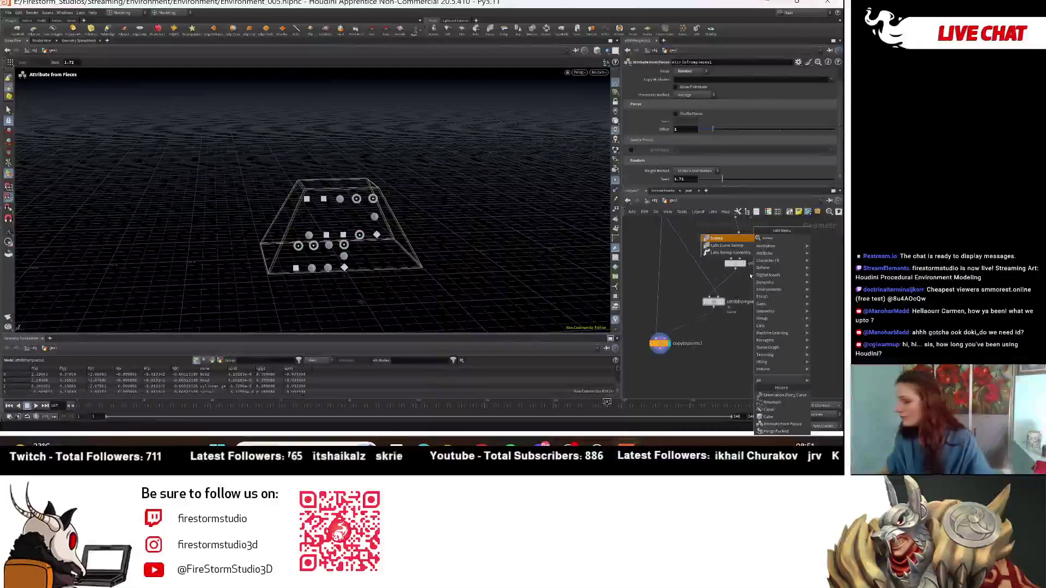
key("Return")
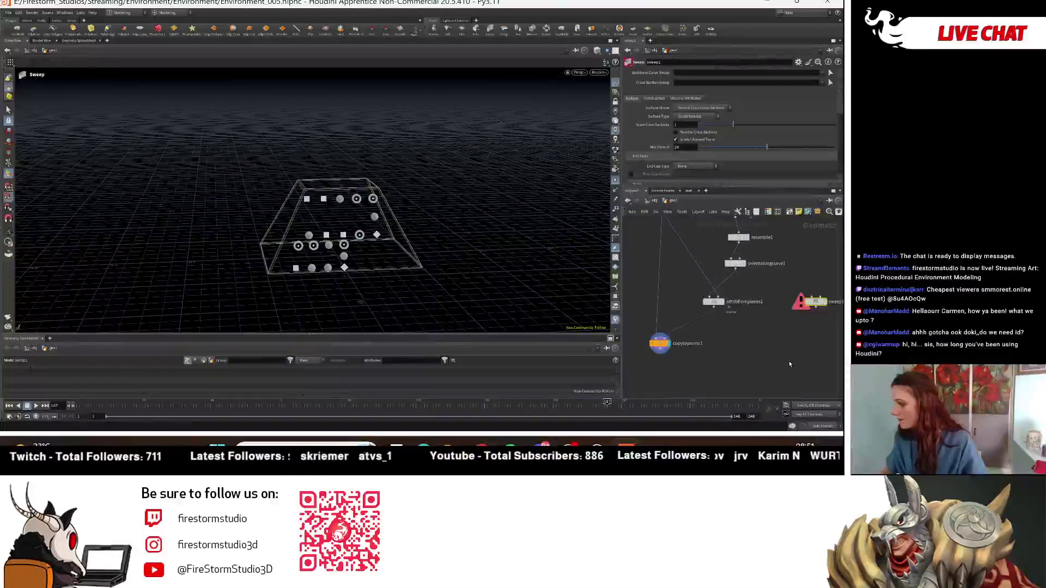
left_click(748, 339)
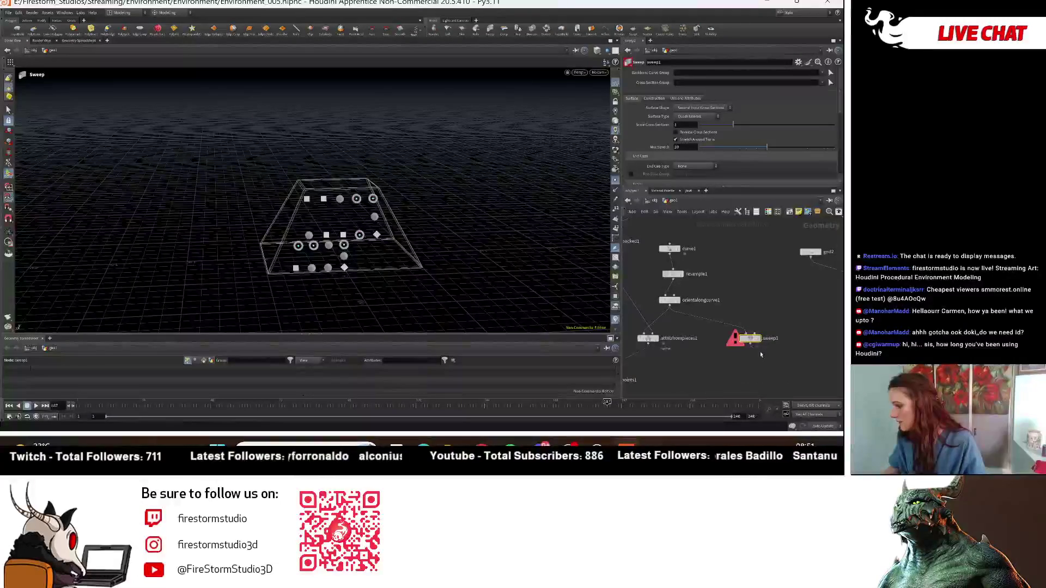
left_click(755, 332)
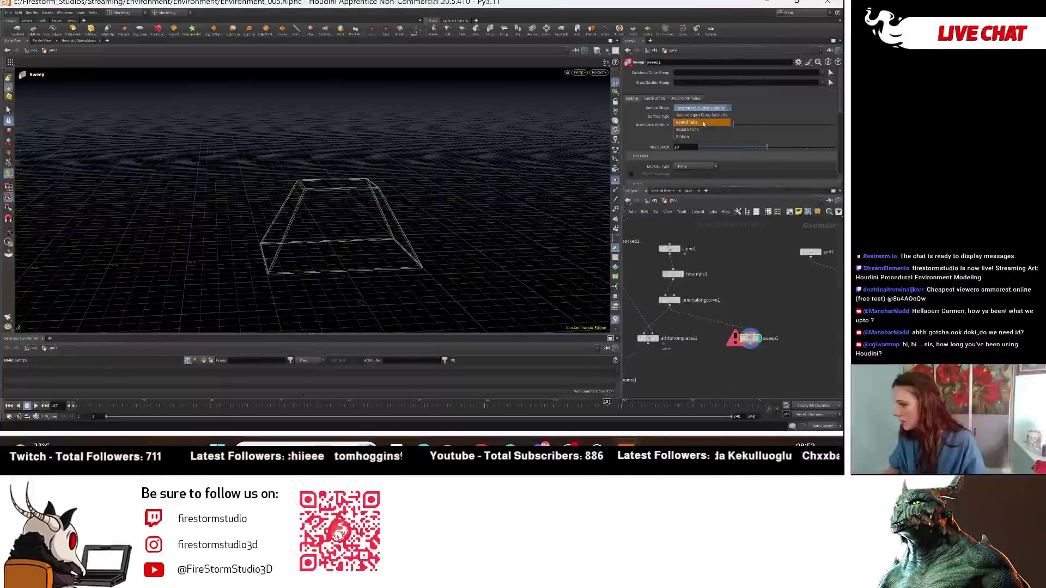
left_click(703, 122)
left_click_drag(469, 236, 426, 246)
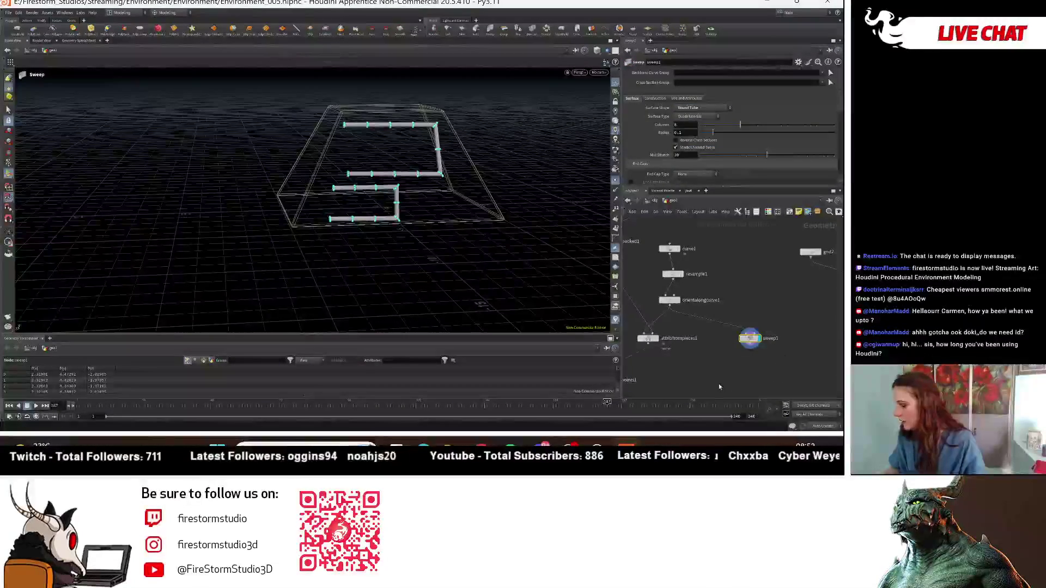
middle_click_drag(718, 384, 751, 340)
- Add a Merge node beside copytopoints1 in the network
key("Tab")
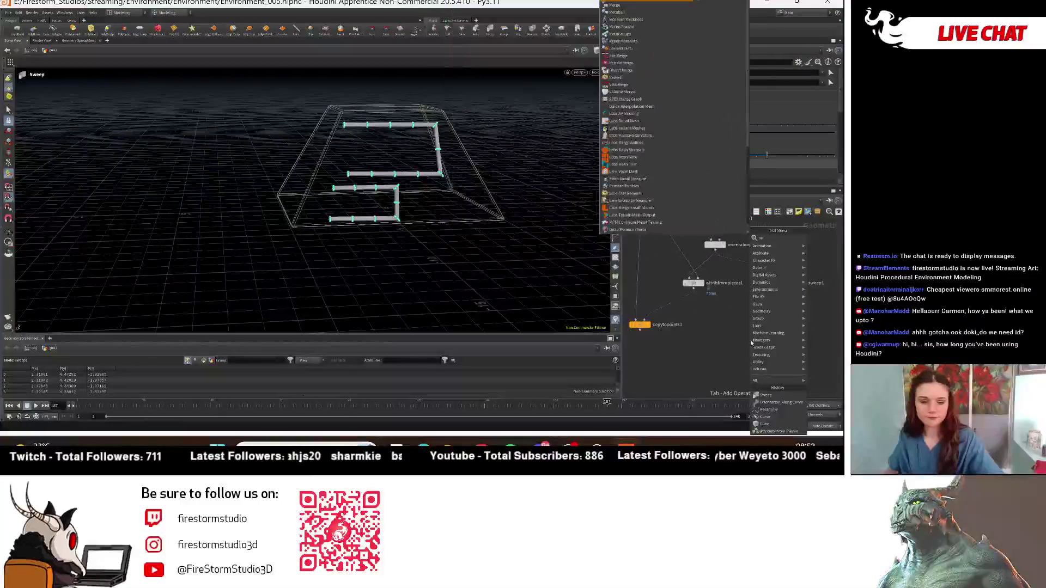
type("merge")
left_click(745, 240)
left_click(735, 344)
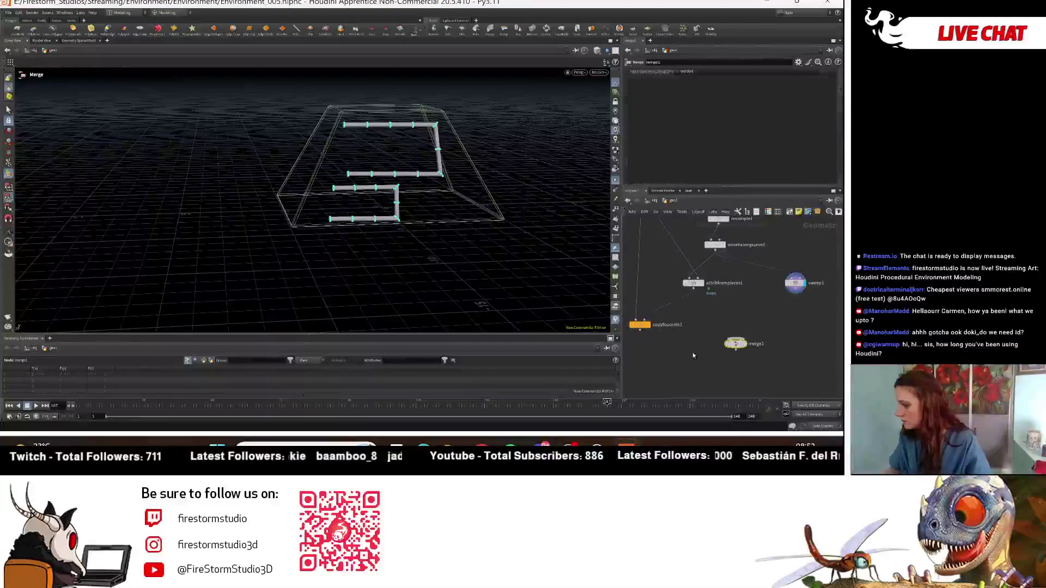
- Wire copytopoints1 into merge1 so pieces and swept tubes combine, and inspect the result
left_click(735, 339)
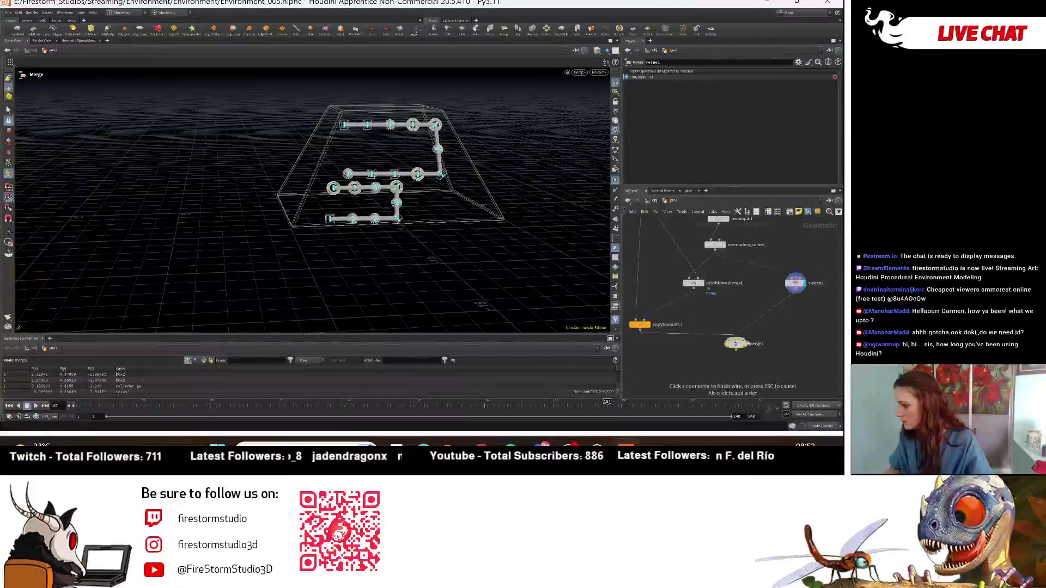
key("Escape")
mouse_move(504, 221)
left_mouse_down()
mouse_move(419, 287)
mouse_move(369, 278)
mouse_move(409, 159)
left_mouse_up()
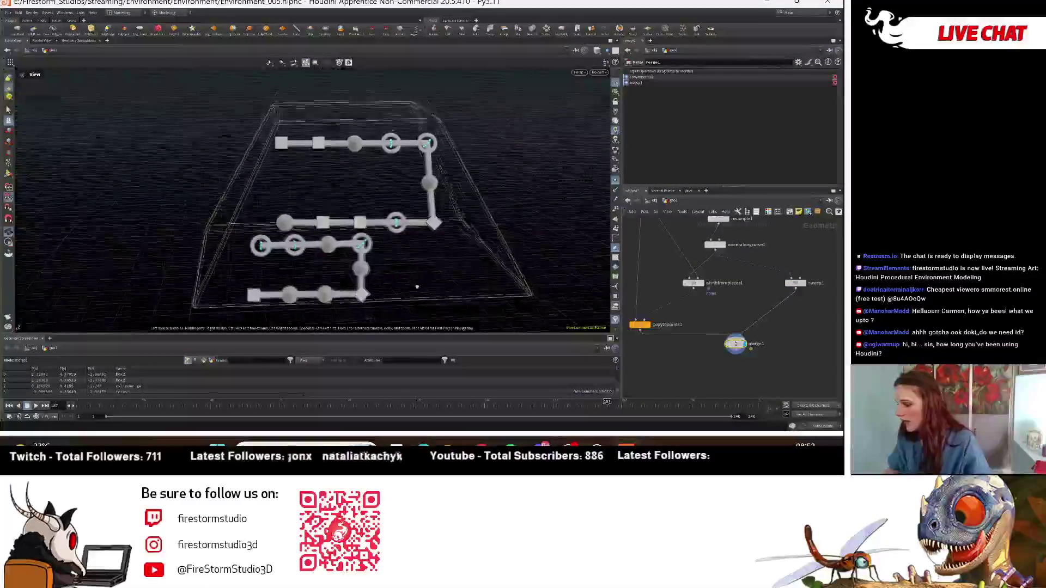
scroll(217, 300, "down", 3)
scroll(507, 281, "up", 5)
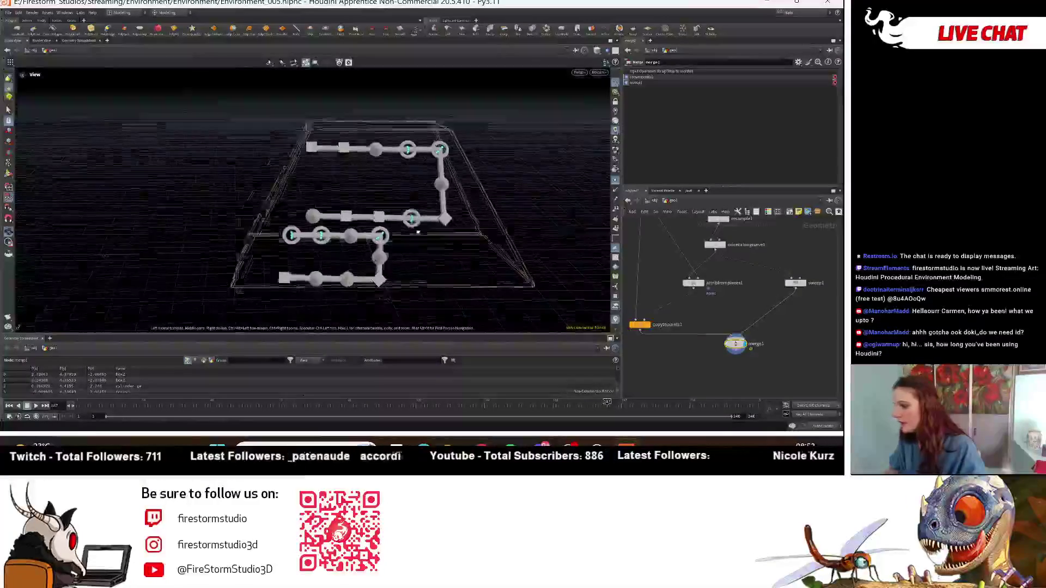
scroll(408, 159, "up", 2)
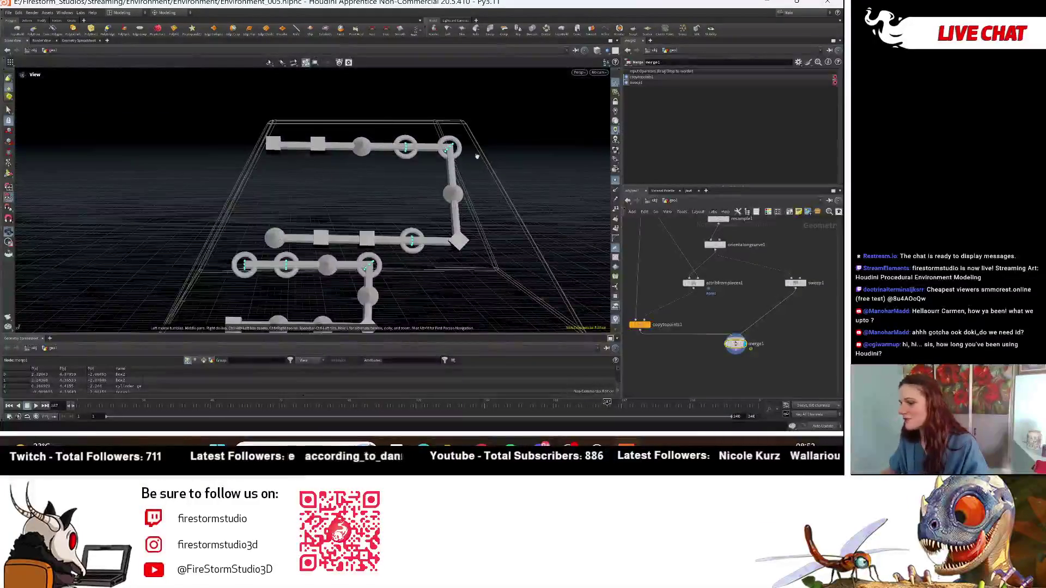
key("Escape")
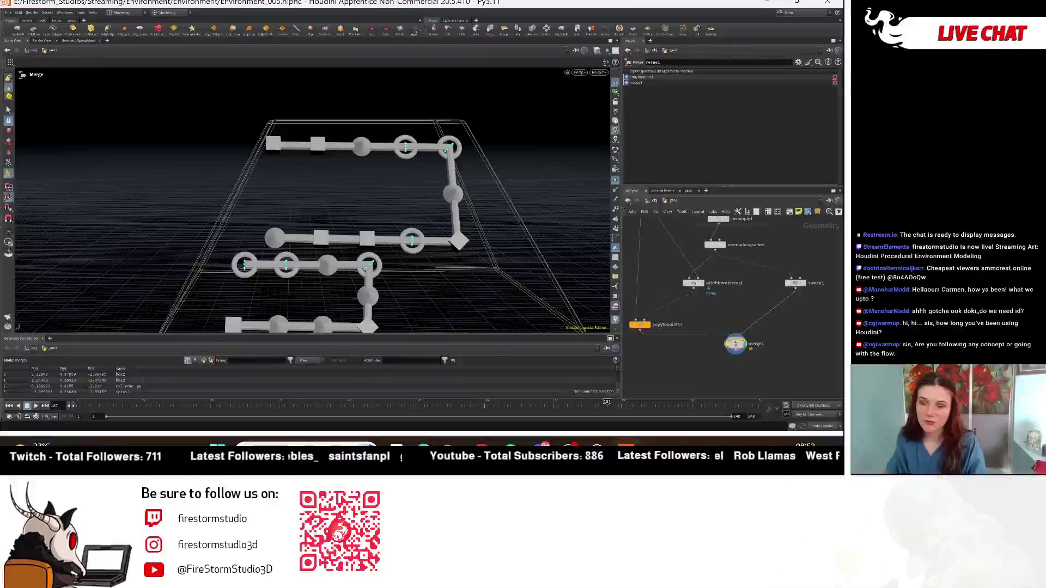
key("Escape")
mouse_move(400, 236)
left_mouse_down()
mouse_move(296, 206)
mouse_move(292, 224)
left_mouse_up()
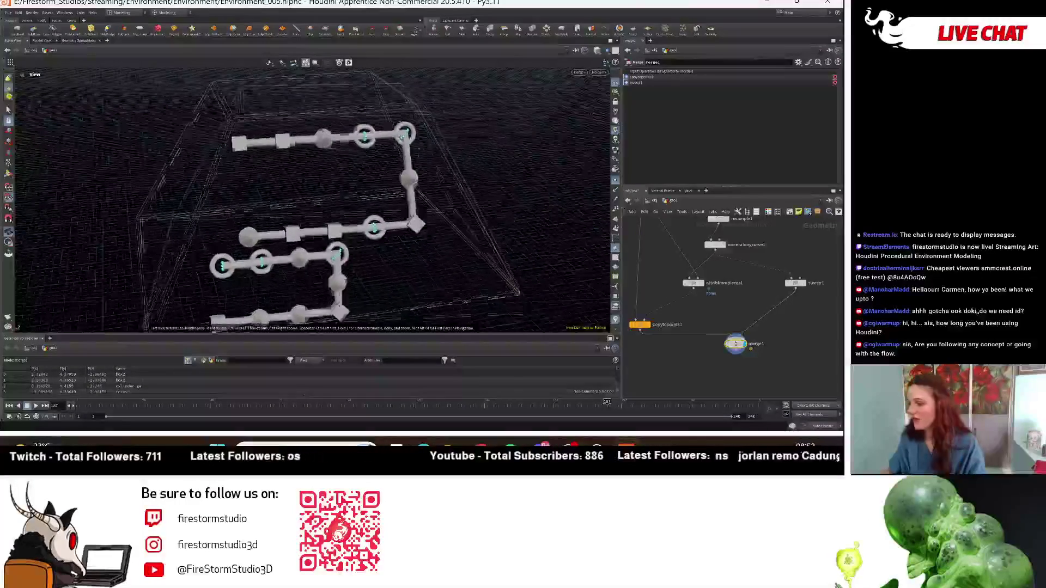
key("Return")
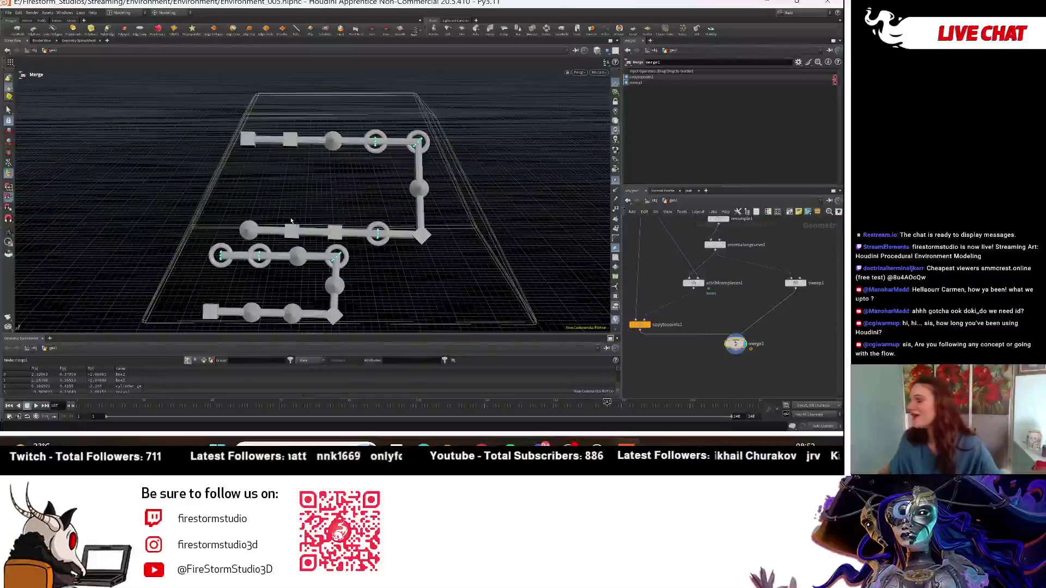
scroll(778, 344, "down", 2)
- Move merge1 down, view the pipe paths from above, then go up to the object level
left_click_drag(742, 349, 740, 367)
mouse_move(232, 174)
left_mouse_down()
mouse_move(503, 133)
mouse_move(488, 157)
mouse_move(279, 185)
left_mouse_up()
scroll(278, 185, "up", 5)
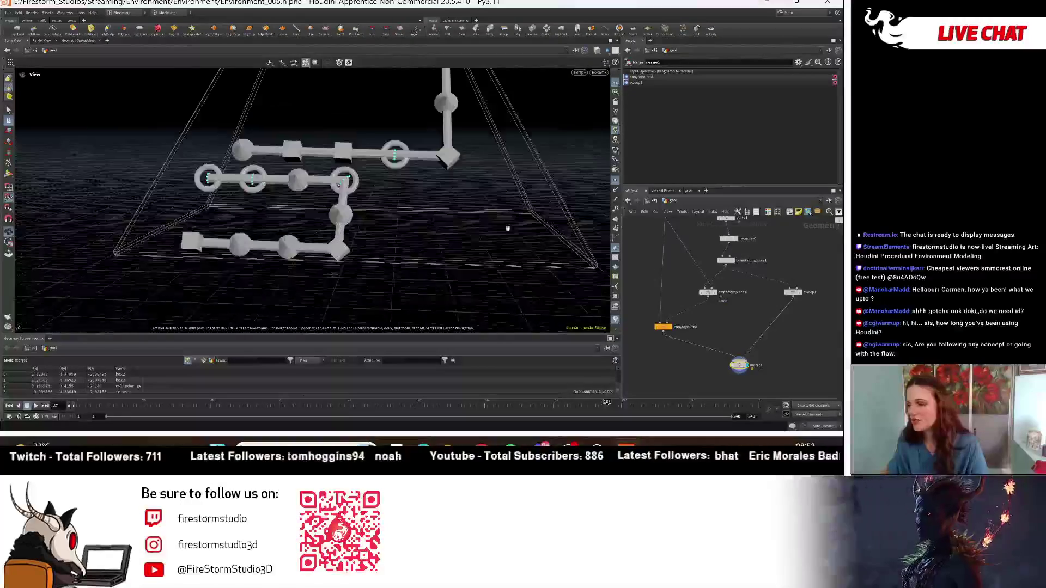
scroll(391, 262, "down", 5)
left_click_drag(367, 280, 343, 240)
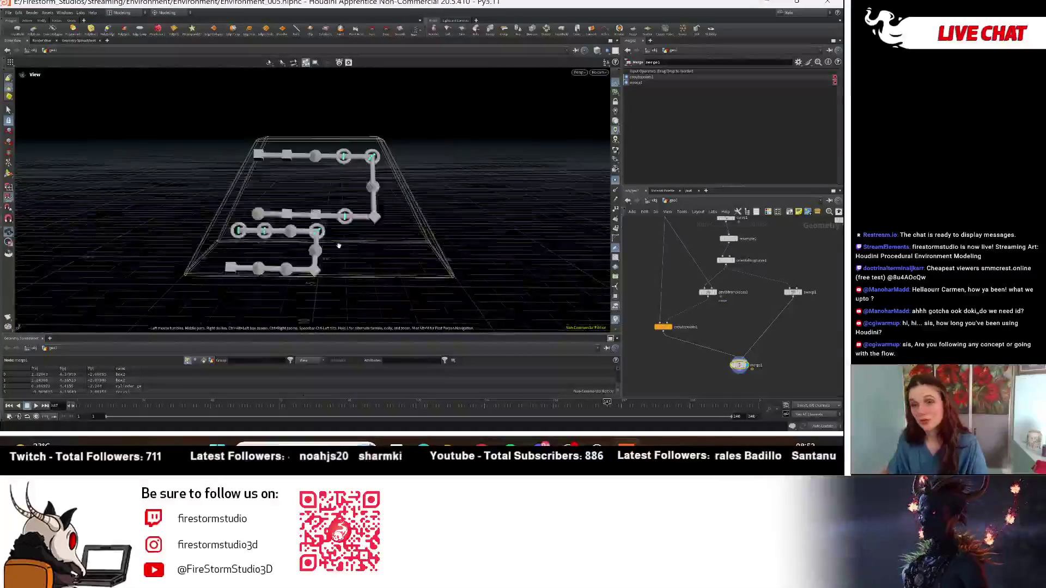
left_click_drag(414, 208, 427, 218)
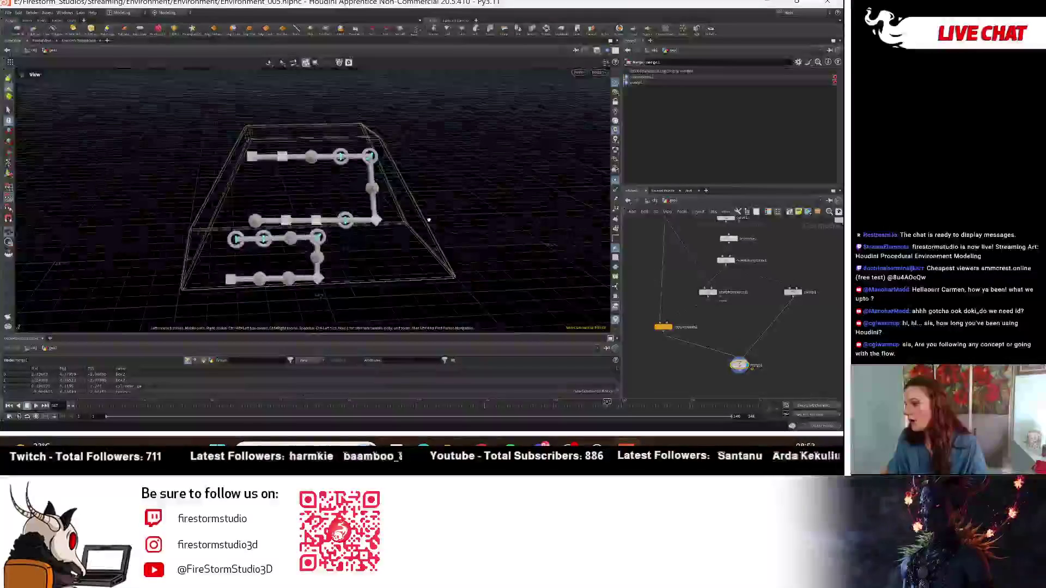
left_click(653, 202)
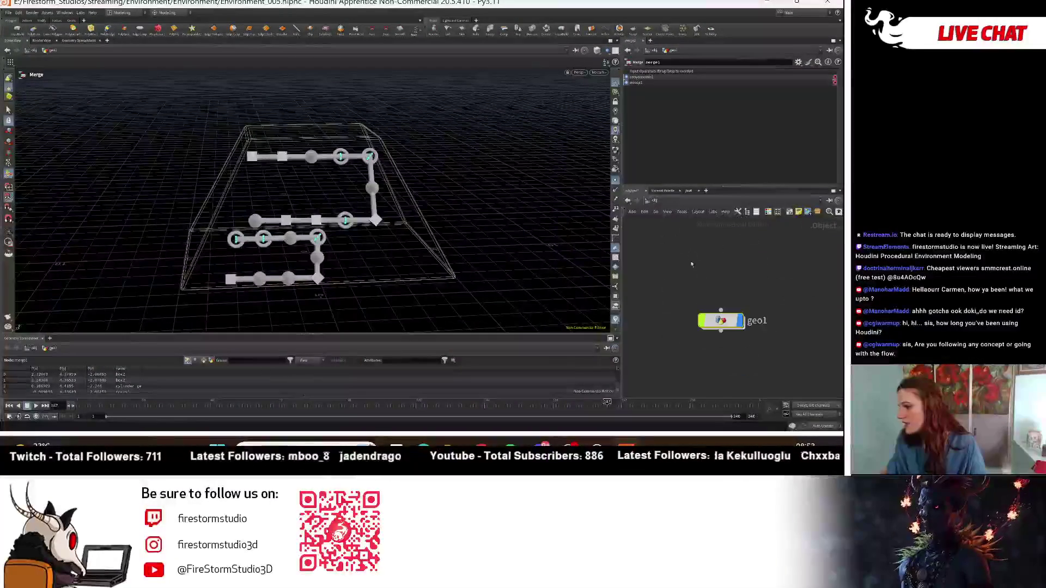
scroll(487, 214, "down", 3)
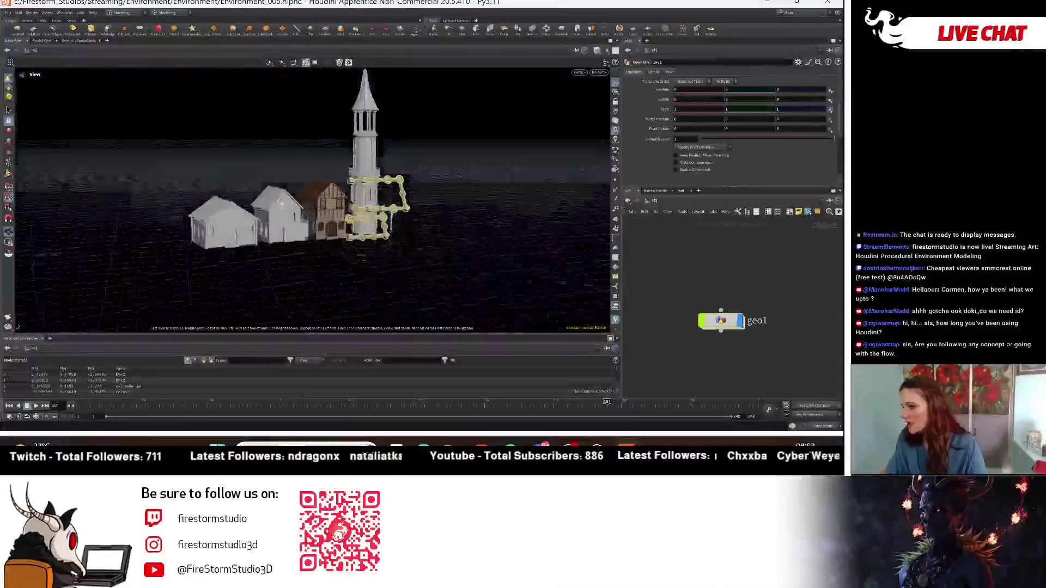
- Orbit and pull back to frame tower, houses and lamp post, placing the reference image window
mouse_move(489, 215)
left_mouse_down()
mouse_move(97, 219)
mouse_move(344, 205)
left_mouse_up()
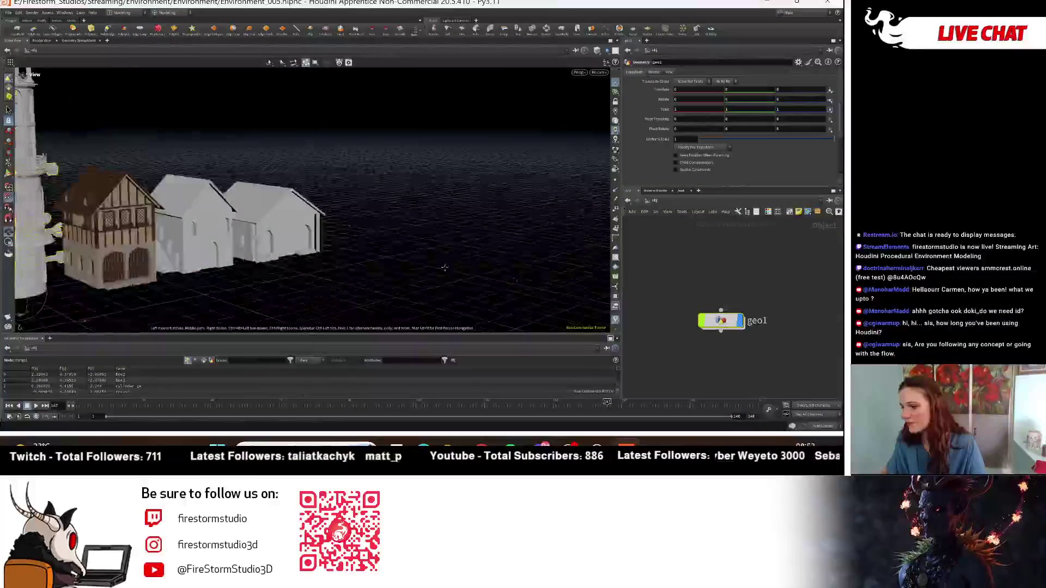
scroll(766, 351, "down", 2)
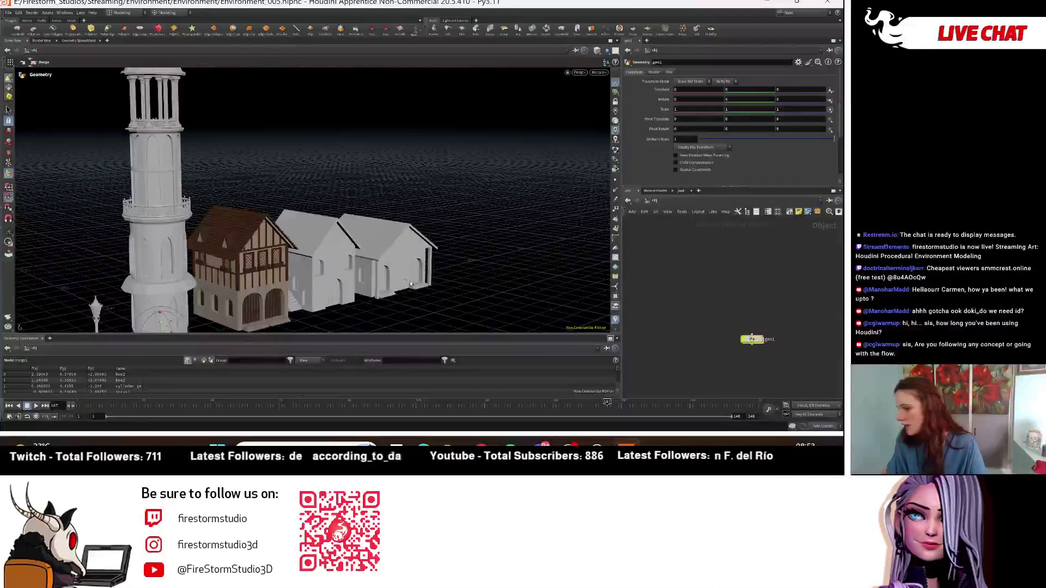
left_click_drag(418, 290, 449, 243)
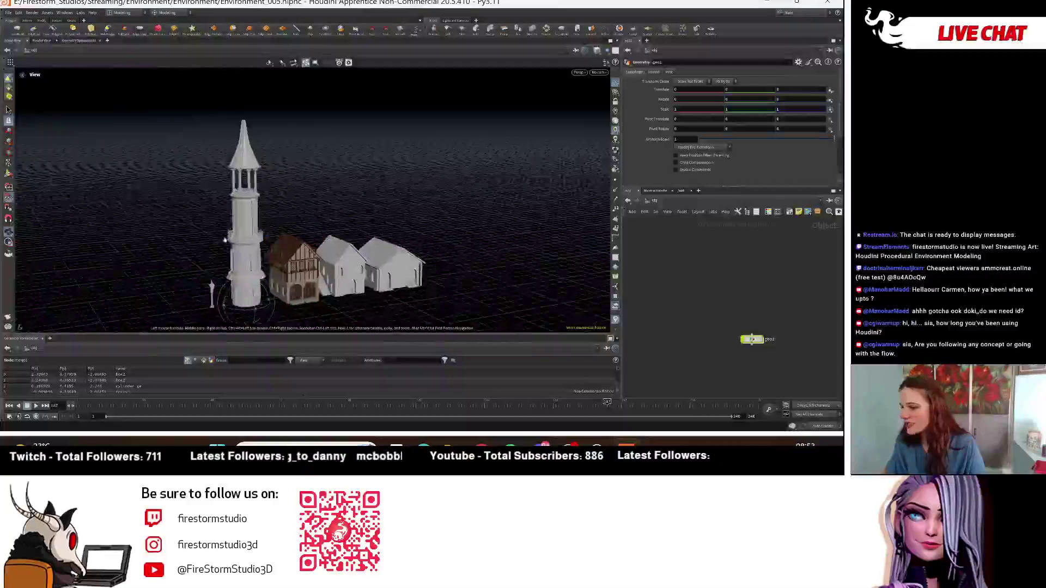
scroll(460, 157, "up", 3)
scroll(461, 157, "up", 3)
scroll(460, 157, "up", 2)
scroll(460, 158, "up", 2)
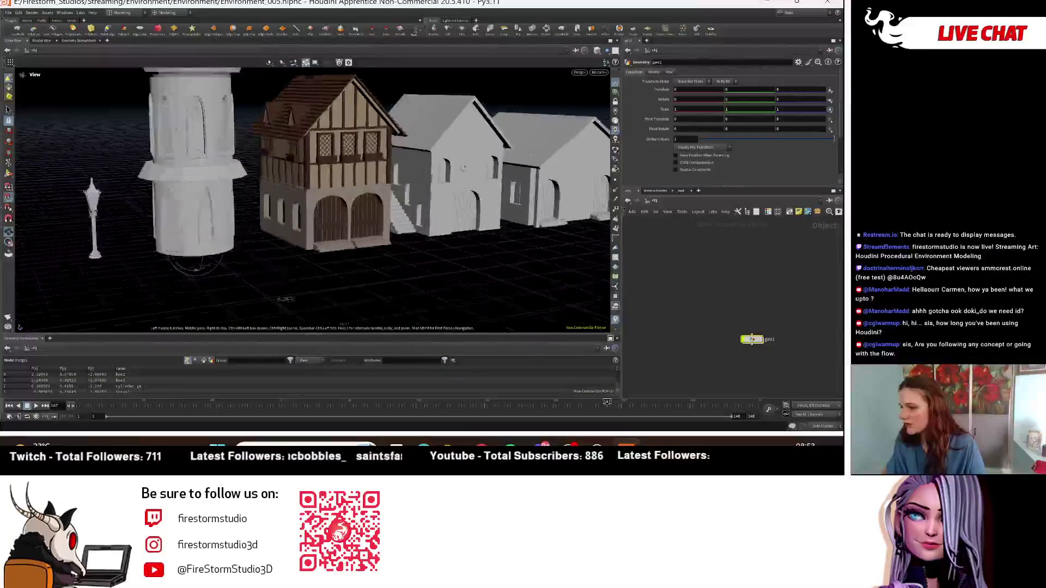
left_click_drag(460, 157, 350, 133)
left_click_drag(520, 254, 182, 278)
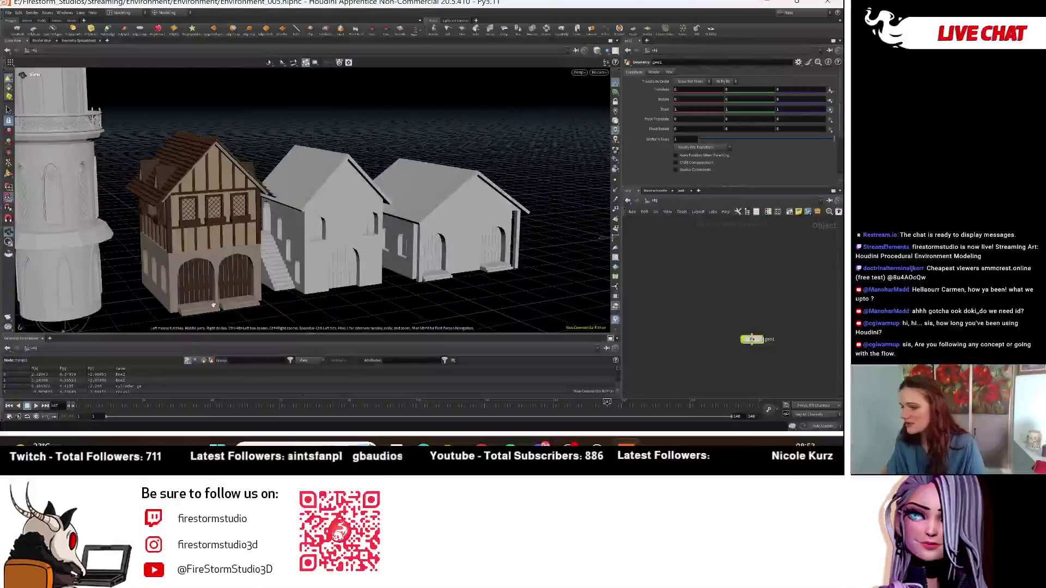
mouse_move(225, 190)
left_mouse_down()
mouse_move(247, 276)
mouse_move(205, 271)
left_mouse_up()
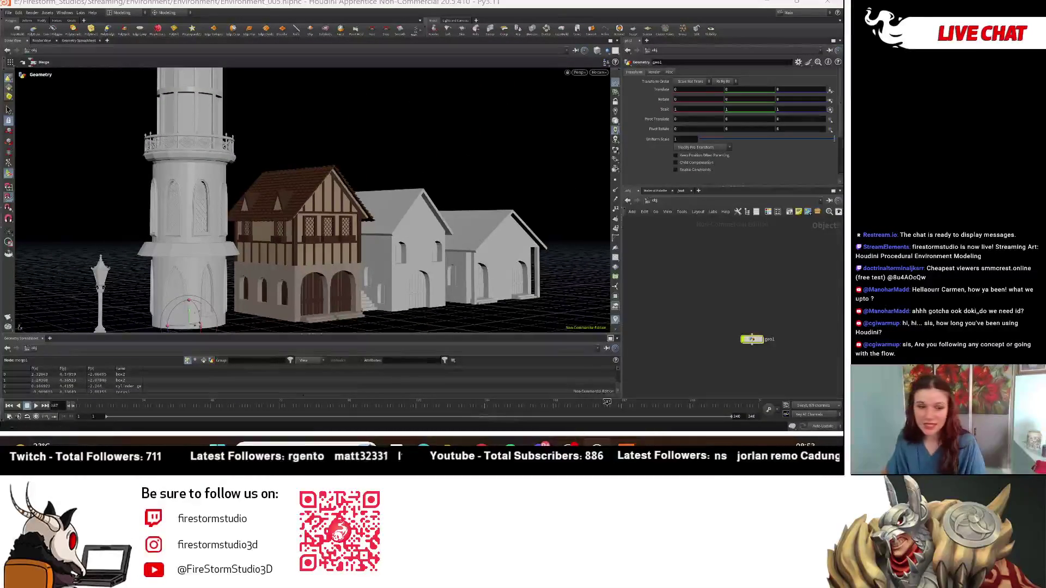
left_click_drag(33, 33, 267, 45)
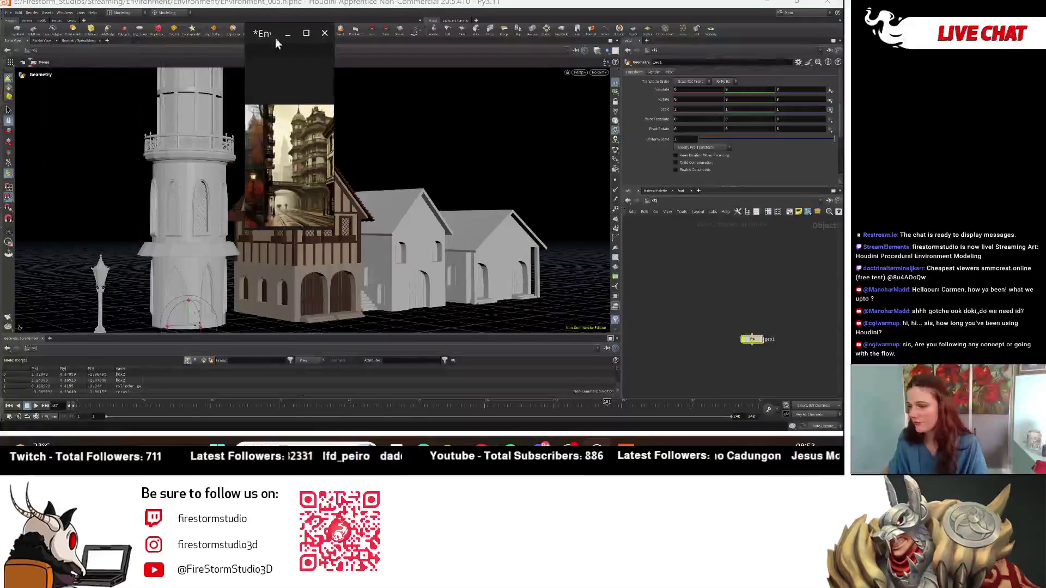
left_click_drag(335, 110, 746, 148)
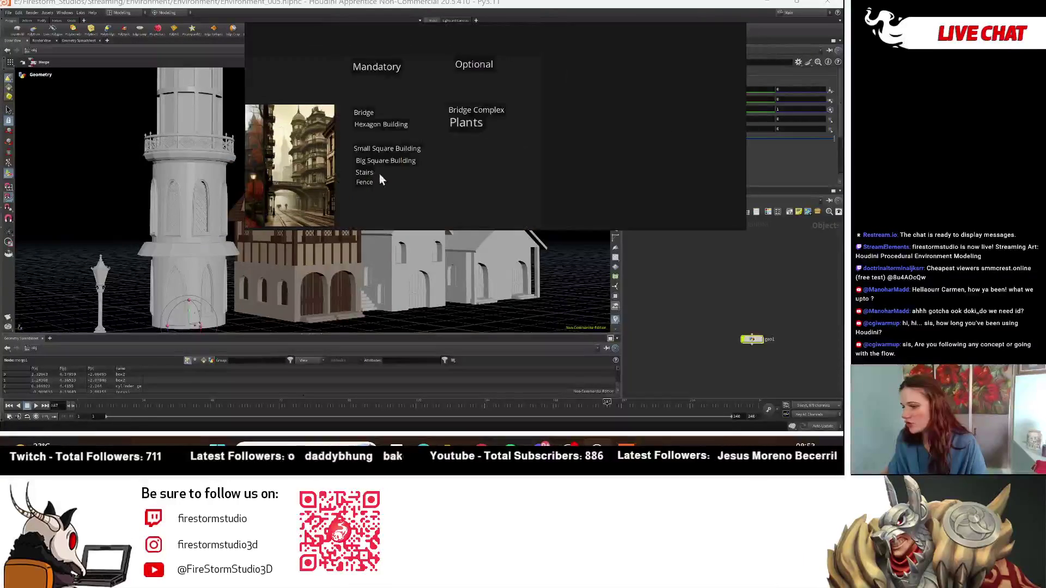
scroll(416, 141, "down", 3)
scroll(417, 142, "up", 3)
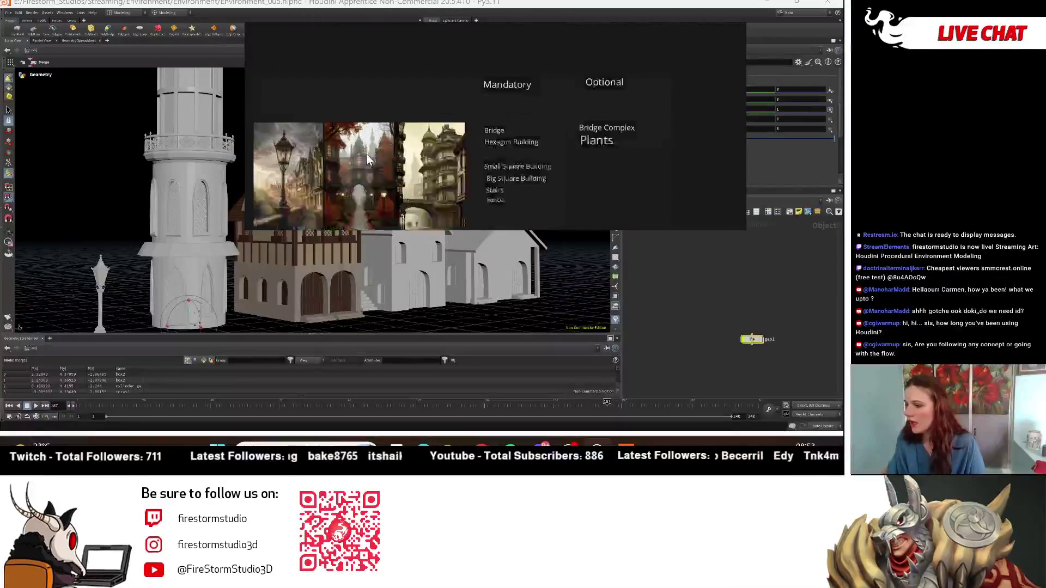
scroll(574, 198, "up", 3)
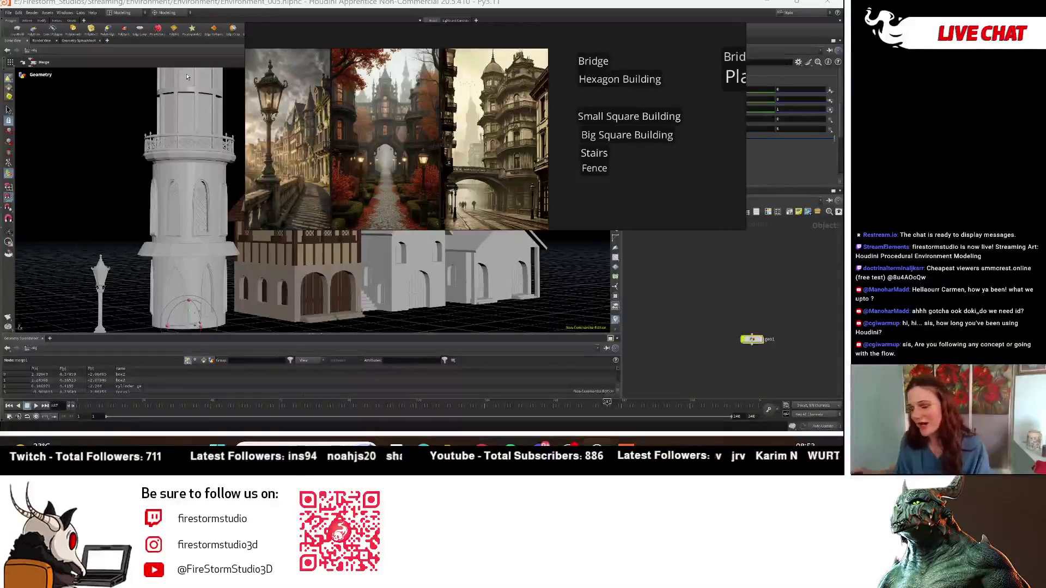
key("alt+Tab")
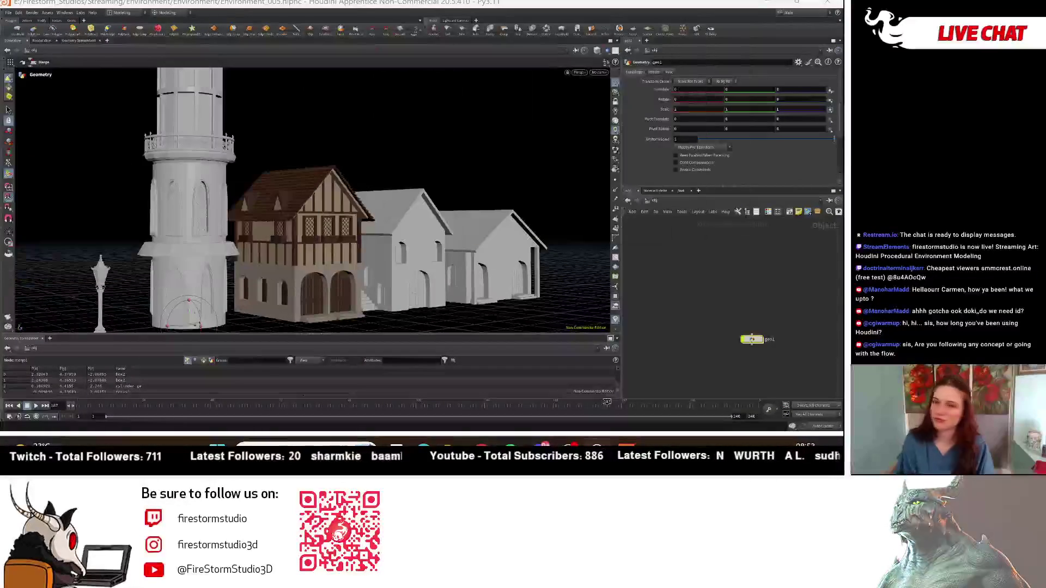
- Dive into geo1 and orbit to look down on its pipe geometry
middle_click_drag(776, 340, 786, 346)
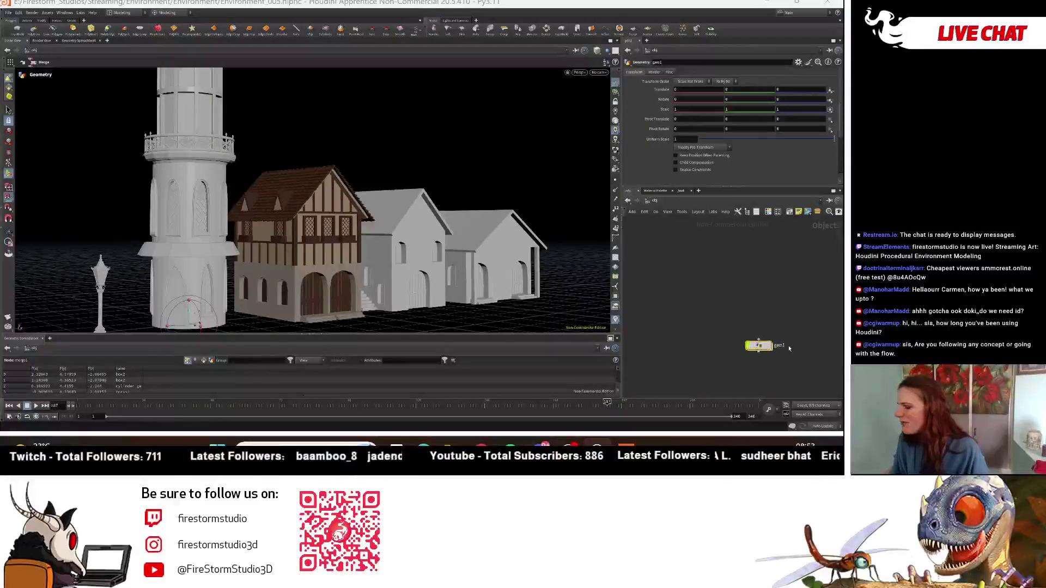
scroll(758, 345, "up", 2)
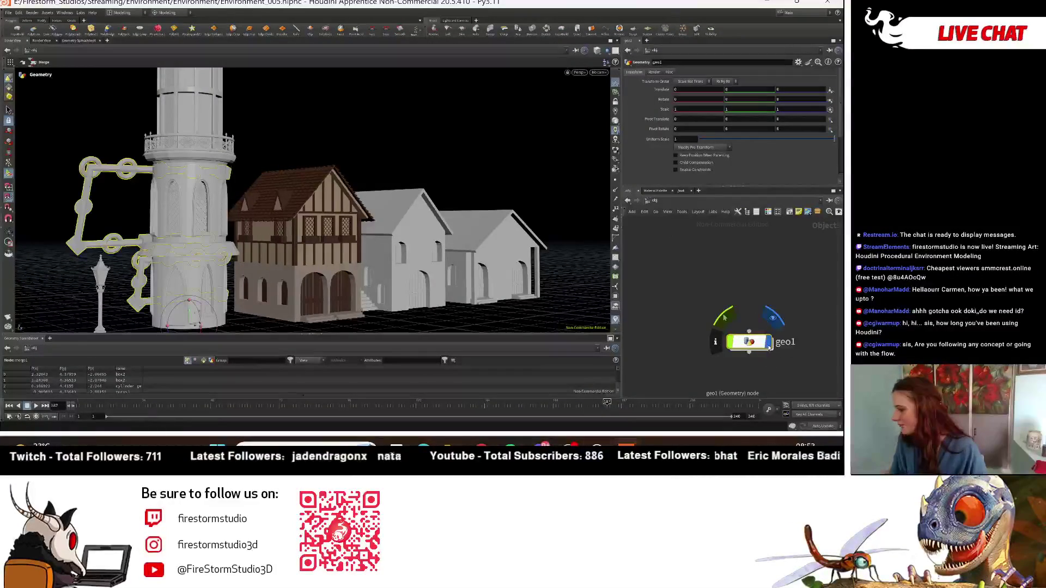
double_click(748, 342)
mouse_move(269, 109)
left_mouse_down()
mouse_move(247, 153)
mouse_move(299, 200)
left_mouse_up()
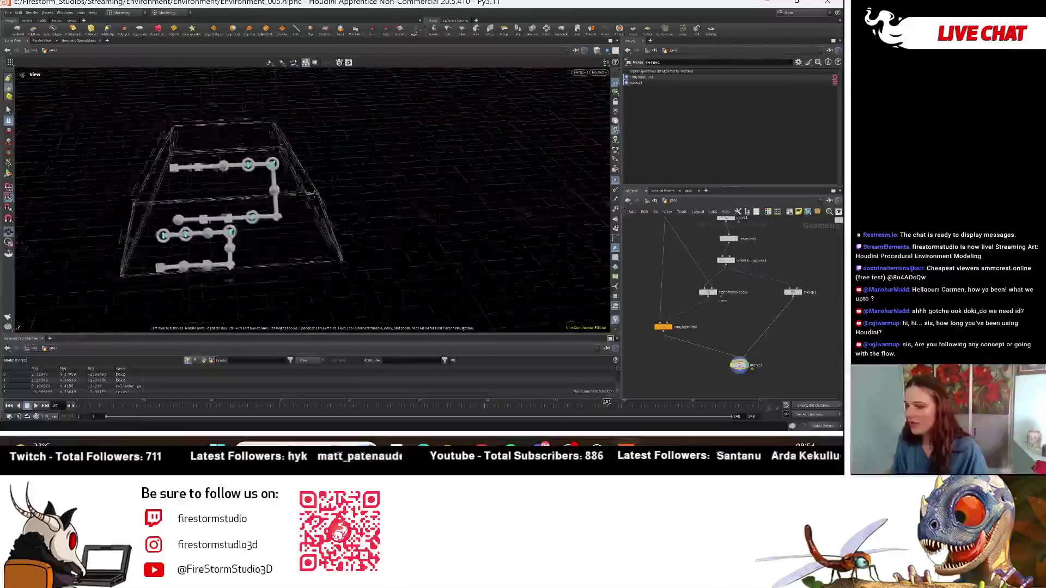
key("Escape")
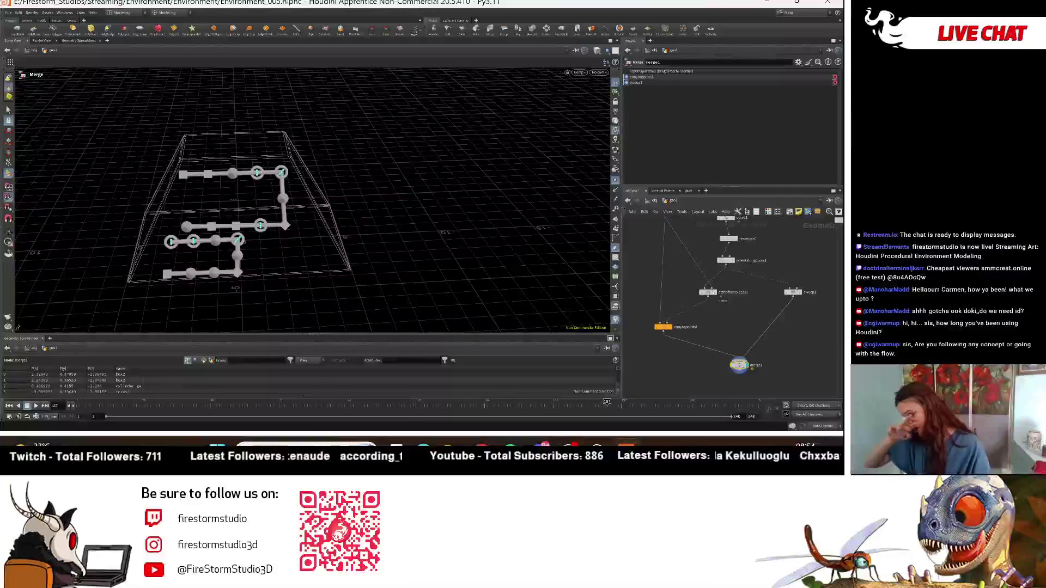
key("Escape")
left_click_drag(303, 304, 262, 202)
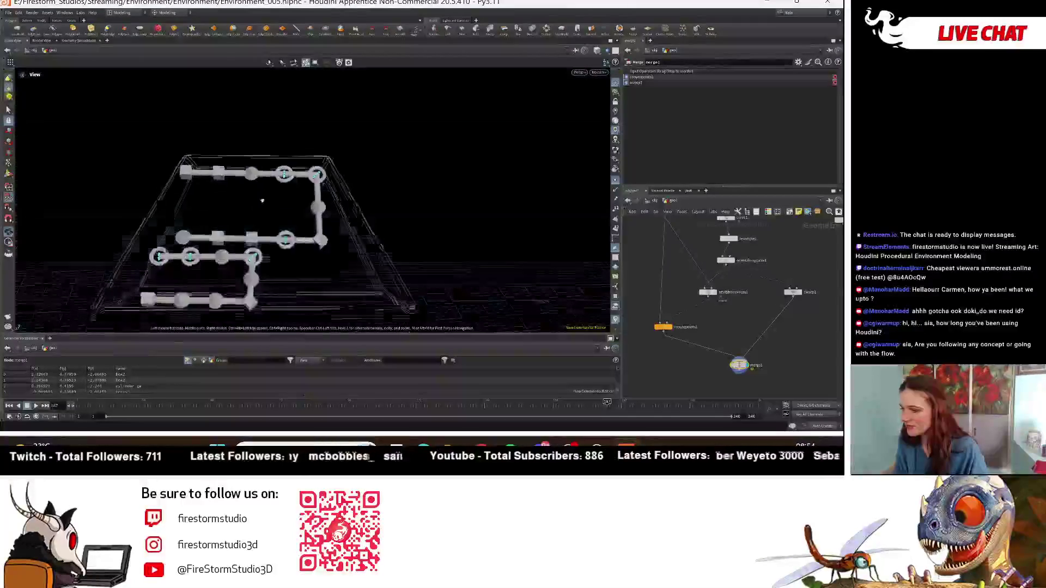
scroll(262, 201, "up", 5)
mouse_move(262, 201)
left_mouse_down()
mouse_move(345, 226)
mouse_move(349, 246)
left_mouse_up()
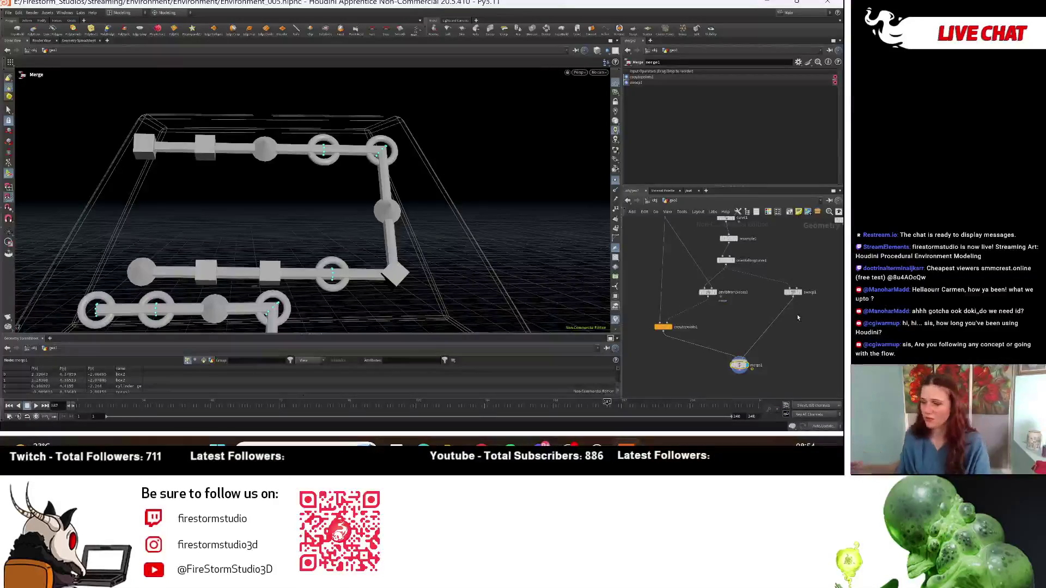
- Pan the network to the Null node and display its path curve geometry
middle_click_drag(812, 261, 802, 358)
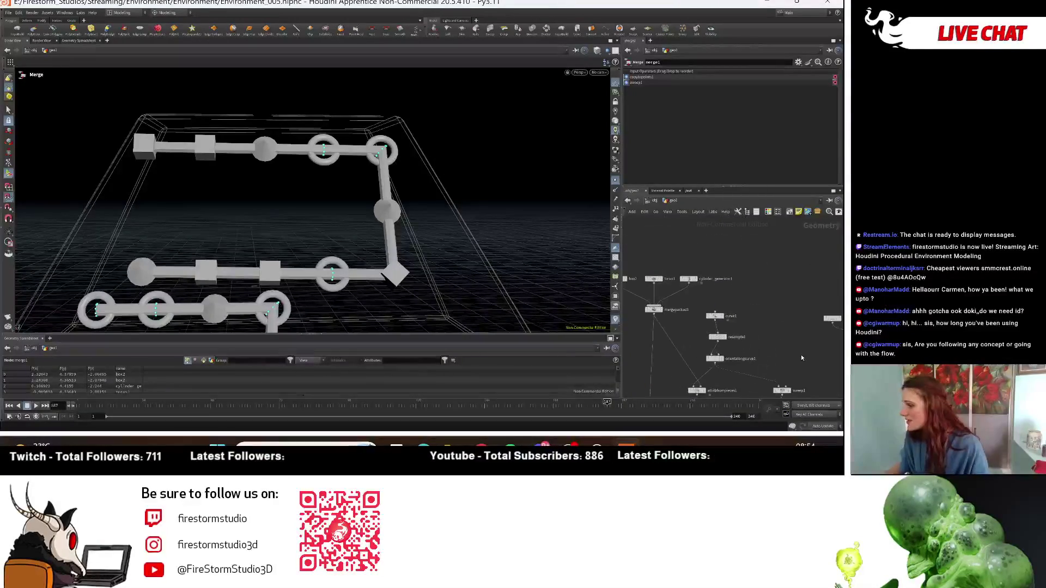
middle_click_drag(715, 259, 802, 293)
left_click(657, 282)
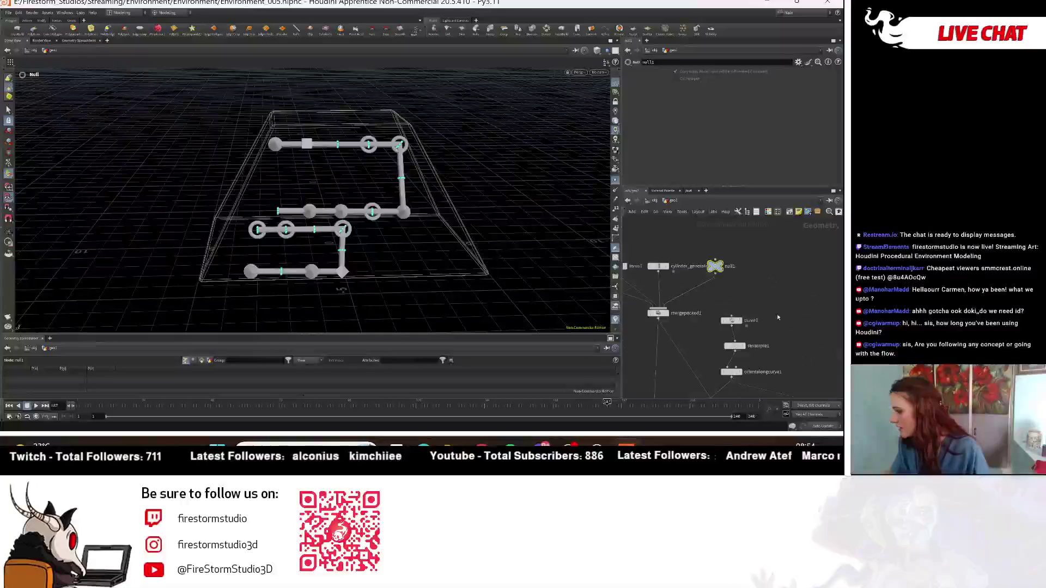
- Lower resample1's Length so the path curve gets more points
middle_click_drag(657, 282, 705, 300)
scroll(694, 303, "up", 3)
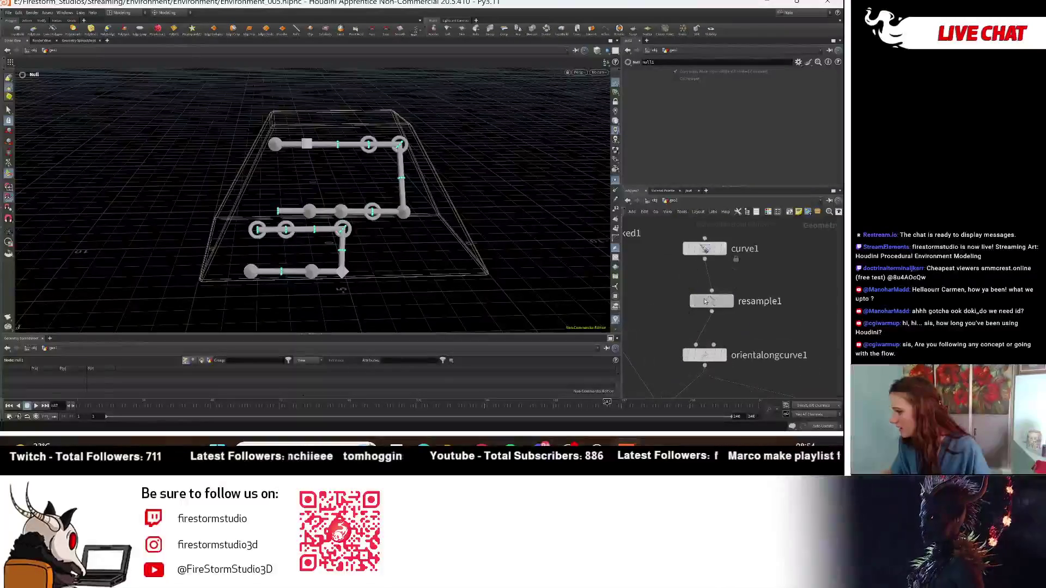
left_click(709, 301)
left_click_drag(720, 131, 720, 129)
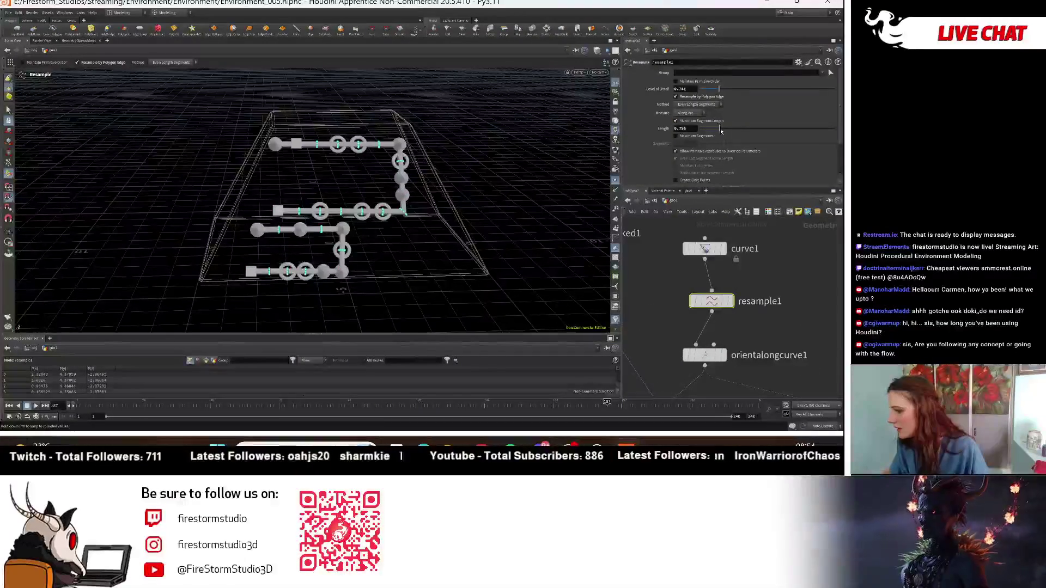
- Set sweep1's Radius to 0.05 for thinner tubes and inspect them
middle_click_drag(736, 327, 629, 238)
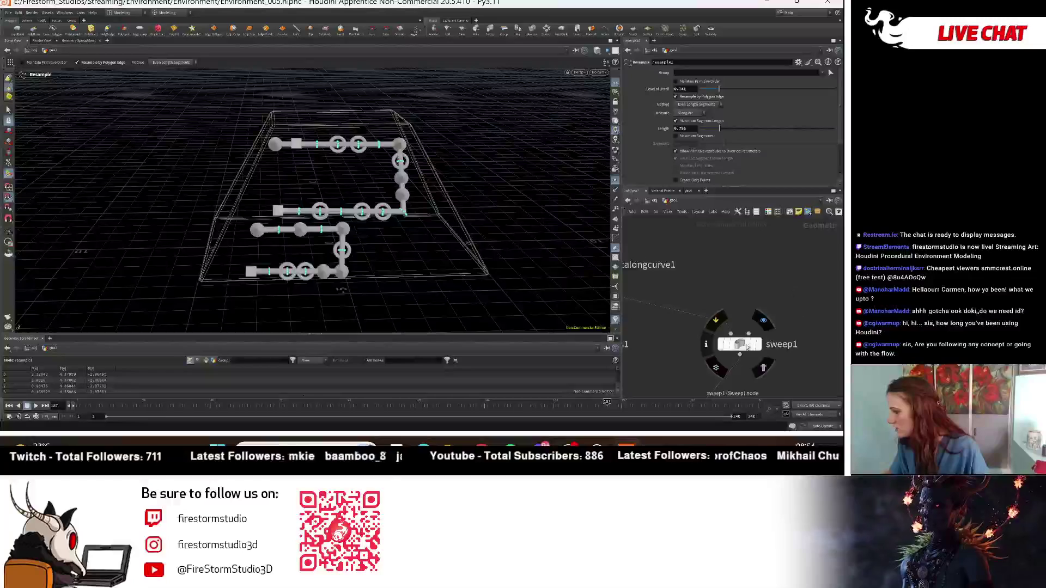
left_click(740, 344)
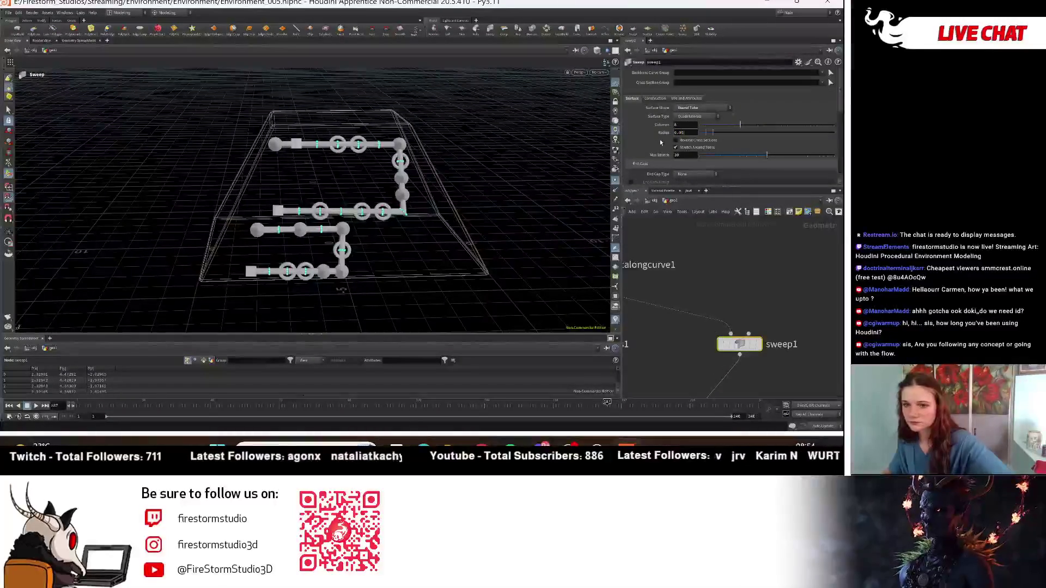
key("Return")
mouse_move(479, 208)
left_mouse_down()
mouse_move(307, 254)
mouse_move(510, 229)
left_mouse_up()
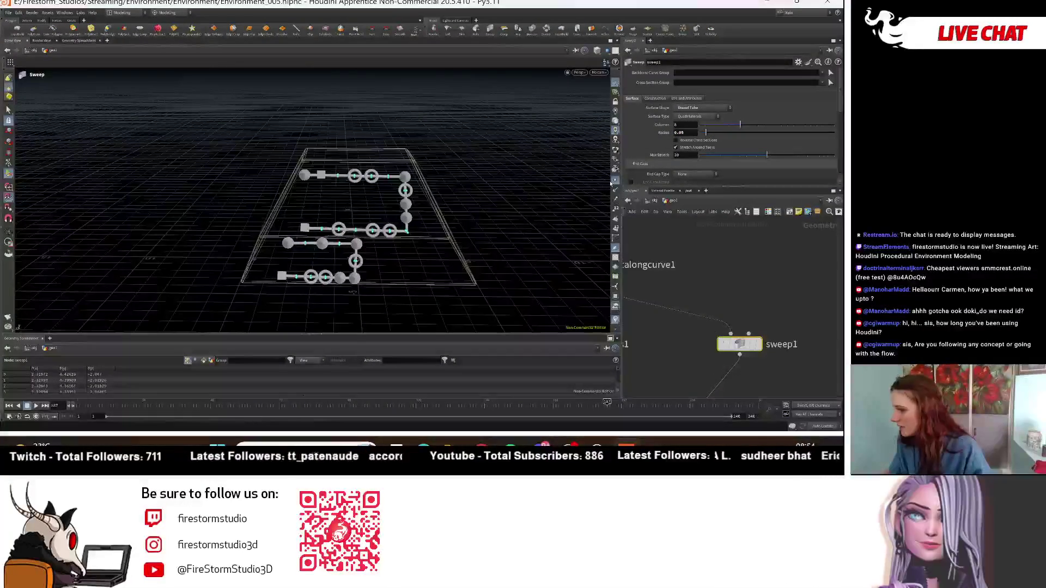
mouse_move(399, 233)
left_mouse_down()
mouse_move(469, 270)
mouse_move(524, 262)
left_mouse_up()
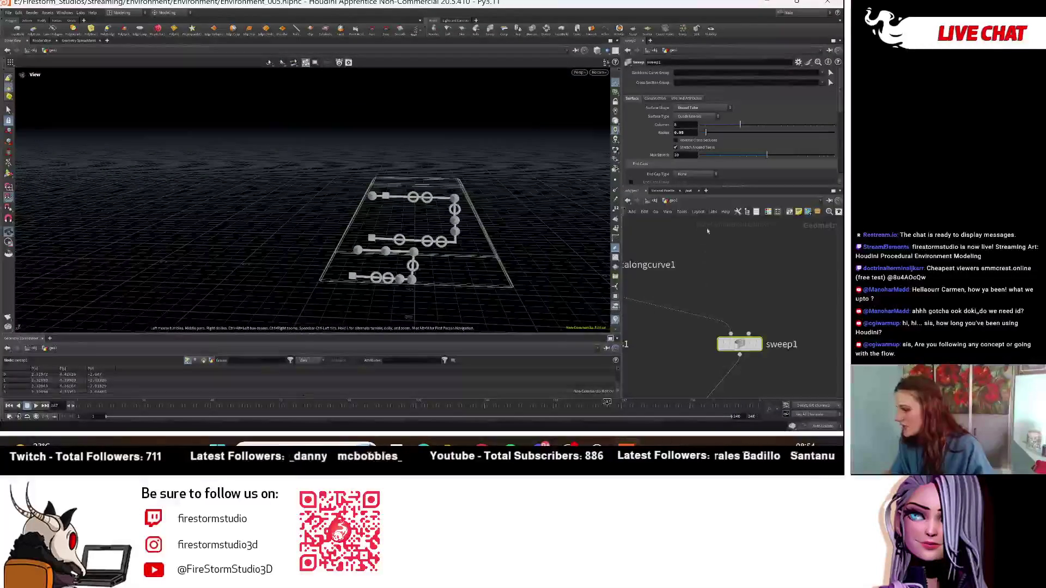
scroll(682, 331, "down", 2)
scroll(683, 331, "down", 2)
scroll(654, 311, "up", 2)
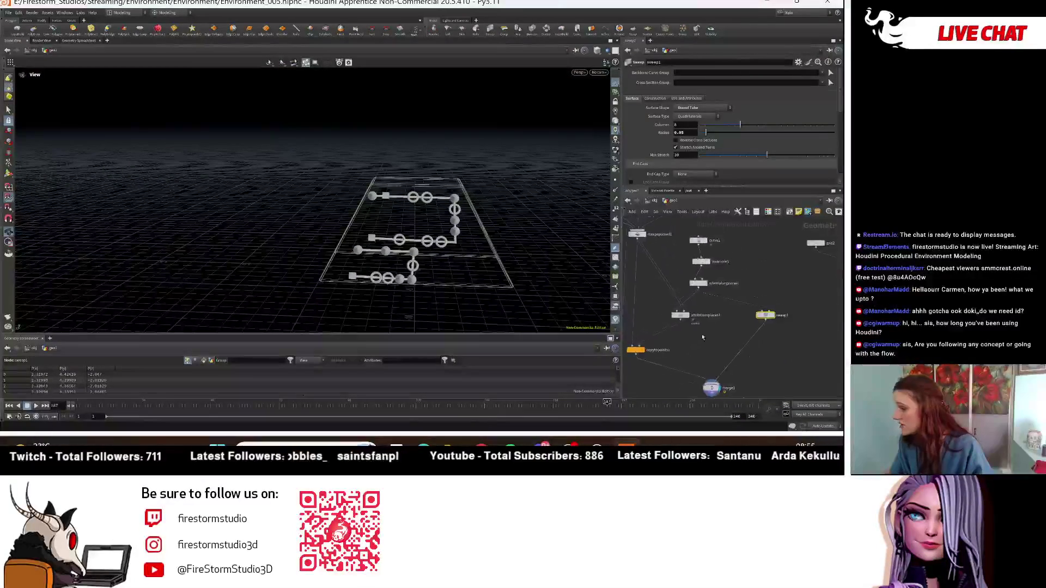
scroll(654, 311, "up", 2)
left_click(677, 301)
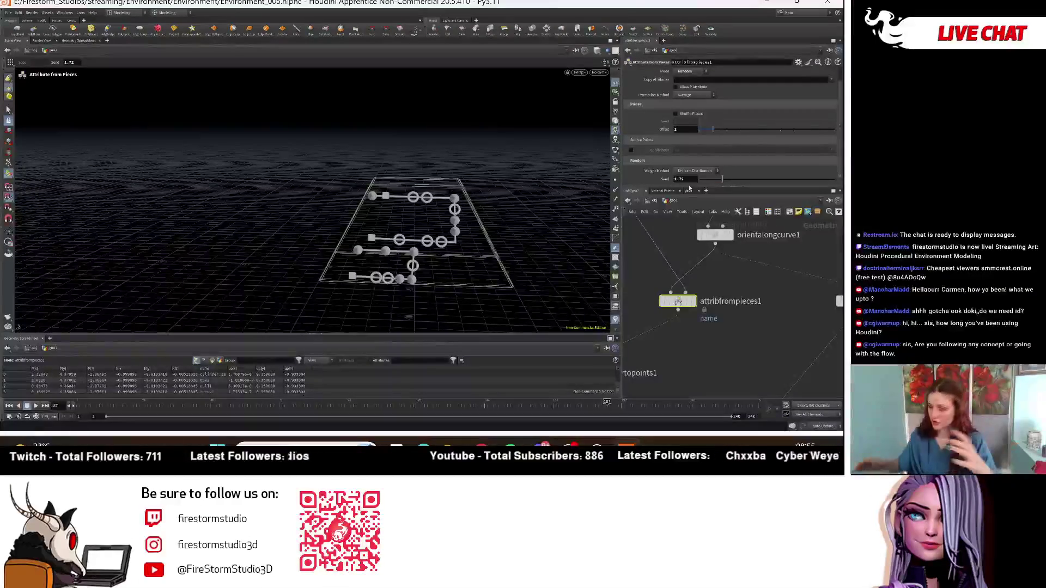
- Switch attribfrompieces1's weight method to Piece Weights and enlarge the parameter area
left_click(695, 170)
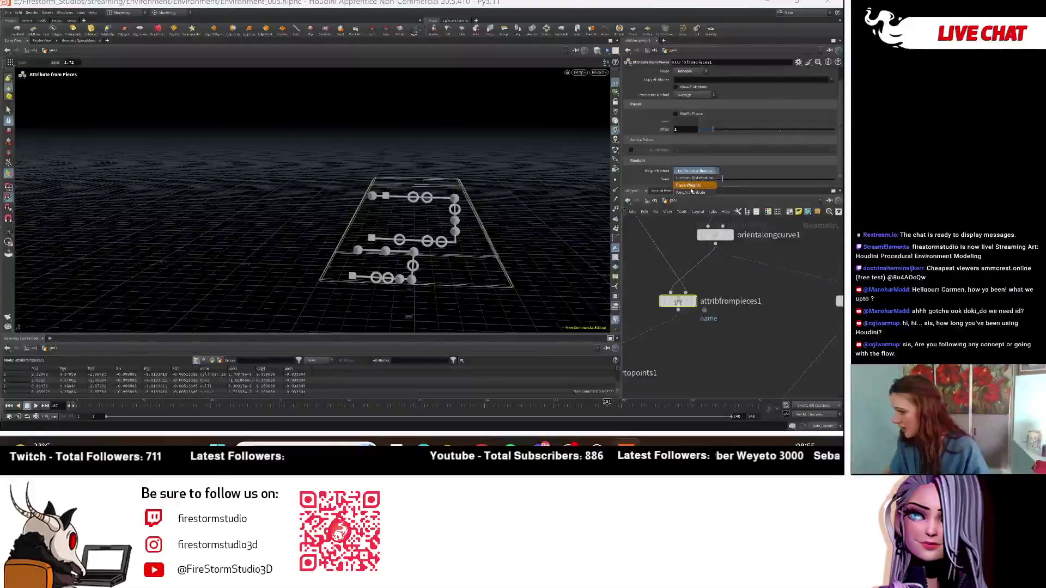
left_click(694, 182)
scroll(711, 141, "down", 3)
scroll(706, 166, "down", 2)
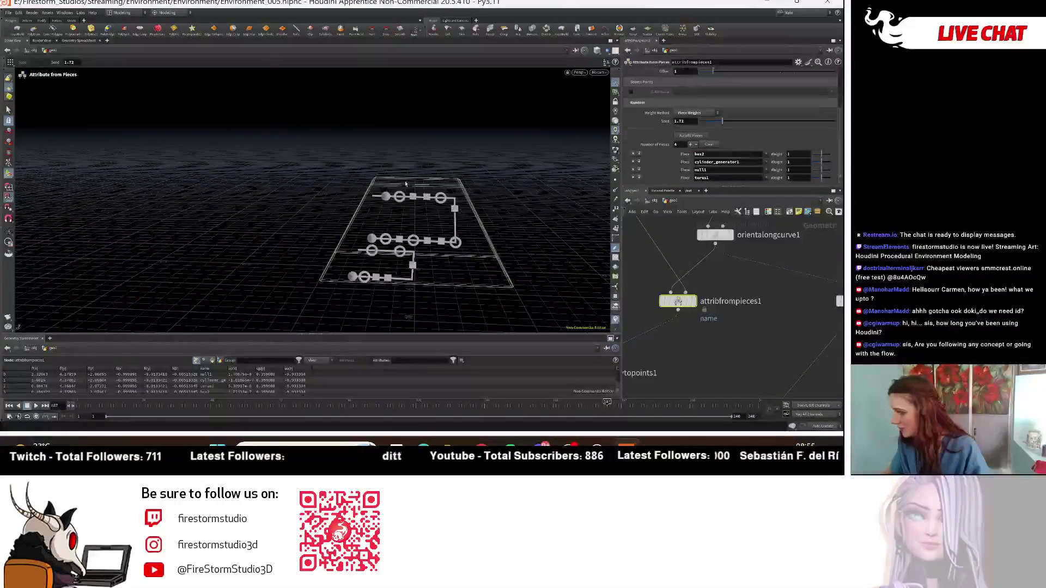
key("Escape")
scroll(580, 226, "up", 3)
key("Return")
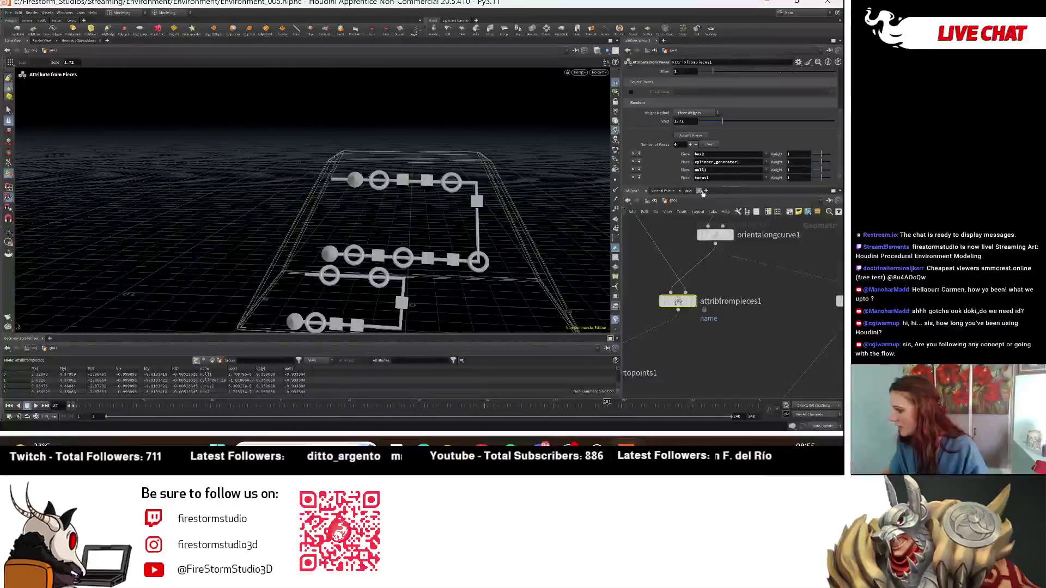
left_click_drag(714, 188, 713, 244)
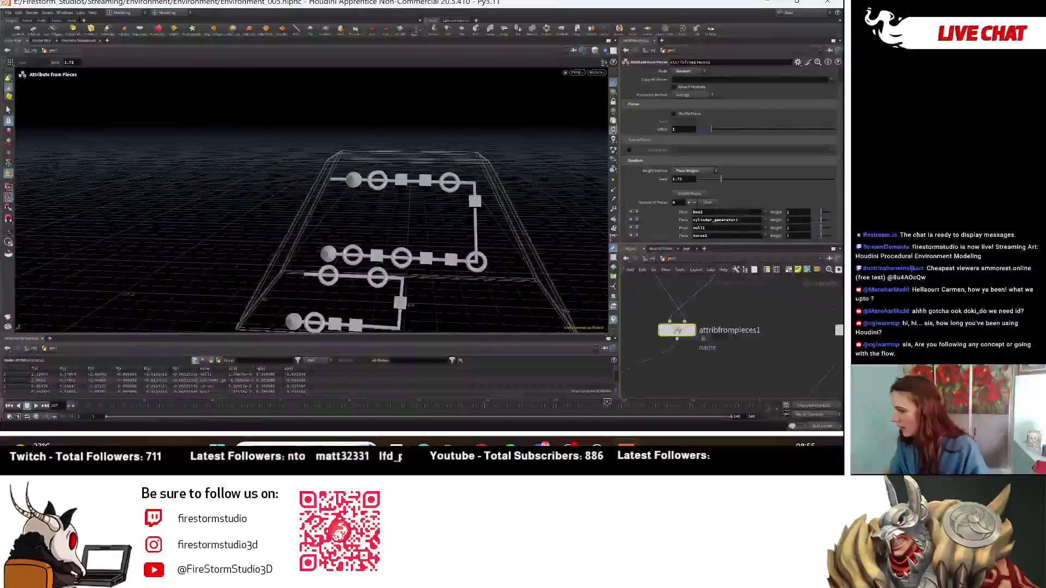
left_click_drag(619, 237, 556, 237)
- Lower the first piece weight to about 0.56, raise the second and lower another so fewer spheres appear
mouse_move(804, 213)
left_mouse_down()
mouse_move(795, 213)
mouse_move(819, 213)
mouse_move(828, 229)
mouse_move(780, 212)
mouse_move(793, 213)
left_mouse_up()
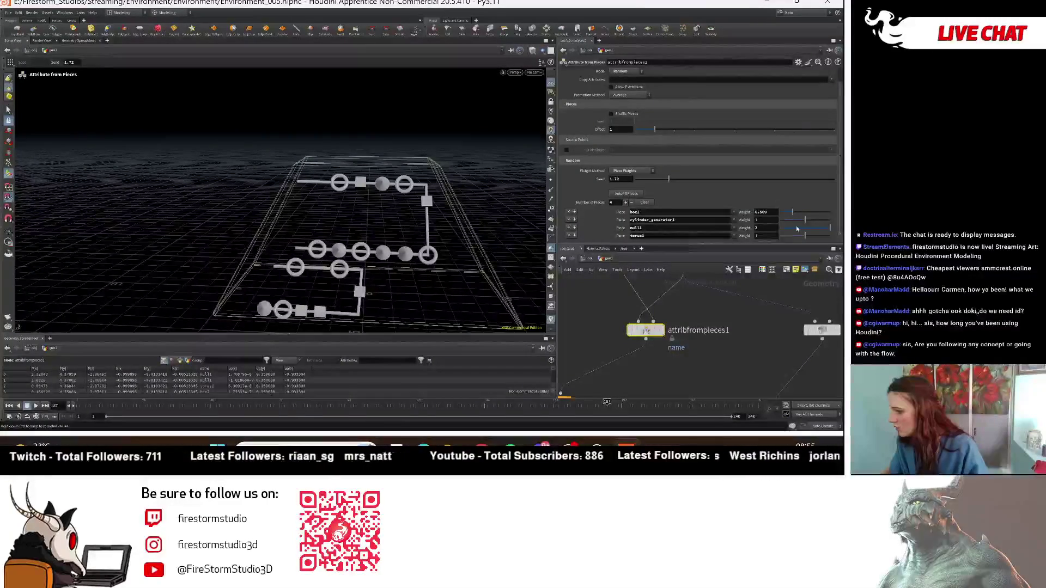
left_click_drag(817, 219, 826, 219)
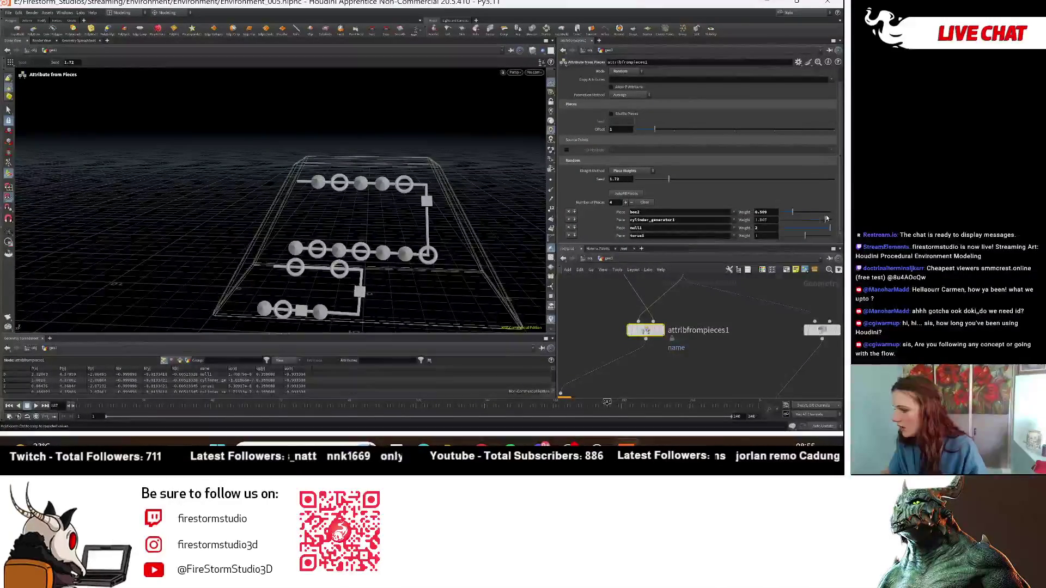
left_click_drag(193, 188, 246, 246, "alt")
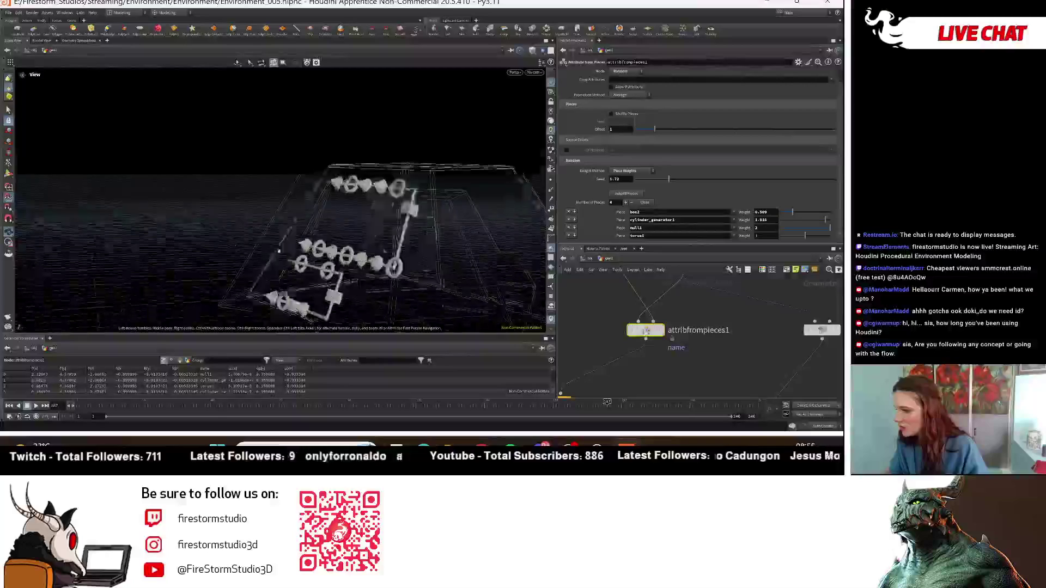
left_click_drag(806, 236, 797, 238)
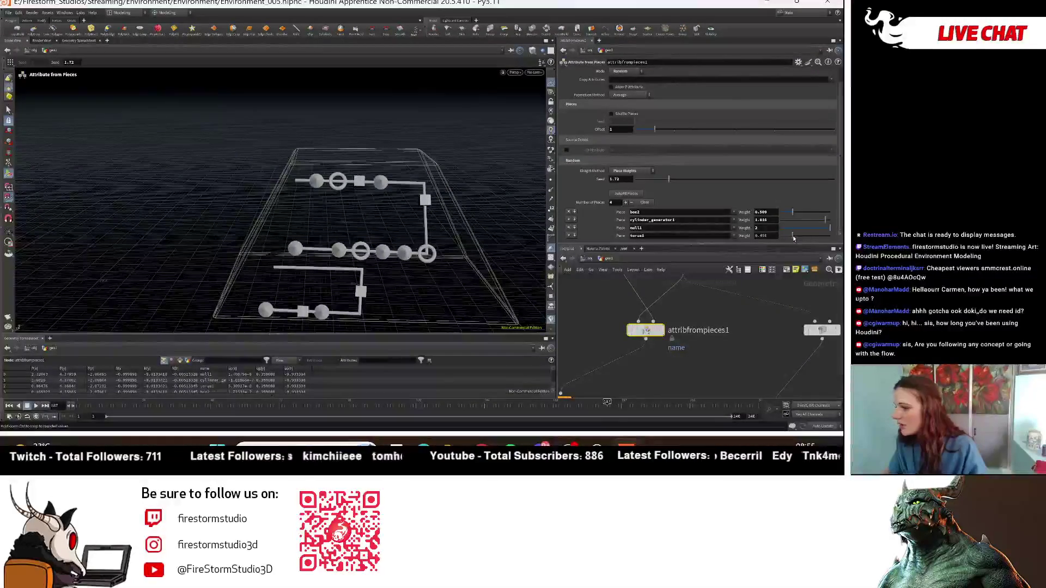
key("Escape")
mouse_move(440, 186)
left_mouse_down()
mouse_move(316, 238)
mouse_move(330, 224)
left_mouse_up()
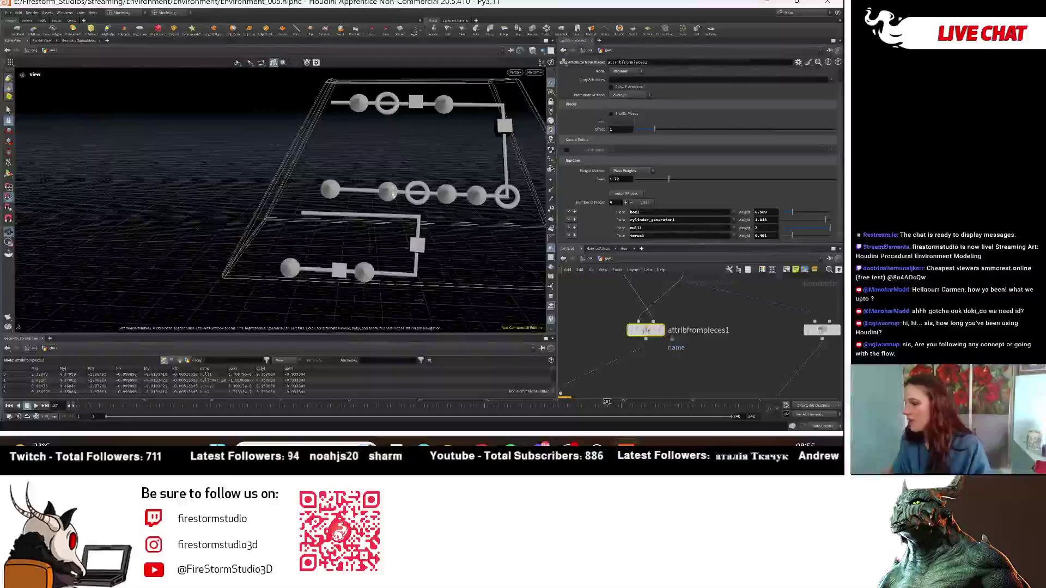
key("Return")
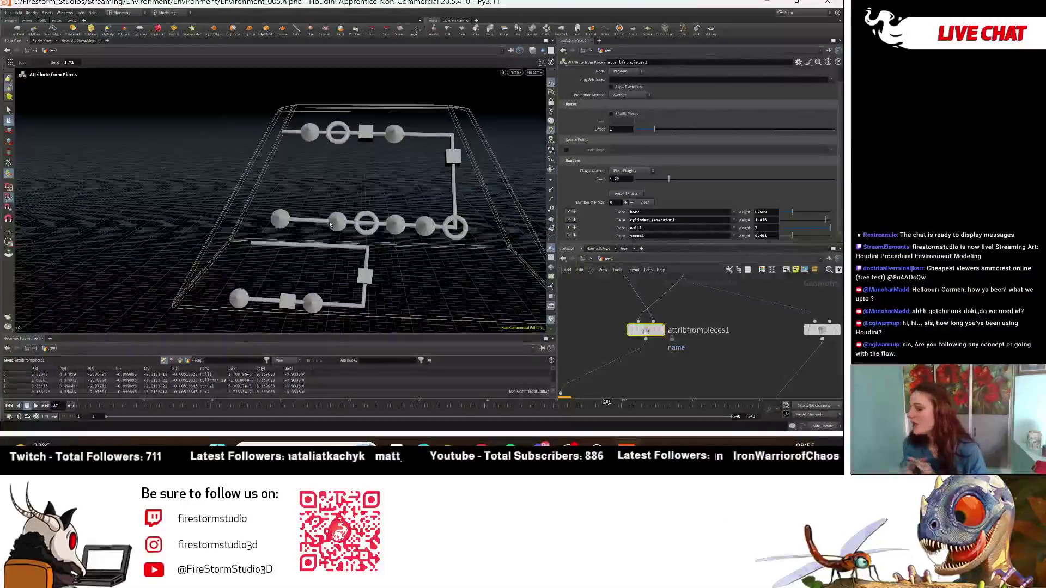
scroll(780, 357, "down", 3)
scroll(780, 357, "down", 3)
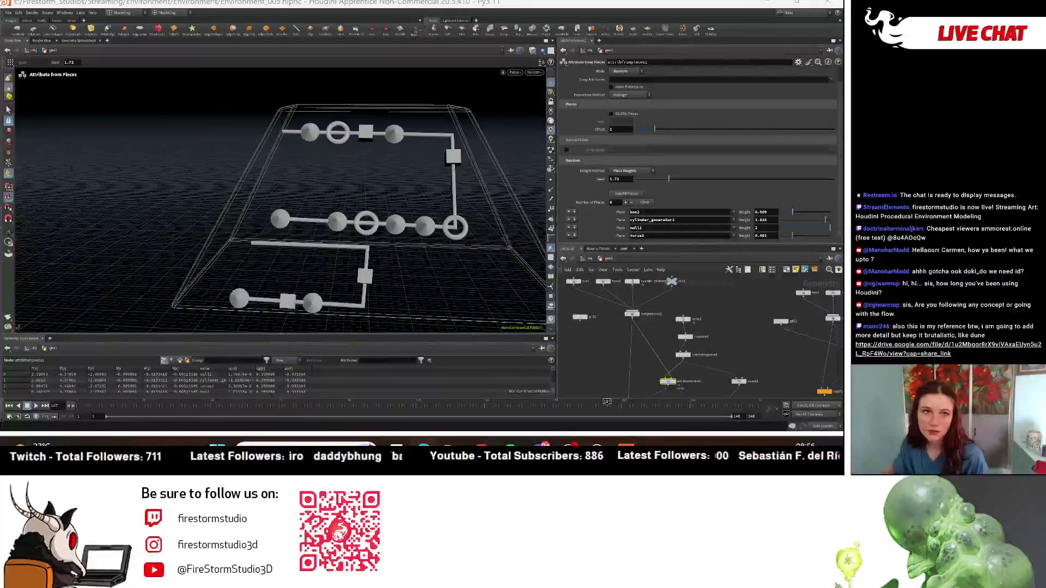
key("alt+Tab")
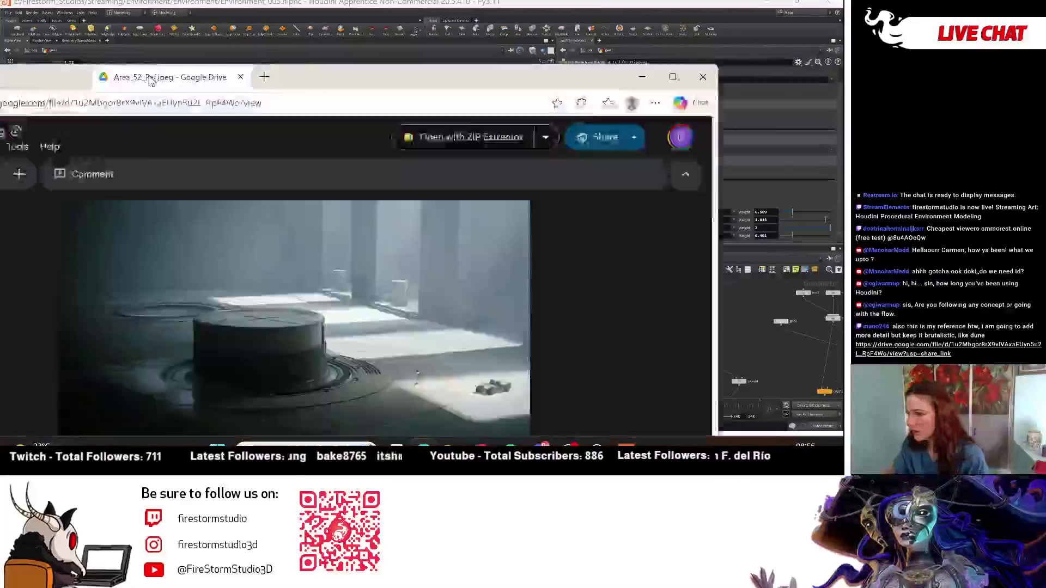
- Maximize the browser on Area_52_Ref.jpeg, then switch to the greeble image search
double_click(691, 11)
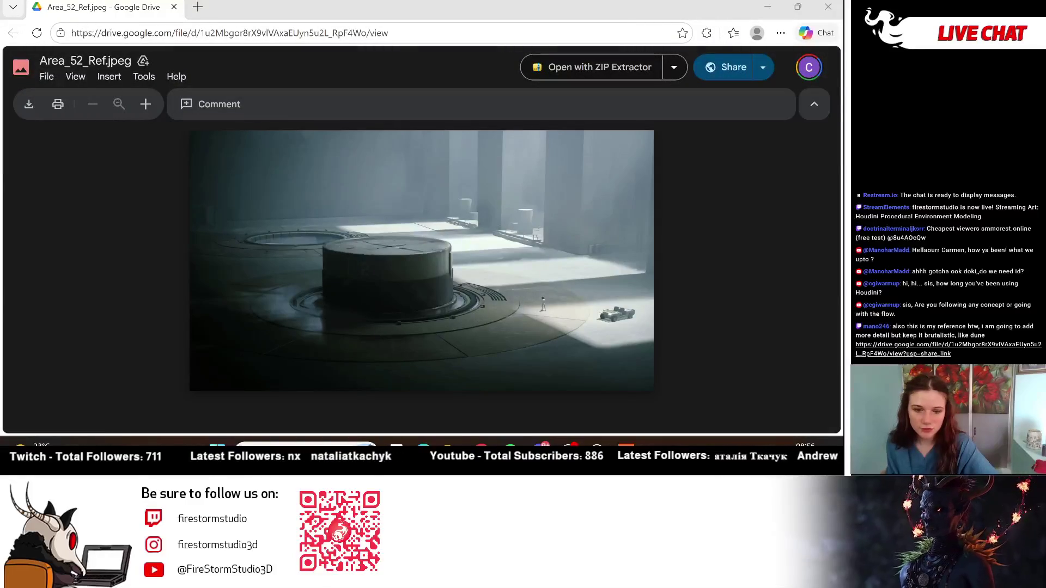
key("alt+Tab")
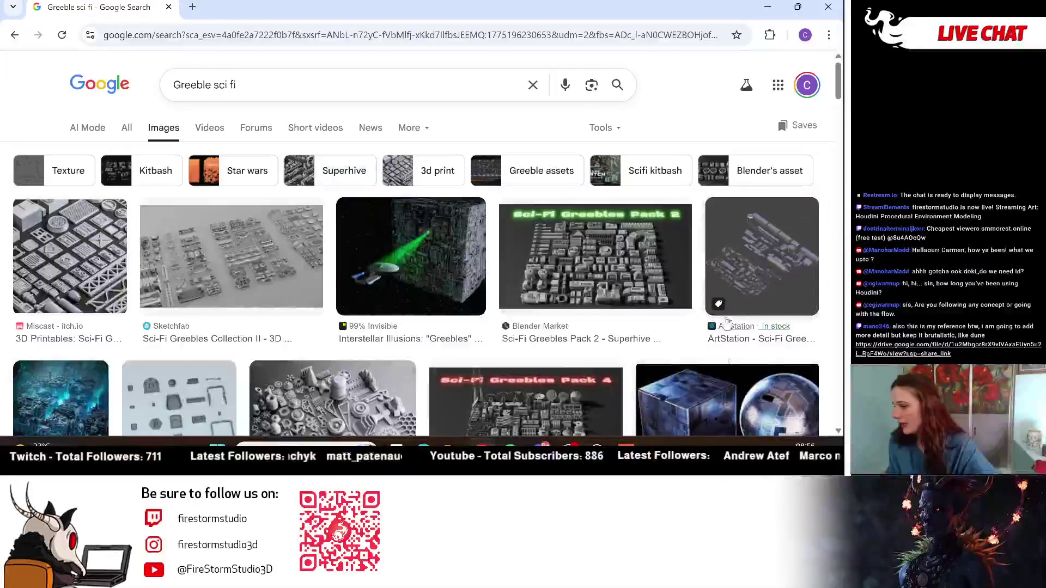
scroll(298, 175, "down", 2)
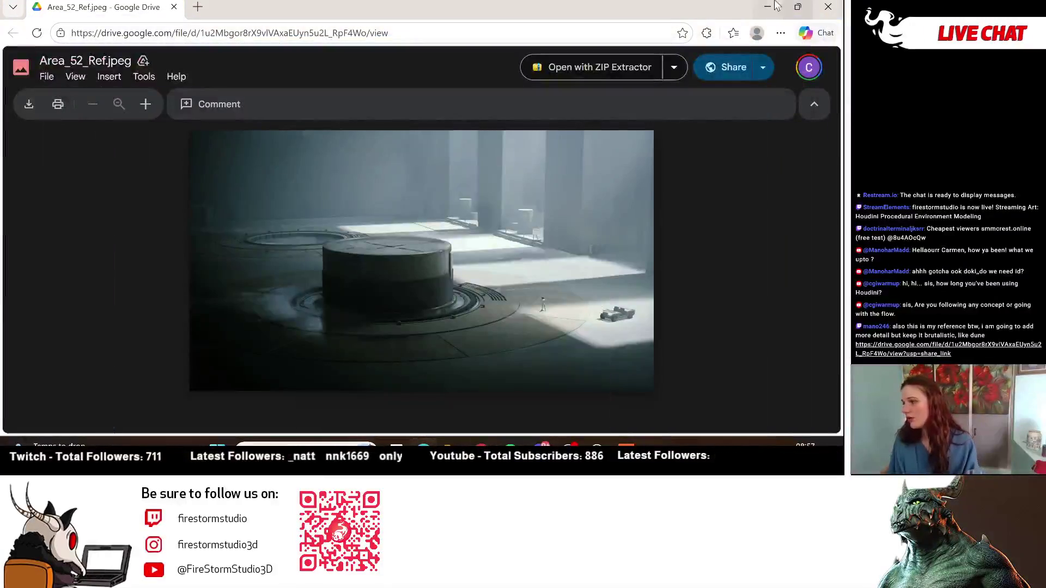
- Minimize the browser to return to the Houdini scene
left_click(767, 6)
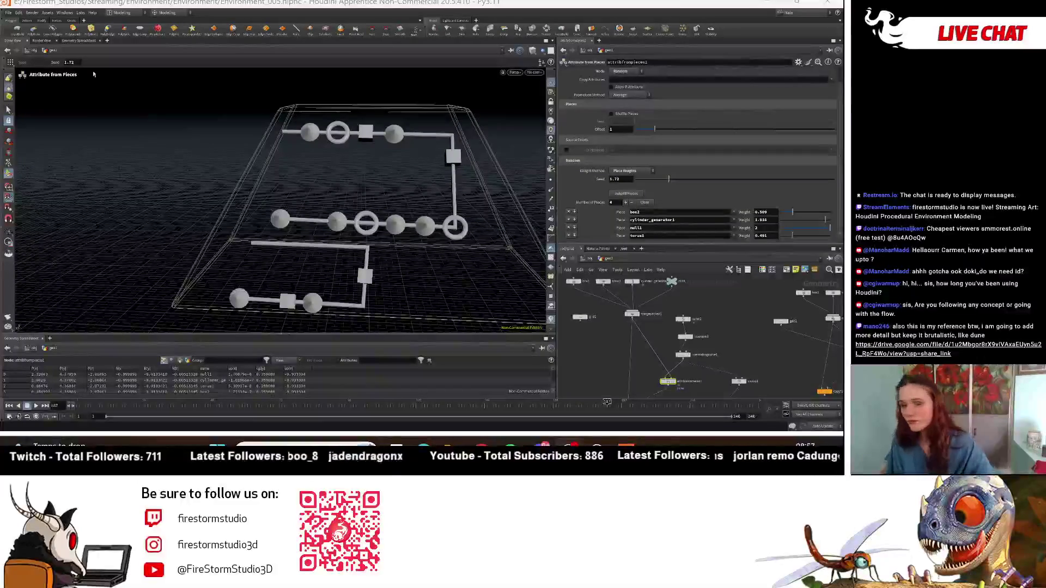
scroll(453, 140, "down", 3)
- Go up to the object level and orbit around the tower and houses with nothing selected
left_click_drag(453, 140, 673, 257, "alt")
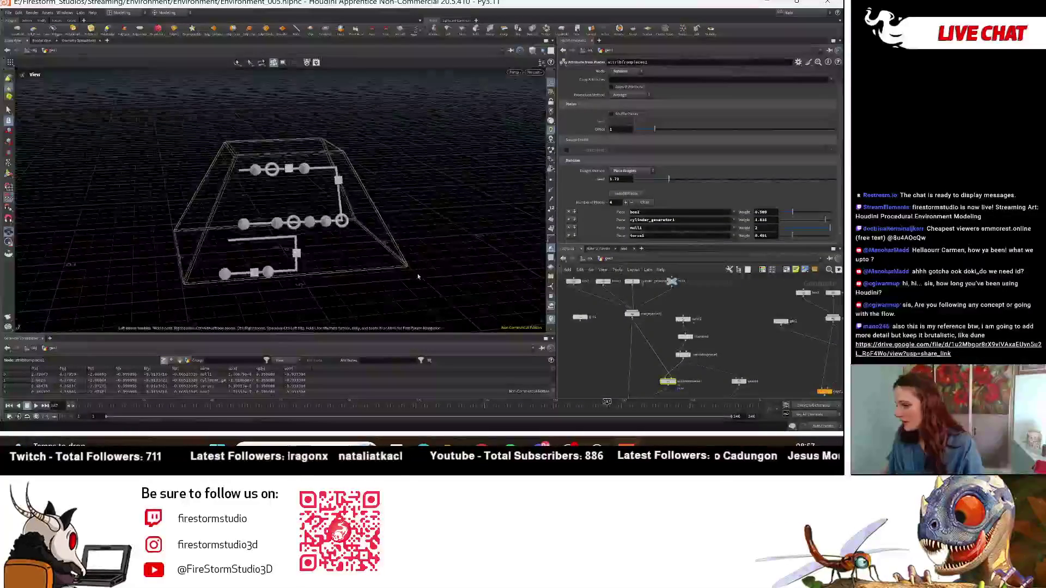
left_click(590, 258)
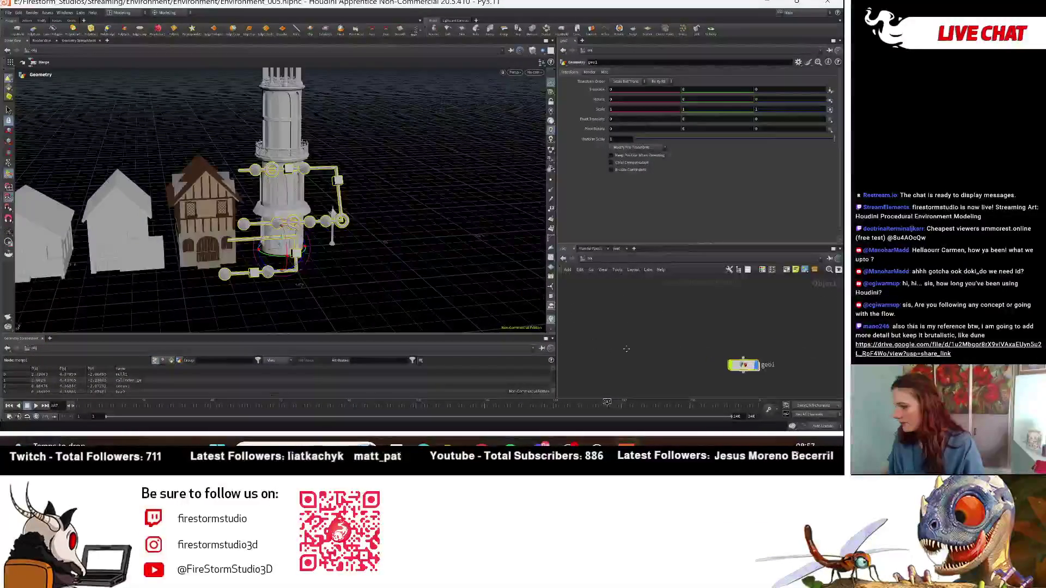
left_click(687, 344)
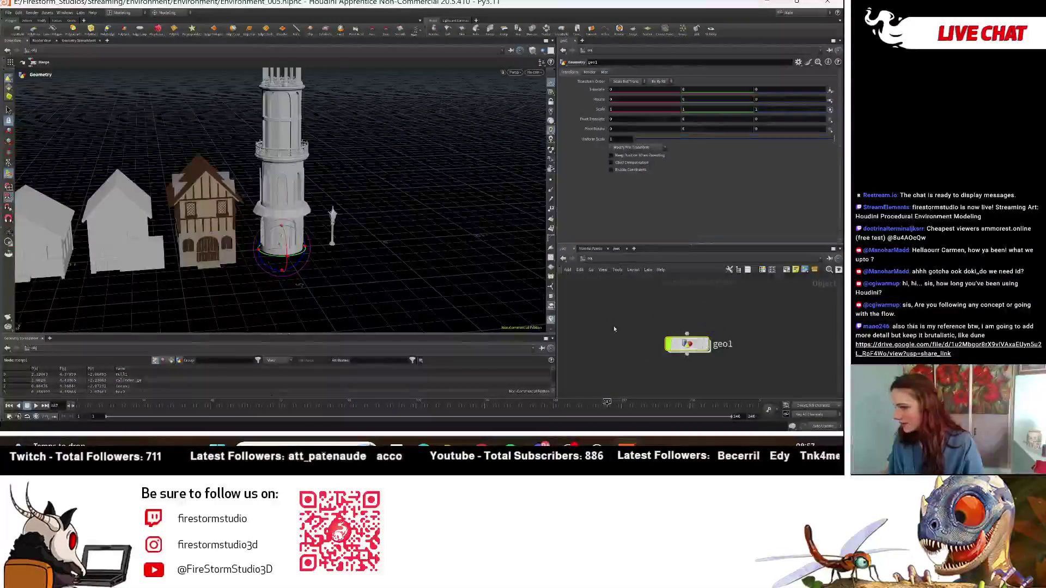
scroll(609, 325, "up", 2)
mouse_move(345, 202)
left_mouse_down()
mouse_move(339, 156)
mouse_move(397, 218)
left_mouse_up()
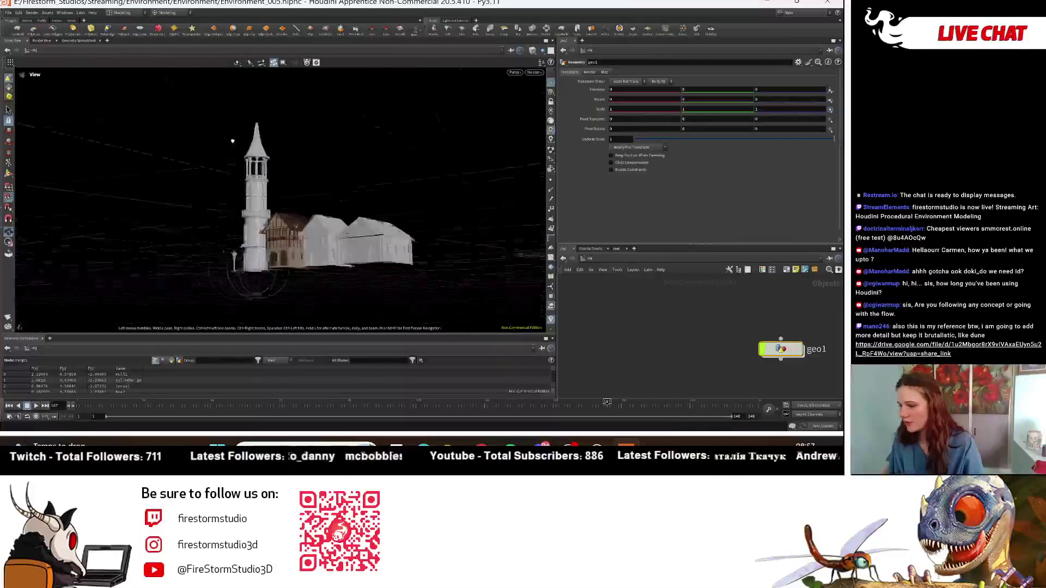
scroll(397, 218, "up", 3)
scroll(397, 218, "down", 3)
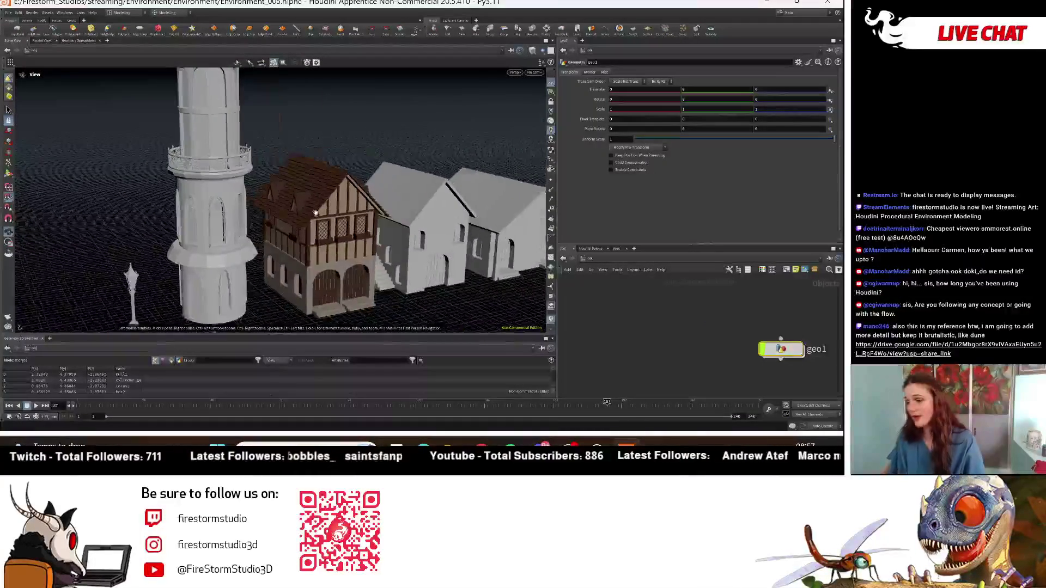
scroll(246, 220, "down", 2)
key("t")
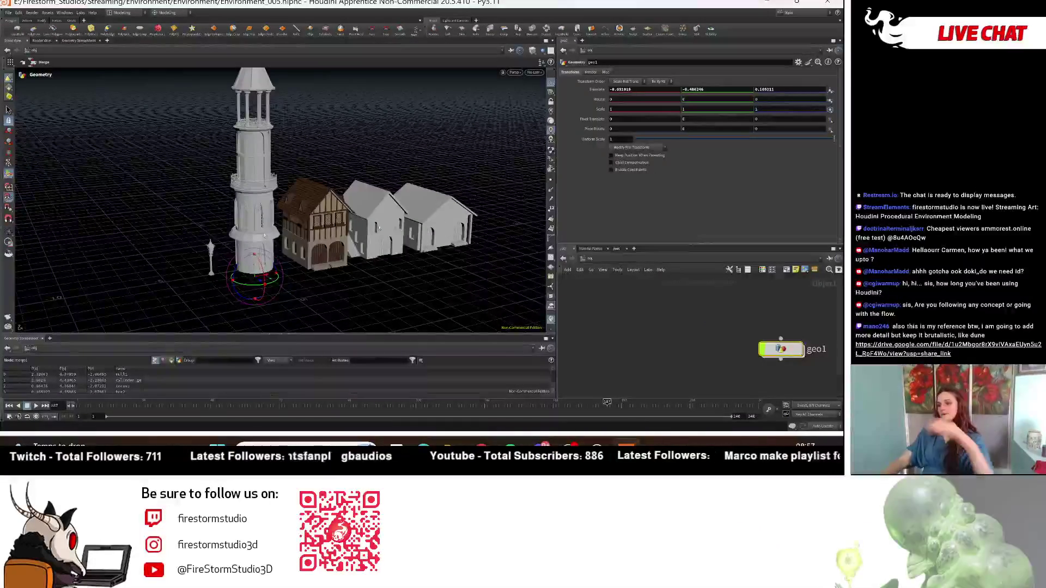
left_click(491, 292)
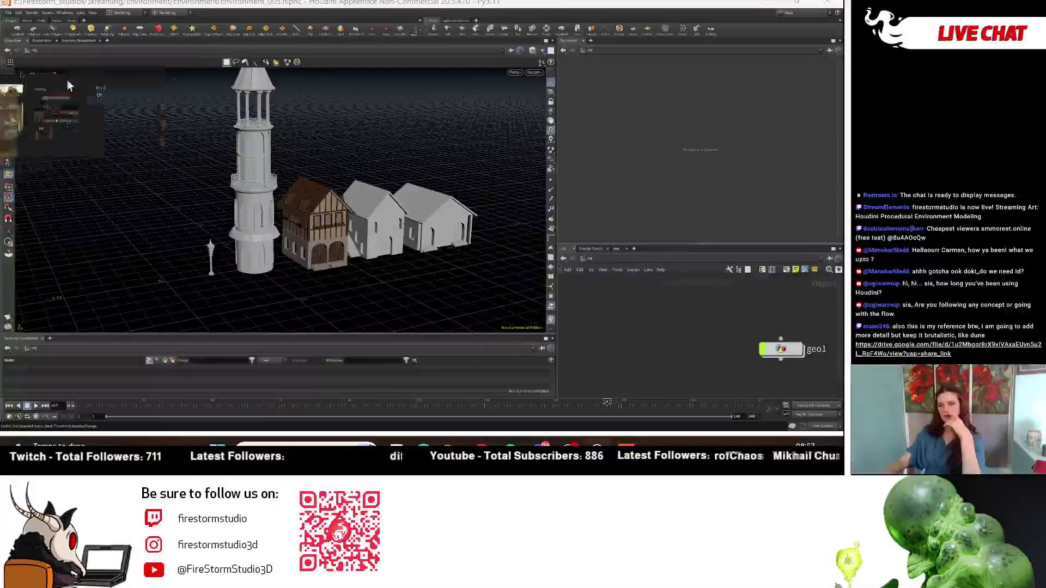
- Check the PureRef environment reference board, close it and orbit the scene again
key("alt+Tab")
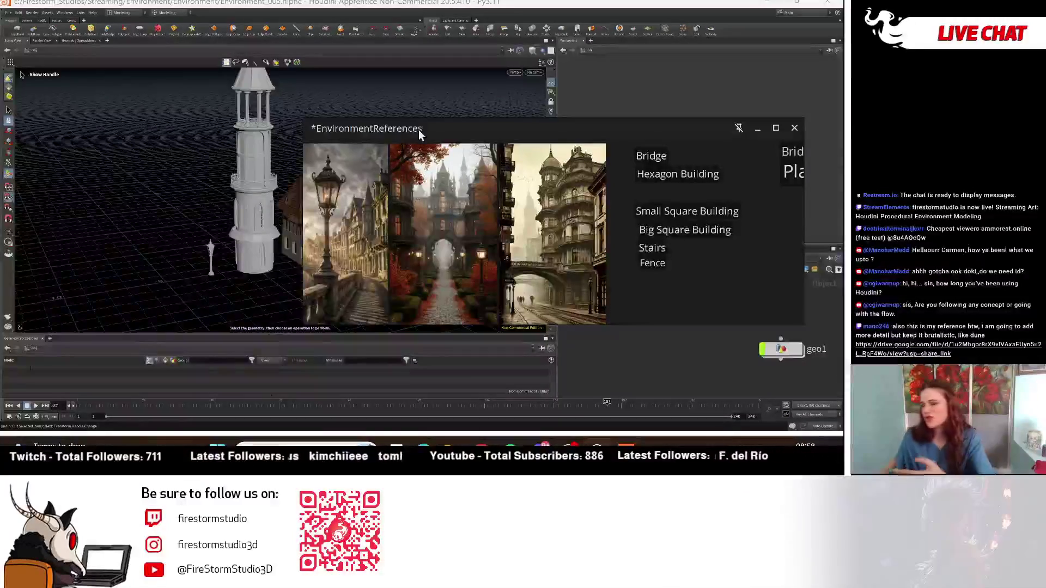
left_click(159, 174)
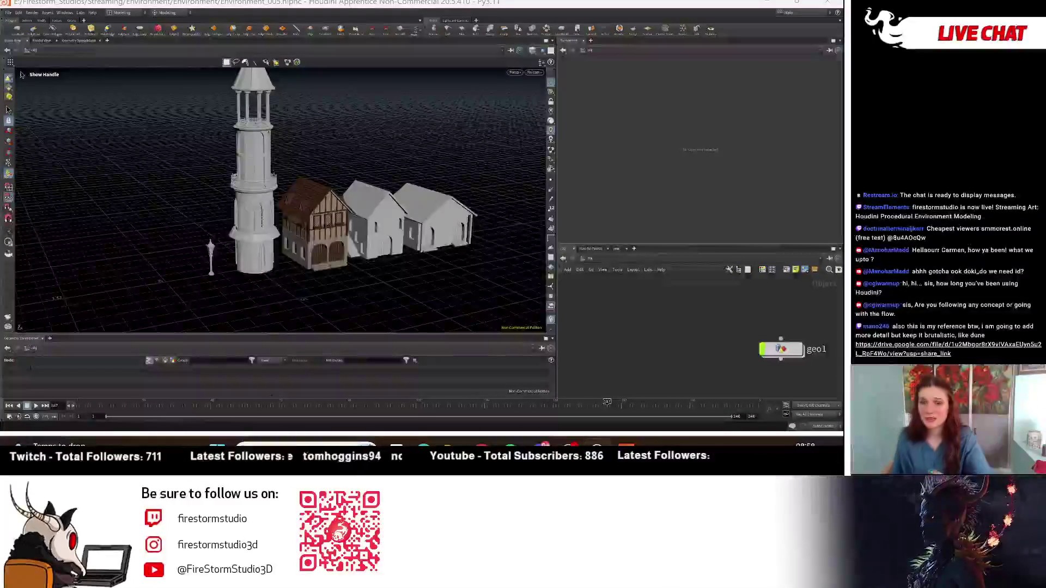
mouse_move(160, 174)
left_mouse_down("alt")
mouse_move(236, 139)
mouse_move(373, 205)
mouse_move(337, 192)
left_mouse_up("alt")
key("Escape")
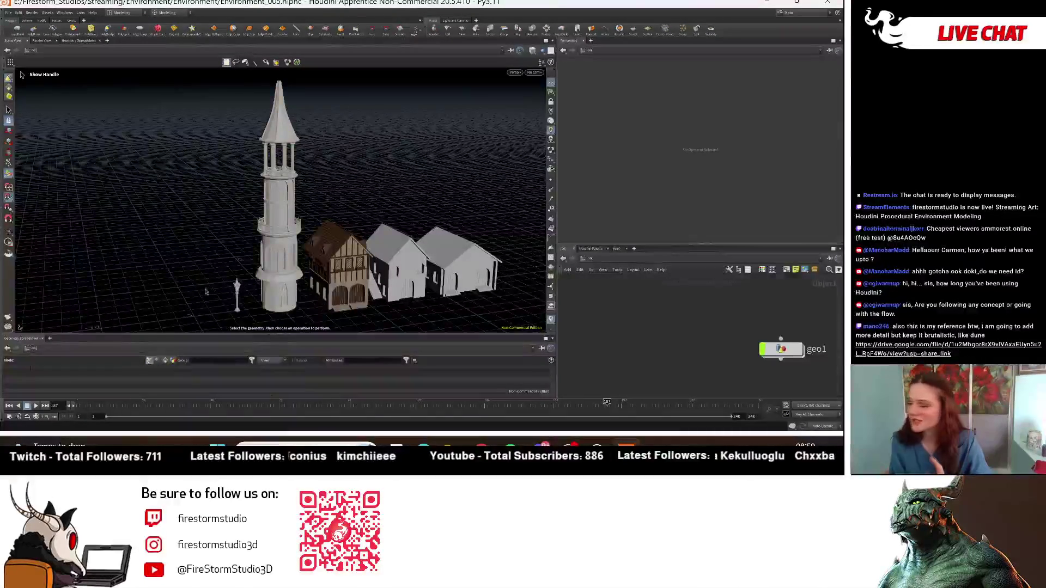
key("Escape")
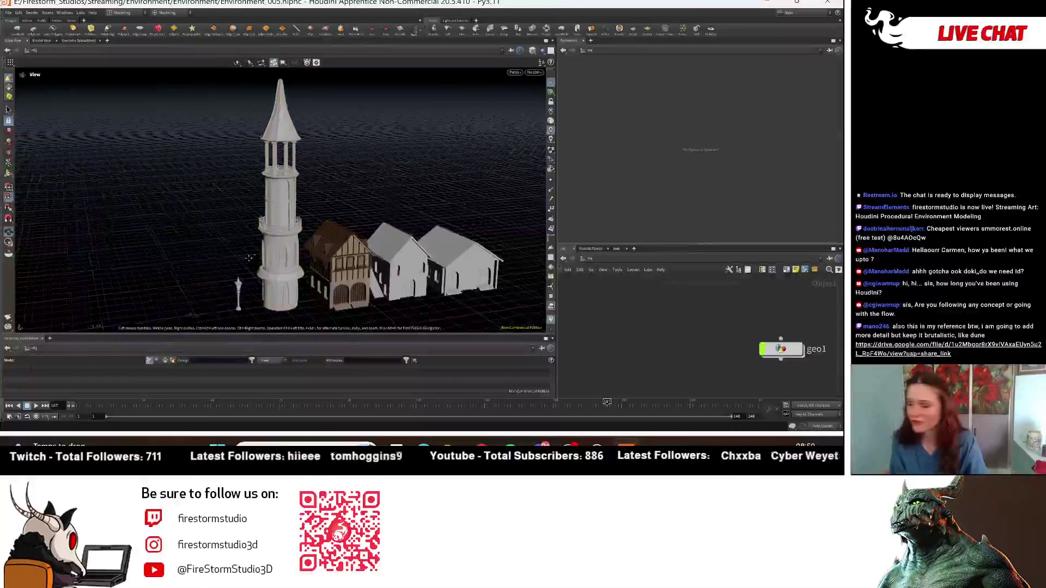
mouse_move(272, 276)
left_mouse_down()
mouse_move(354, 167)
mouse_move(390, 257)
left_mouse_up()
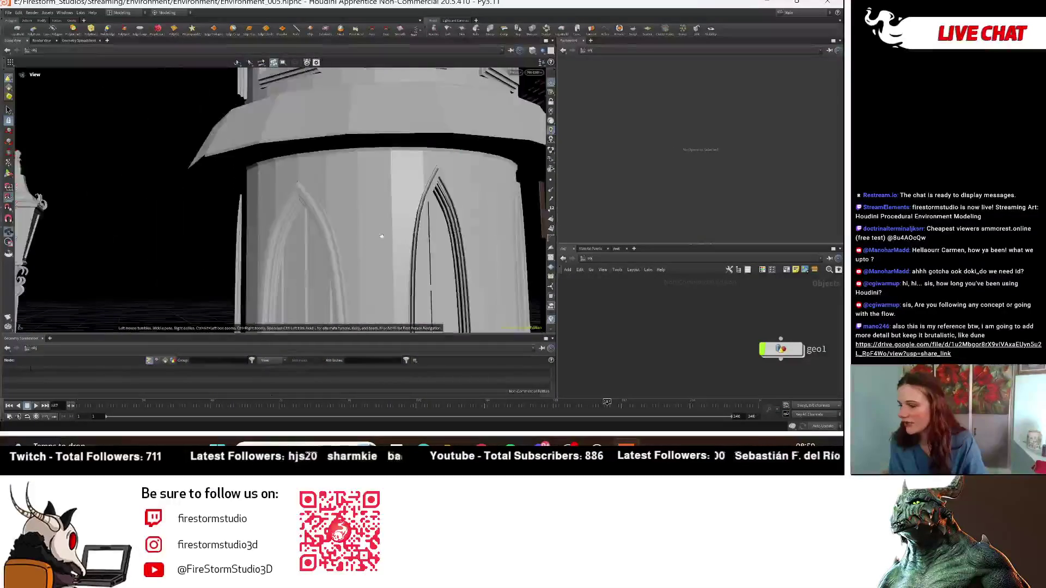
scroll(390, 257, "down", 5)
mouse_move(390, 257)
left_mouse_down()
mouse_move(284, 175)
mouse_move(288, 184)
mouse_move(105, 242)
mouse_move(219, 242)
left_mouse_up()
scroll(283, 174, "up", 4)
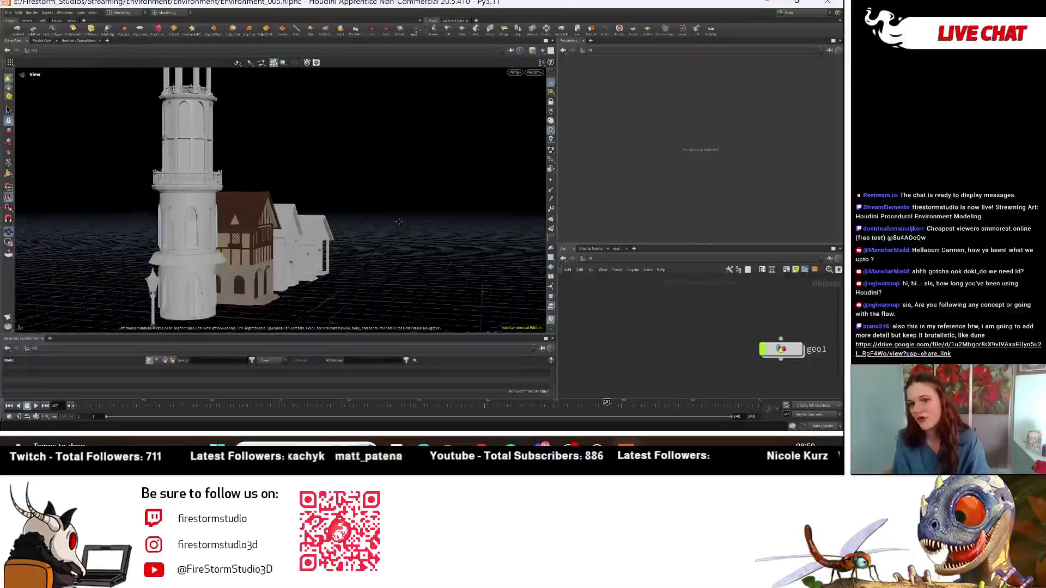
key("s")
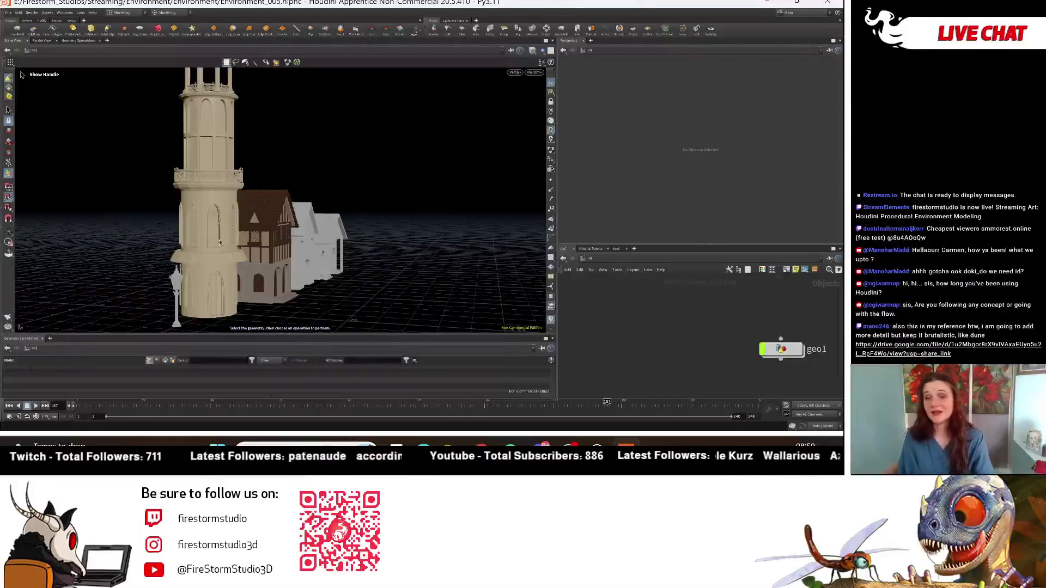
key("Escape")
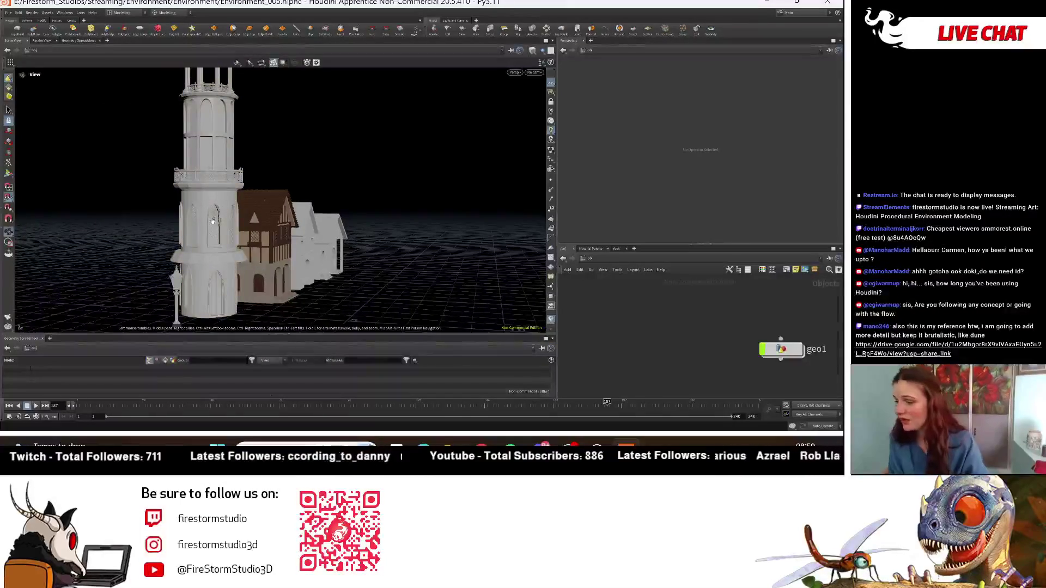
left_click_drag(152, 241, 262, 158)
key("s")
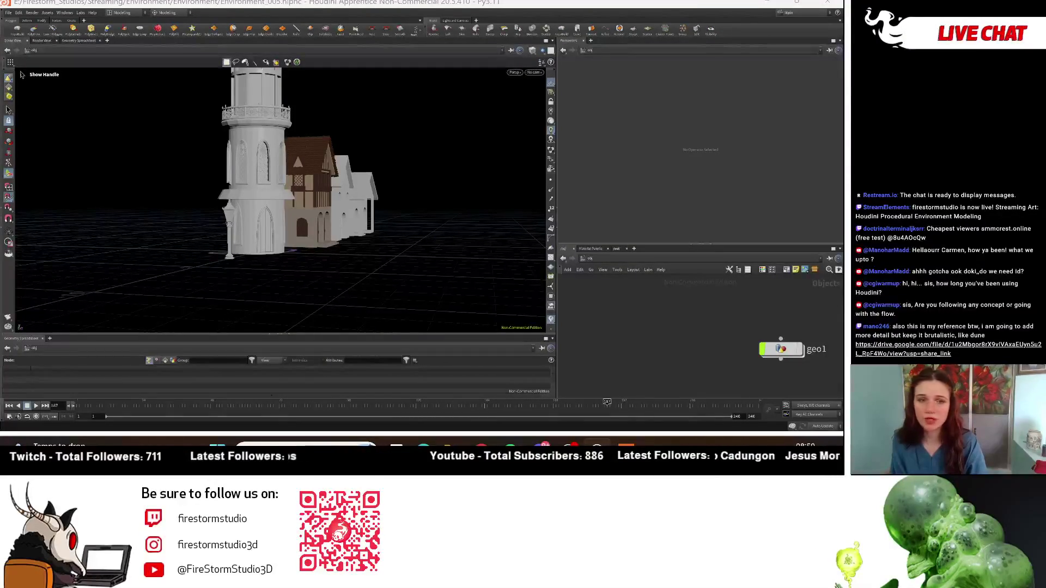
key("Escape")
scroll(304, 211, "up", 10)
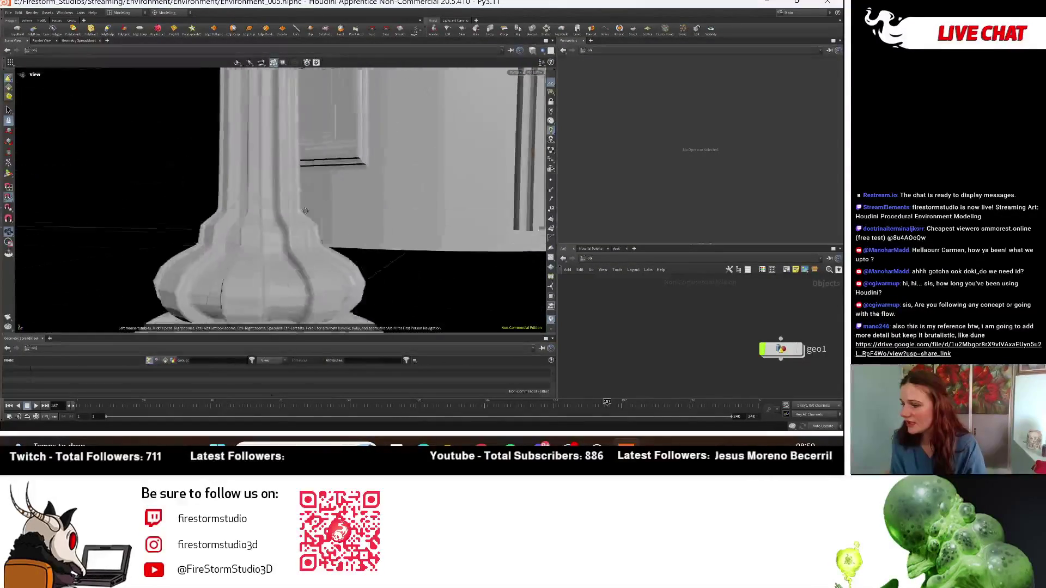
scroll(306, 211, "down", 3)
mouse_move(305, 211)
left_mouse_down()
mouse_move(164, 196)
mouse_move(361, 220)
left_mouse_up()
middle_click_drag(262, 166, 259, 128)
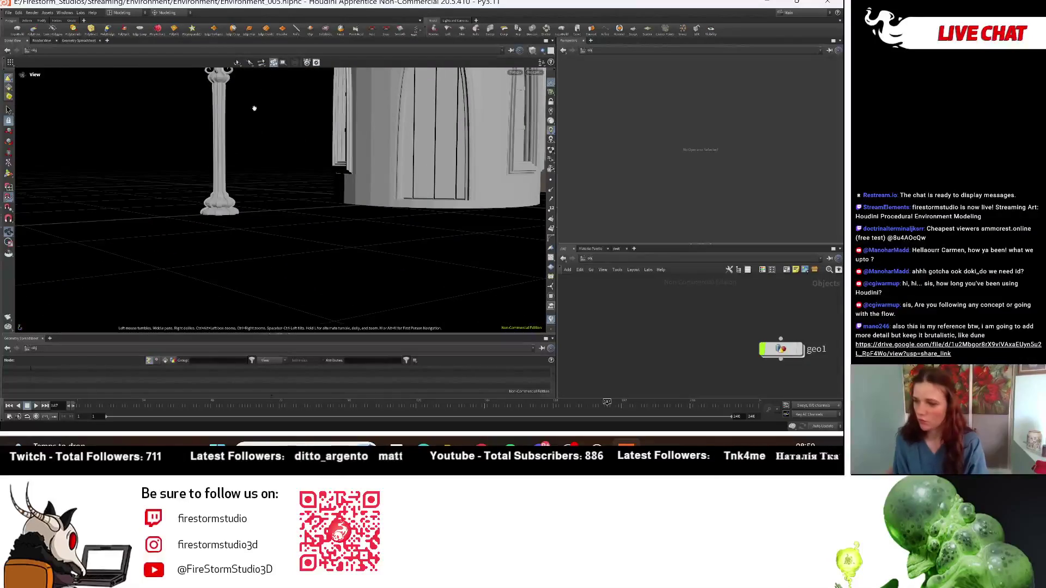
key("Return")
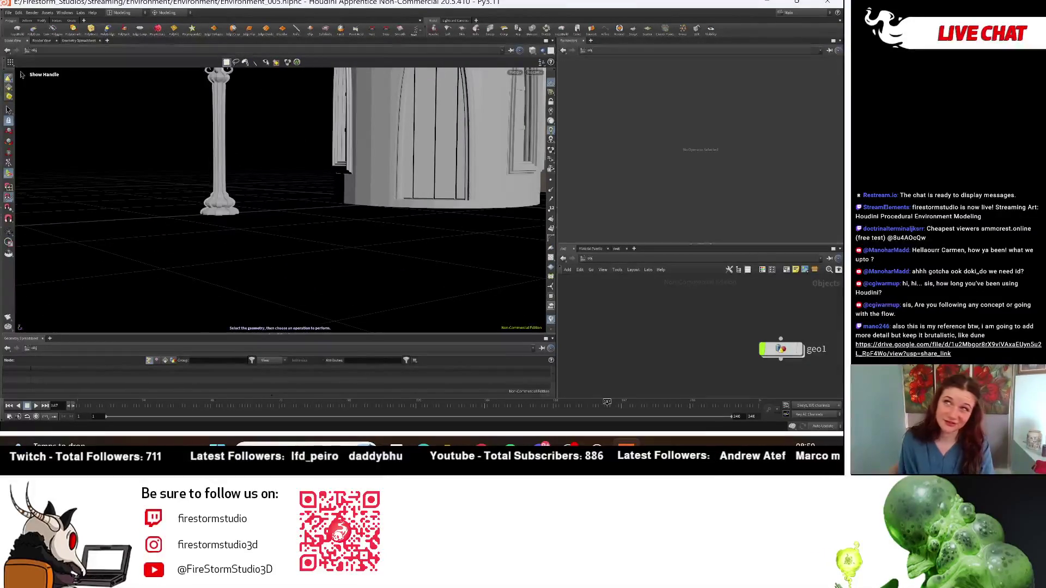
key("Escape")
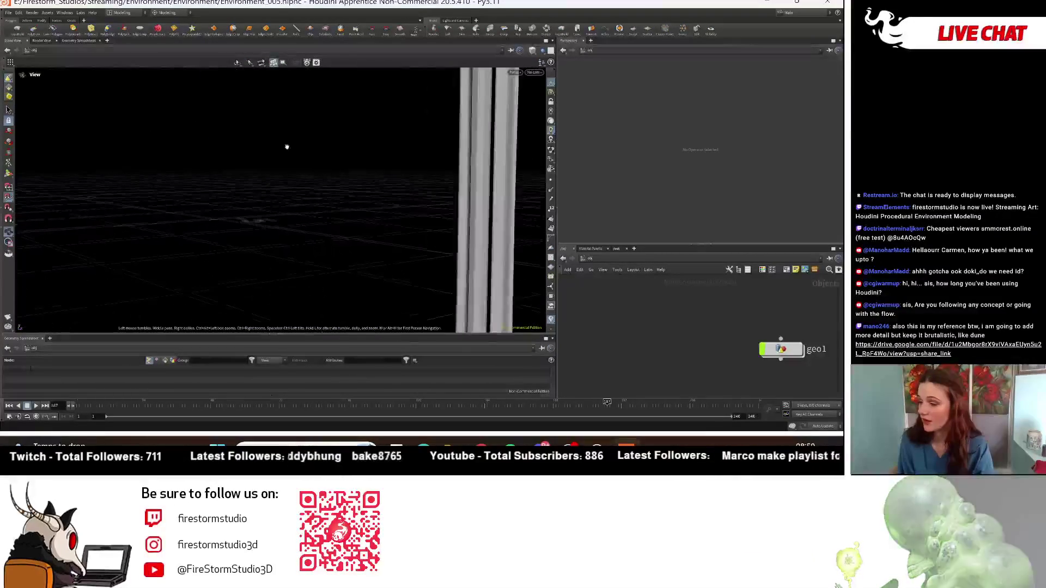
right_click_drag(188, 112, 234, 159)
left_click_drag(233, 160, 158, 310)
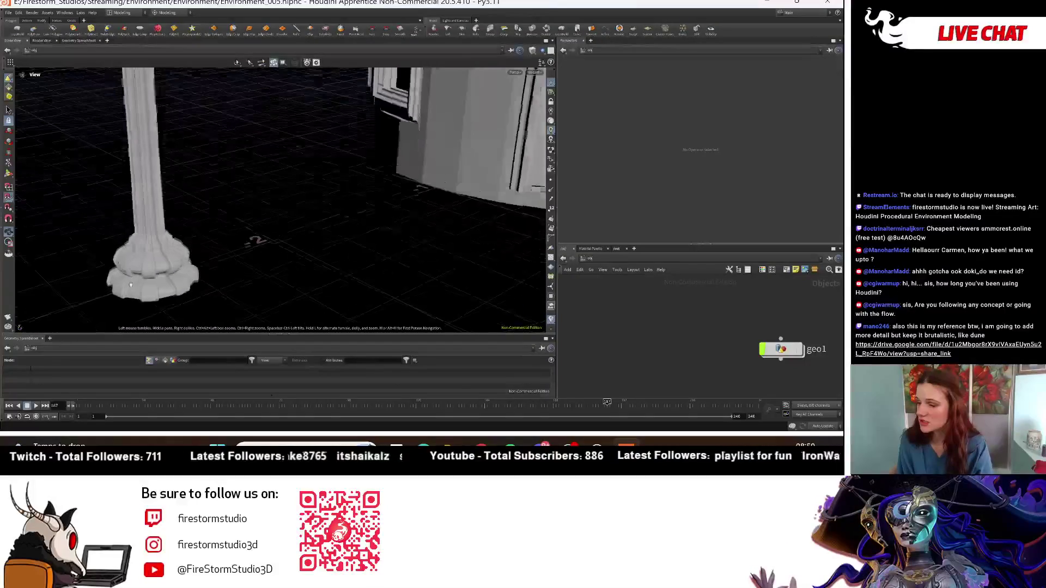
mouse_move(113, 71)
left_mouse_down()
mouse_move(150, 201)
mouse_move(101, 138)
left_mouse_up()
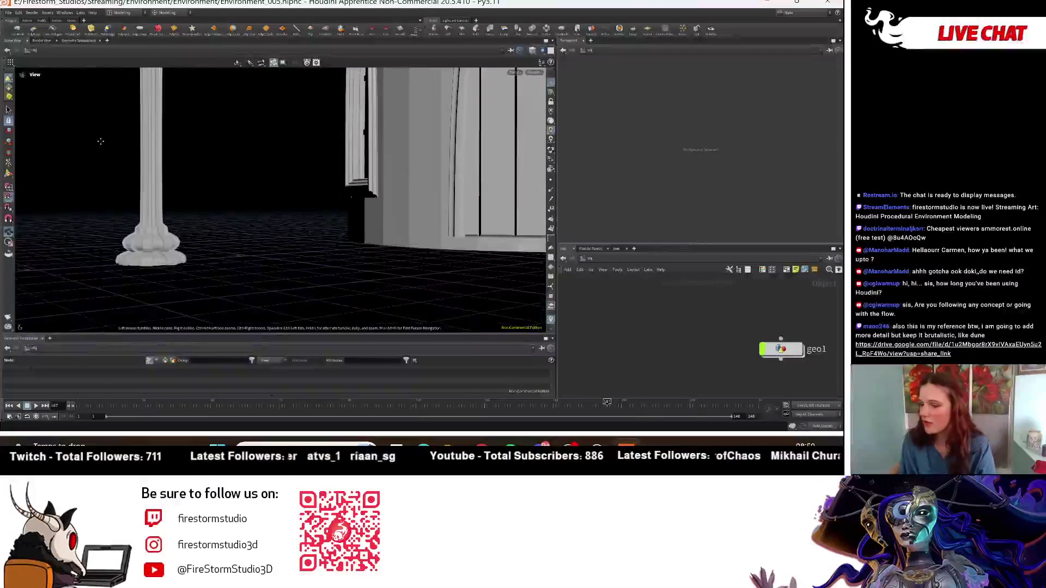
mouse_move(175, 139)
left_mouse_down()
mouse_move(212, 204)
mouse_move(195, 160)
left_mouse_up()
key("Escape")
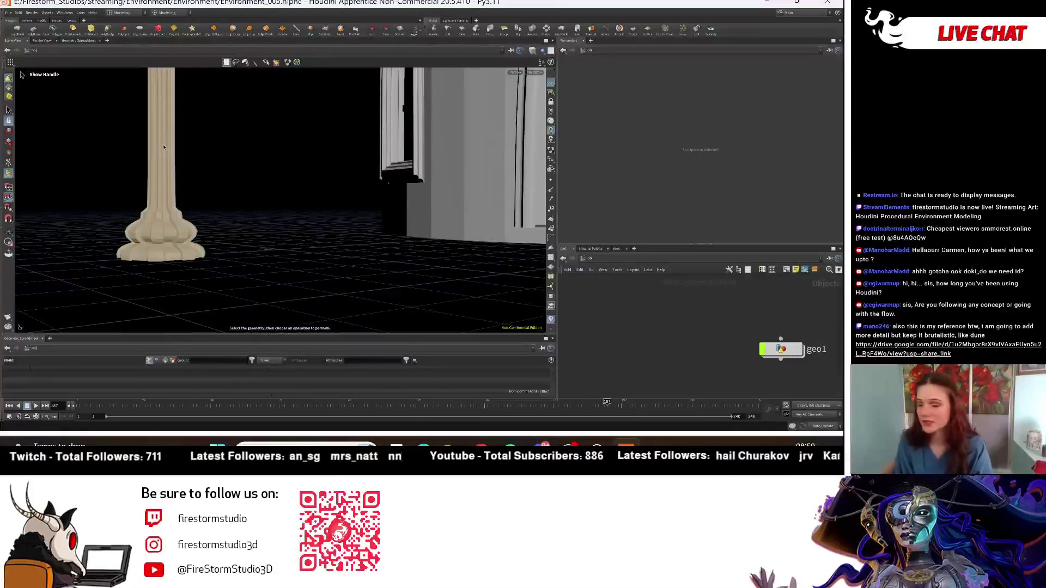
scroll(692, 331, "down", 3)
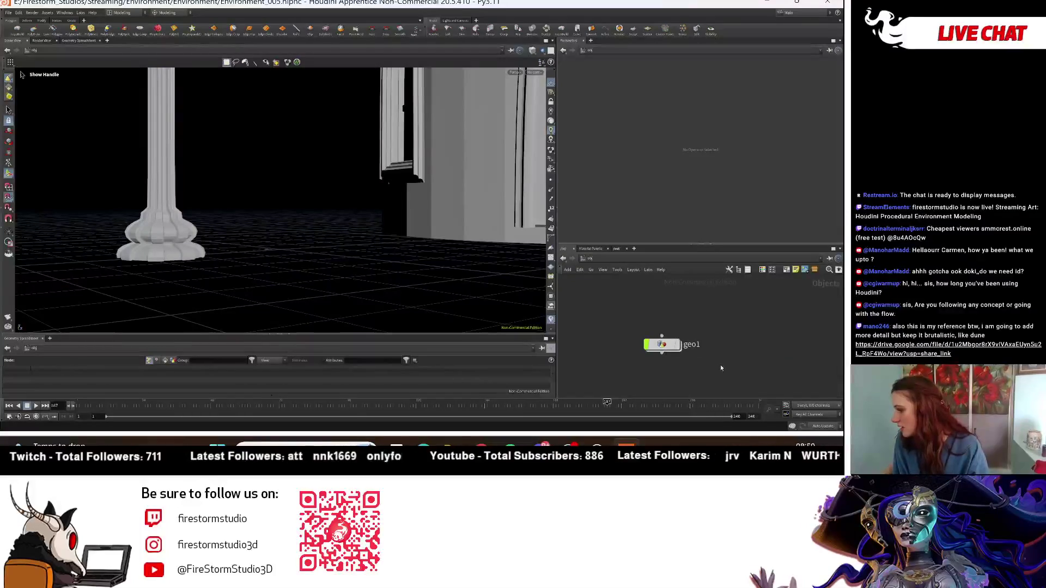
- Dive into the Lantern asset's network and frame the whole lantern post in view
key("ctrl+v")
scroll(665, 355, "up", 2)
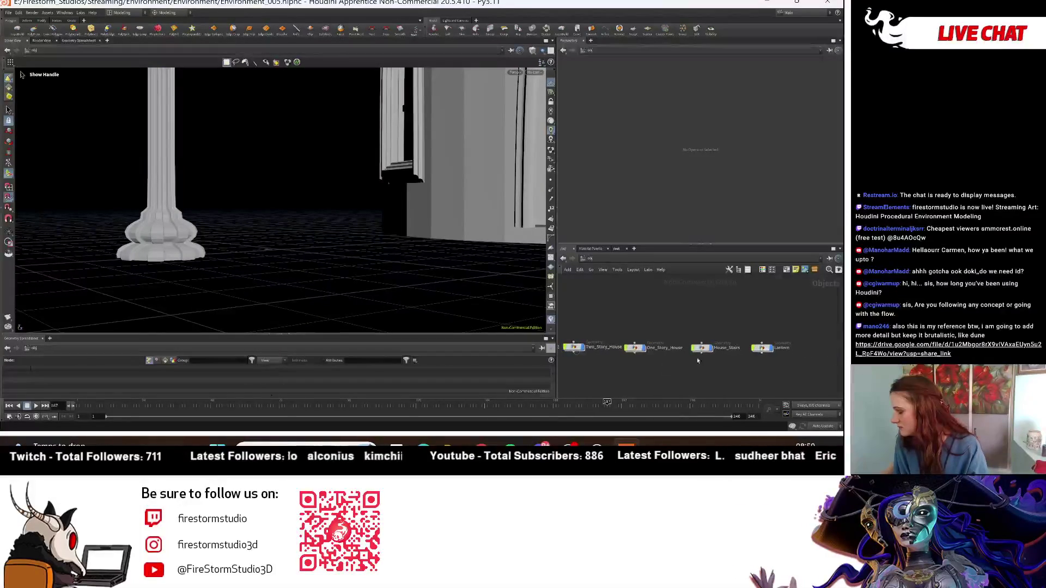
double_click(746, 350)
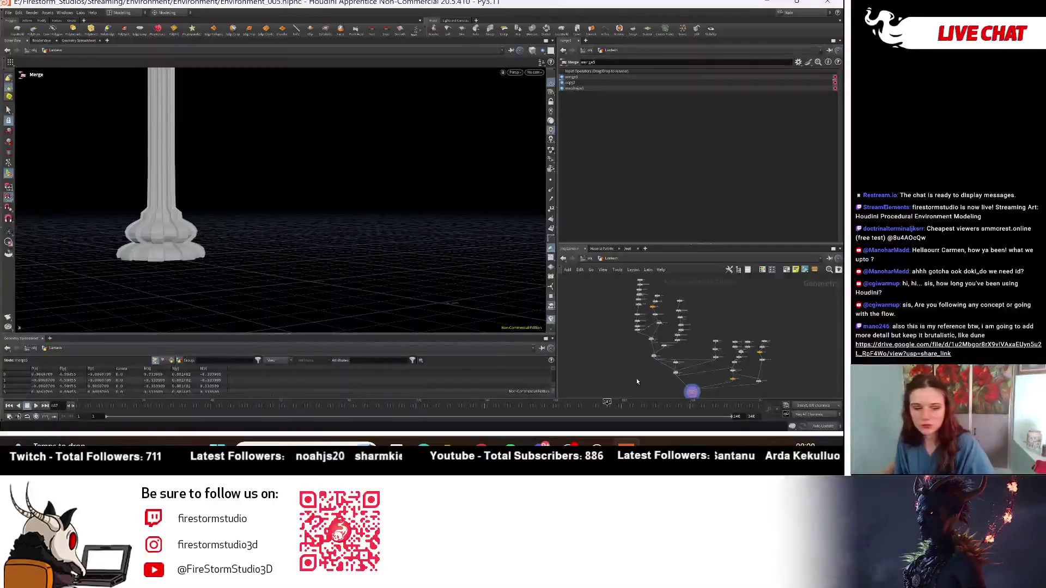
scroll(665, 364, "up", 3)
scroll(654, 358, "down", 2)
key("Escape")
mouse_move(255, 119)
left_mouse_down()
mouse_move(136, 124)
mouse_move(210, 237)
left_mouse_up()
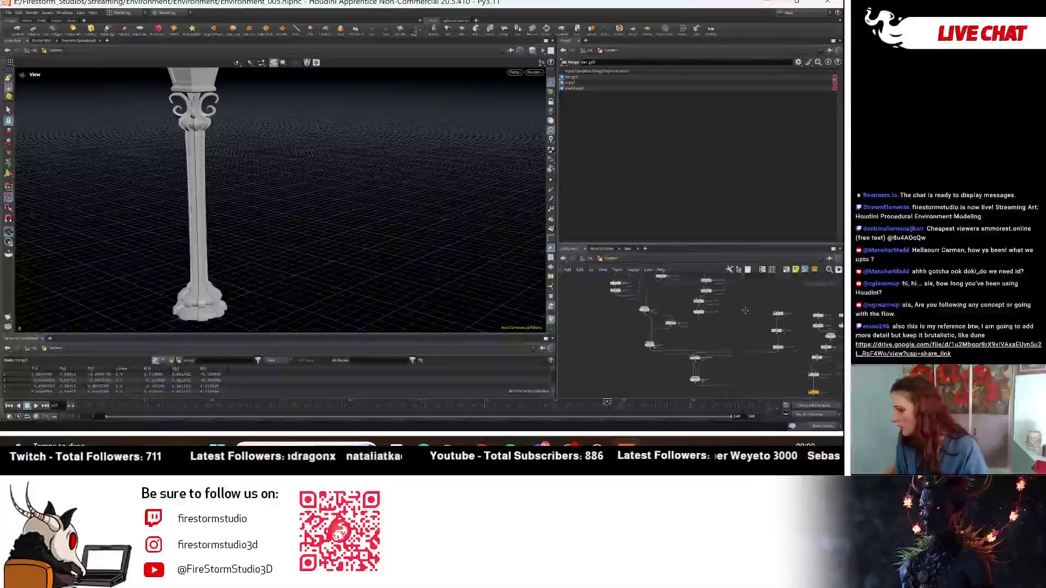
scroll(781, 386, "up", 3)
scroll(775, 376, "up", 1)
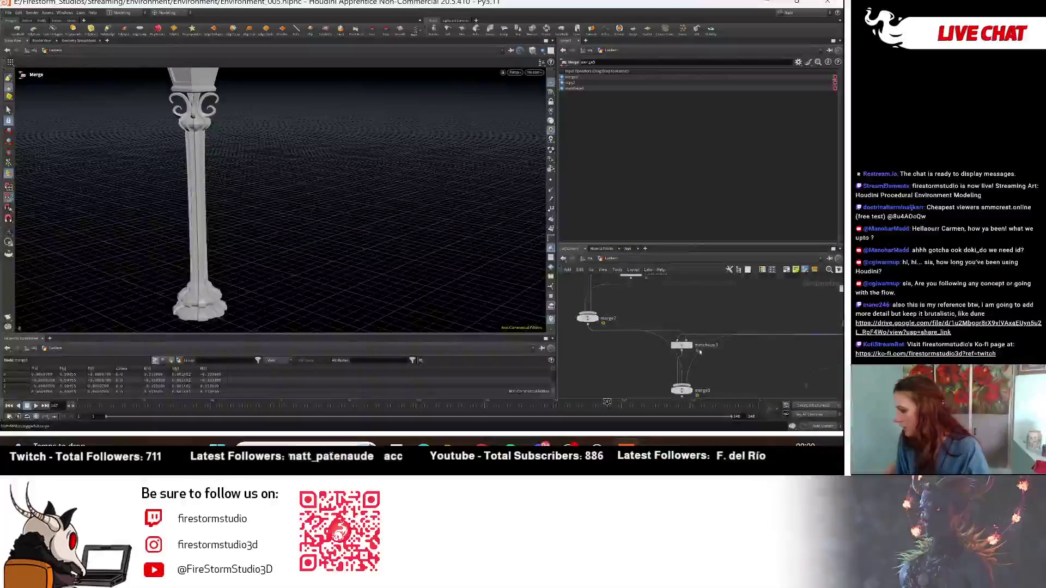
scroll(668, 347, "up", 2)
middle_click_drag(668, 348, 723, 303)
scroll(703, 319, "down", 1)
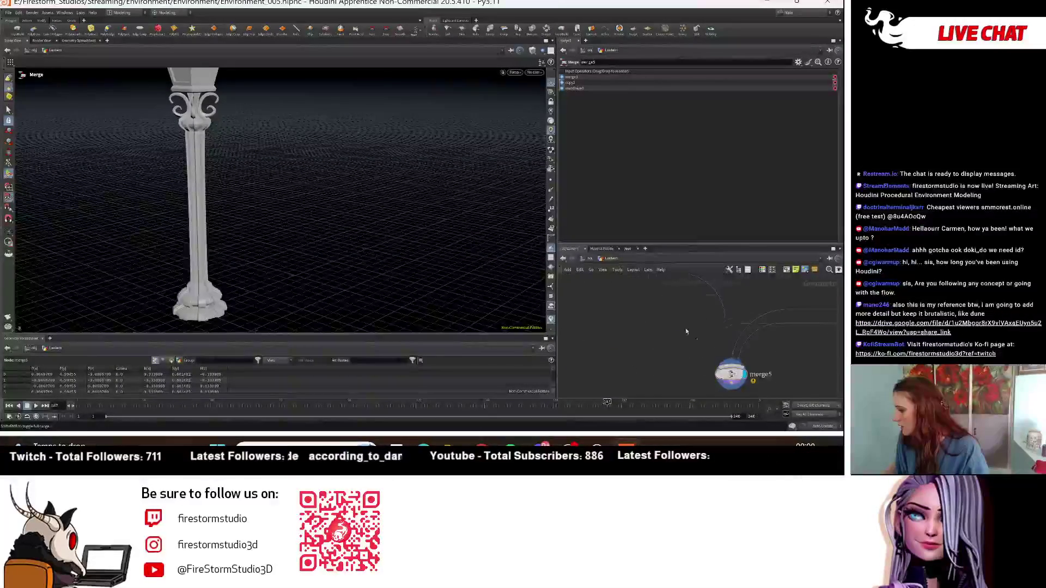
scroll(689, 331, "down", 2)
scroll(705, 344, "down", 2)
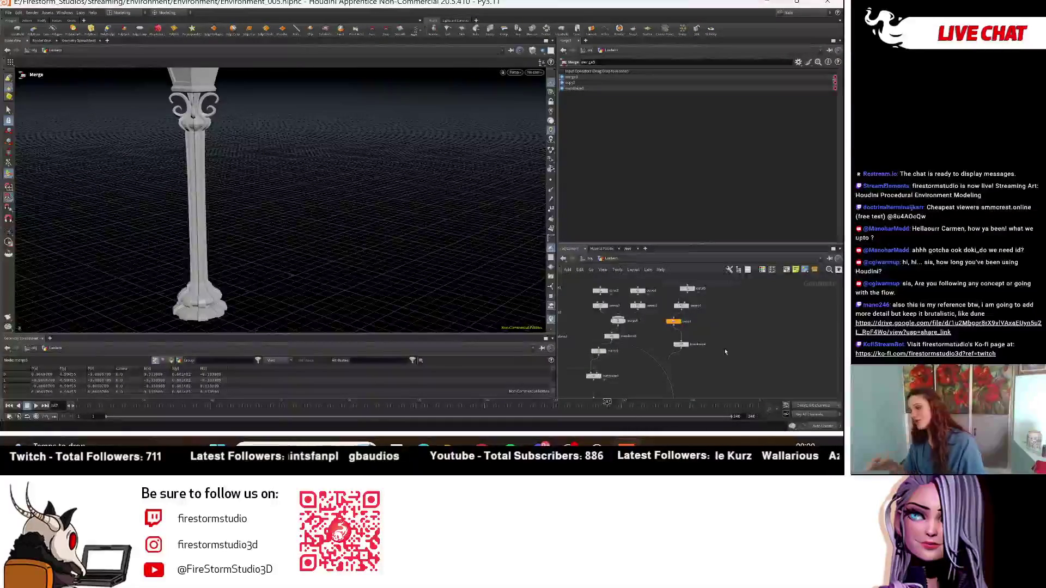
scroll(682, 324, "up", 3)
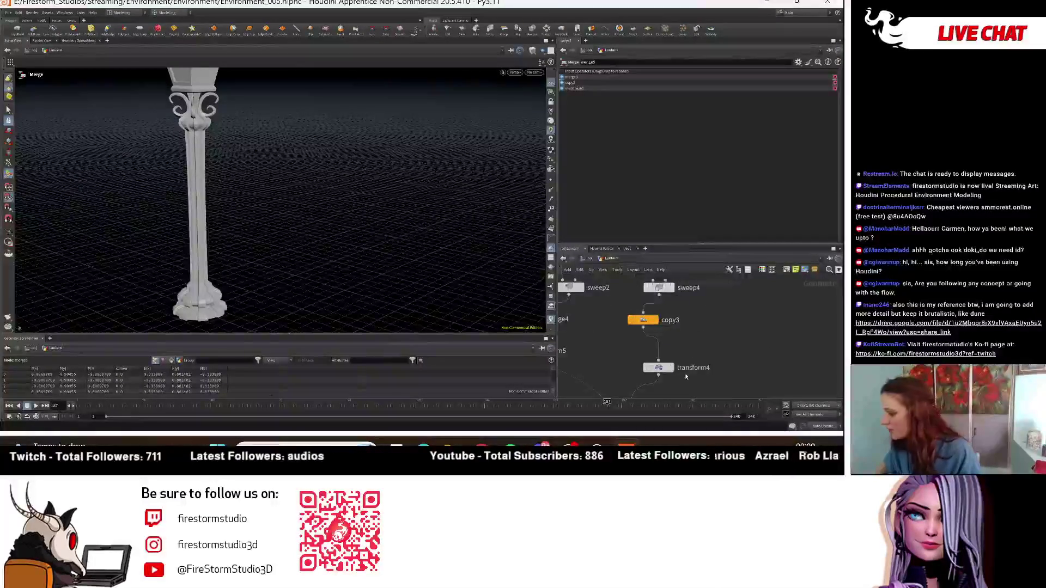
- Display the transform4, matchsize3 and merge2 results of the pillar in turn
left_click(670, 367)
key("Escape")
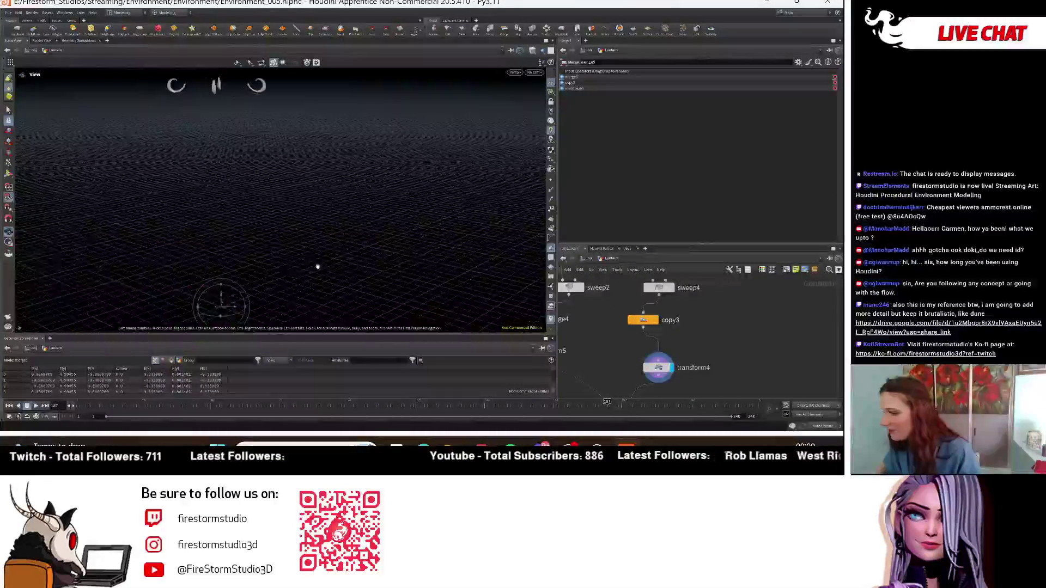
scroll(628, 342, "down", 2)
scroll(628, 341, "down", 2)
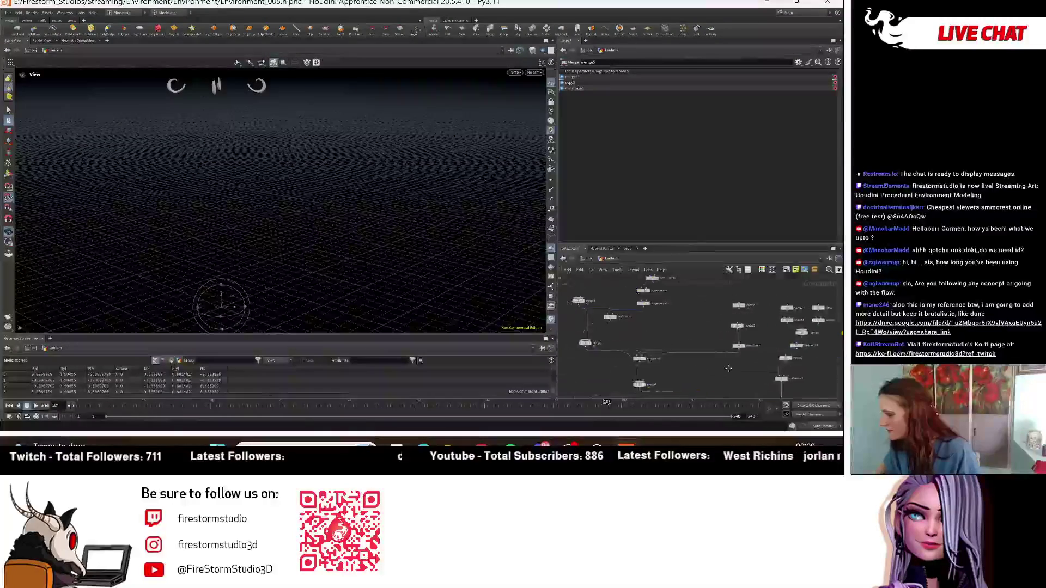
scroll(644, 354, "up", 4)
left_click(644, 353)
left_click(658, 359)
scroll(645, 360, "down", 3)
left_click(665, 396)
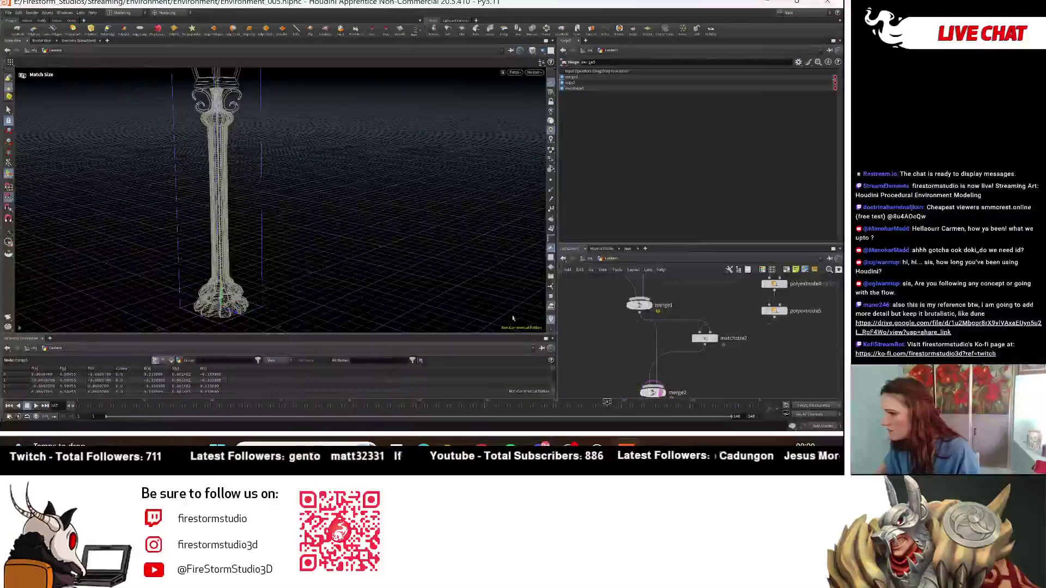
left_click(653, 392)
scroll(270, 229, "up", 3)
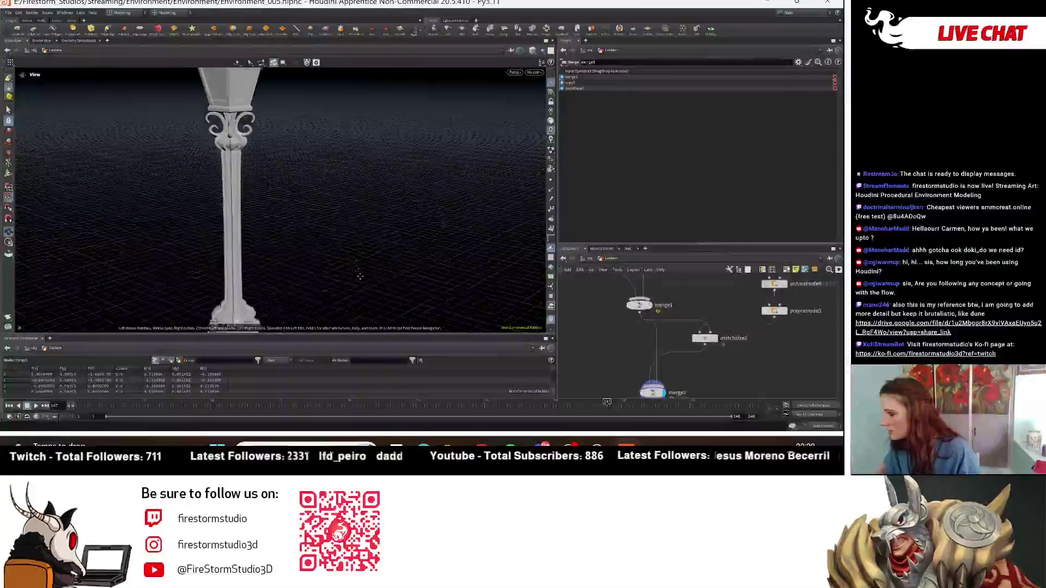
- Display the sweep1 curve, then the revolve1 lathed post from a lower frontal view
middle_click_drag(755, 315, 740, 371)
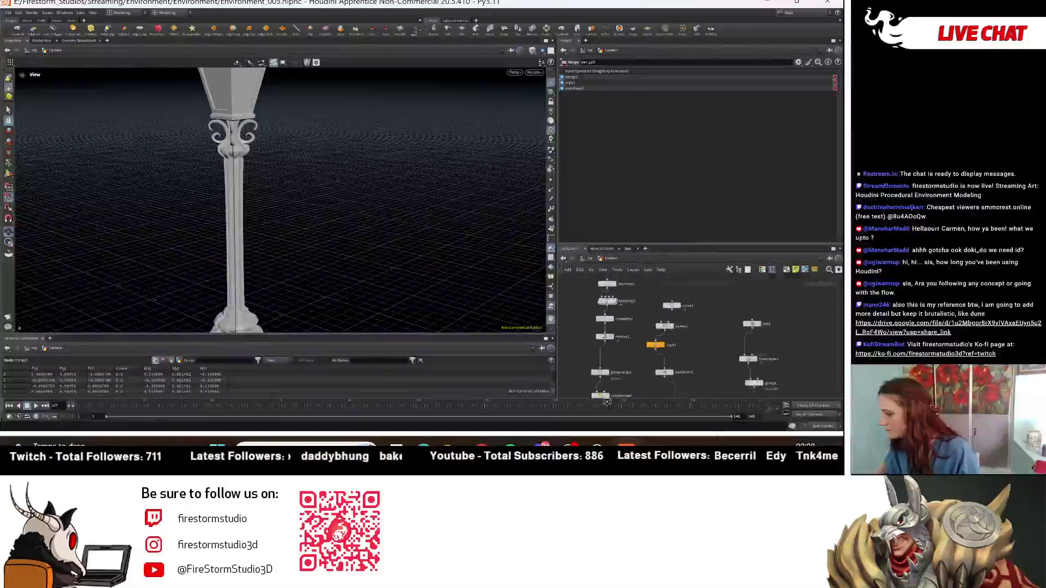
middle_click_drag(714, 323, 709, 285)
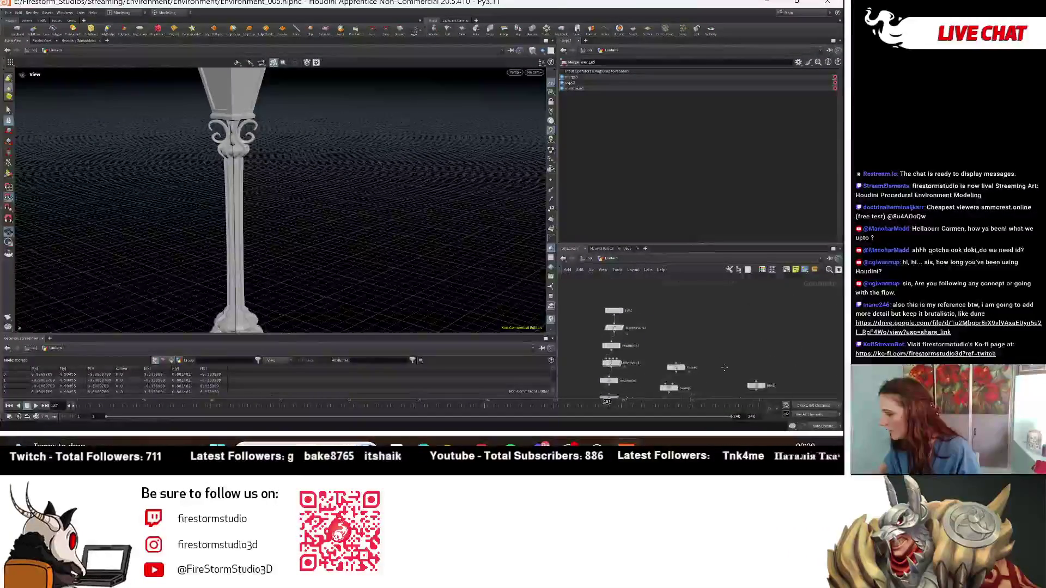
scroll(681, 329, "up", 2)
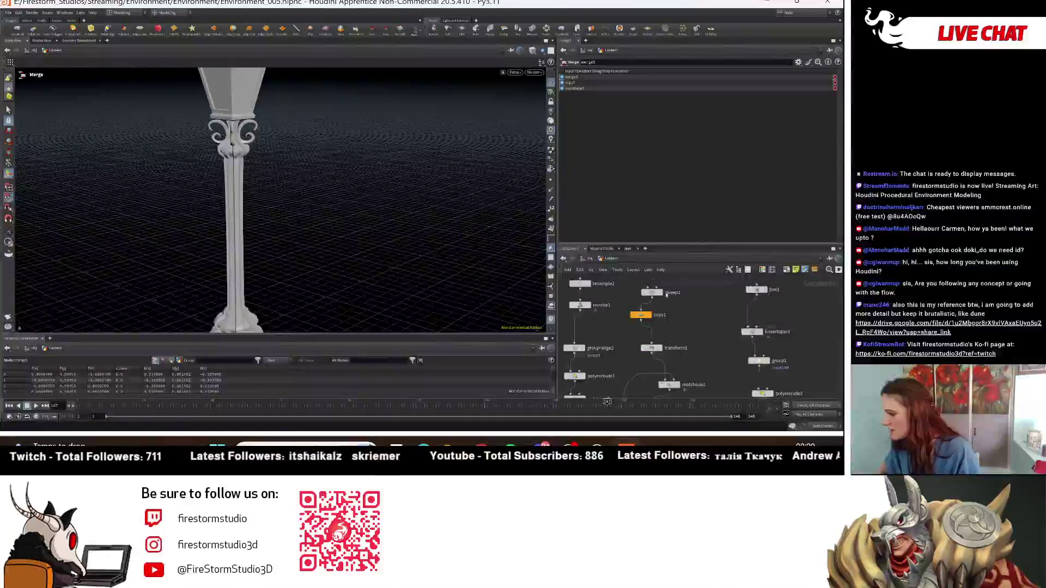
left_click(667, 293)
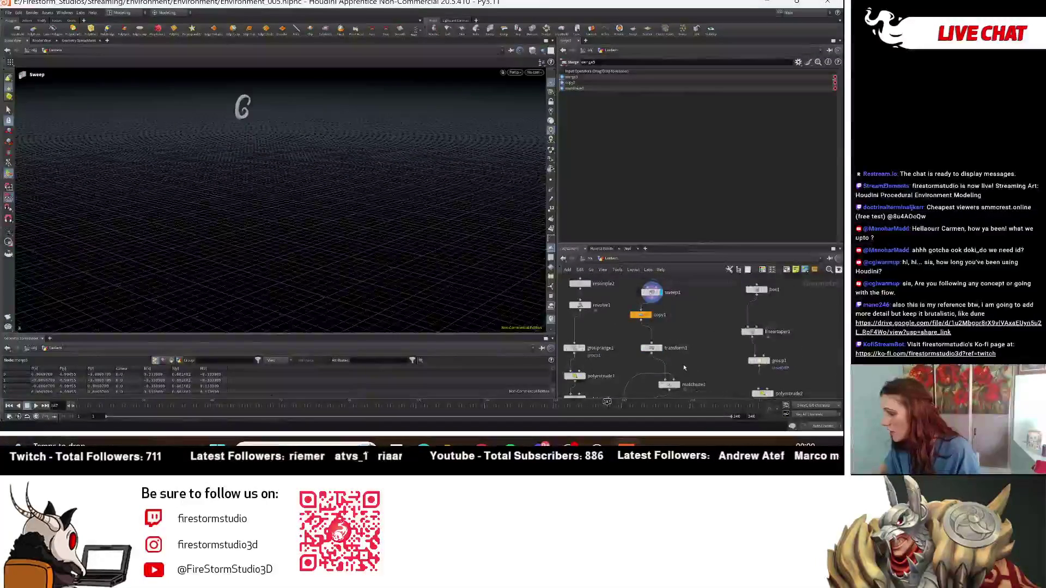
scroll(685, 366, "down", 1)
middle_click_drag(688, 369, 768, 393)
scroll(683, 350, "up", 2)
scroll(683, 349, "up", 1)
left_click(641, 368)
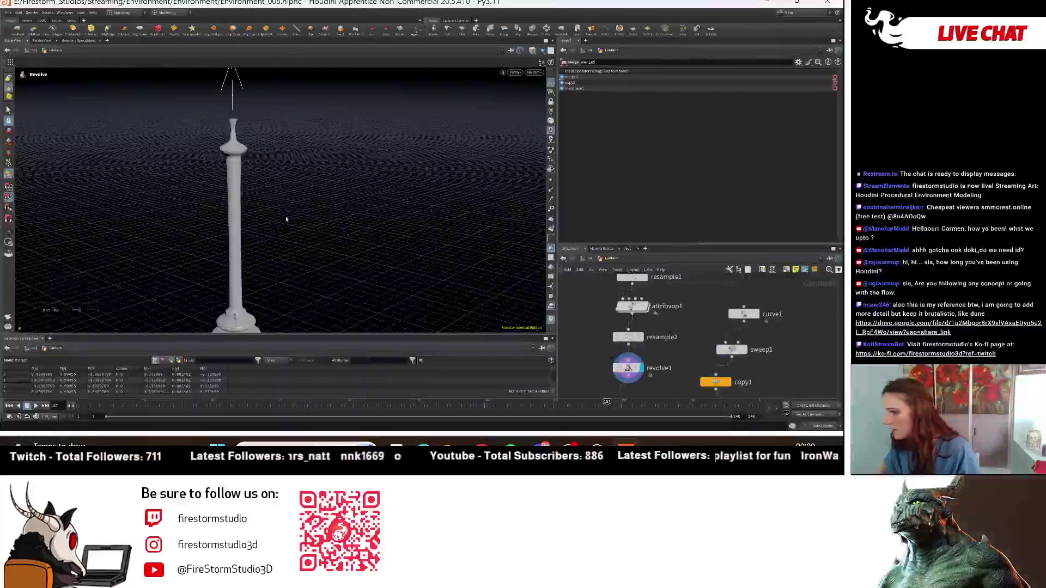
mouse_move(388, 255)
left_mouse_down()
mouse_move(309, 232)
mouse_move(320, 209)
left_mouse_up()
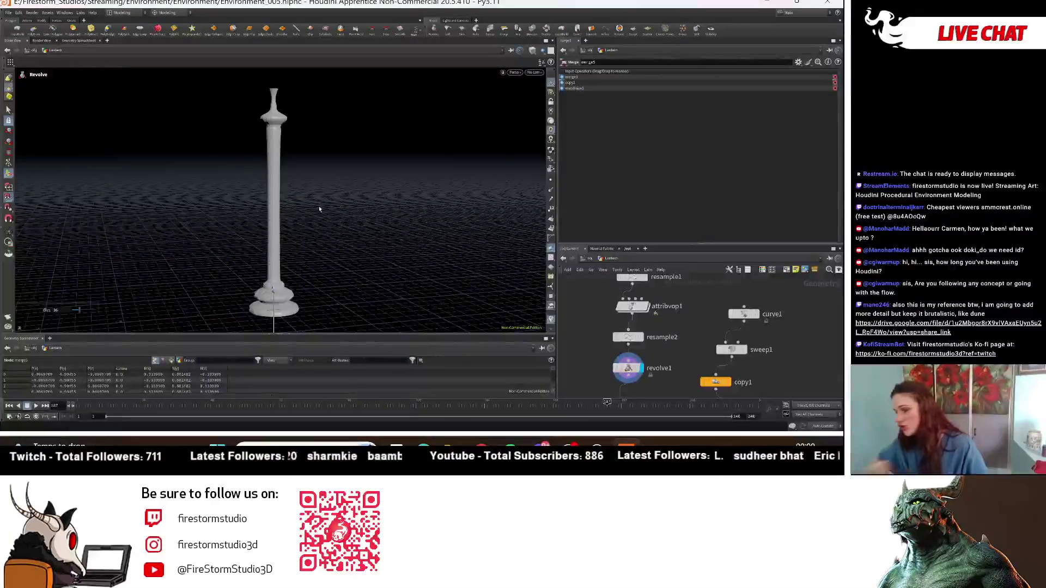
middle_click(645, 321)
- Display the grouprange1 striped bands and then the polyextrude1 result on the column
middle_click_drag(644, 320, 652, 250)
left_click(646, 346)
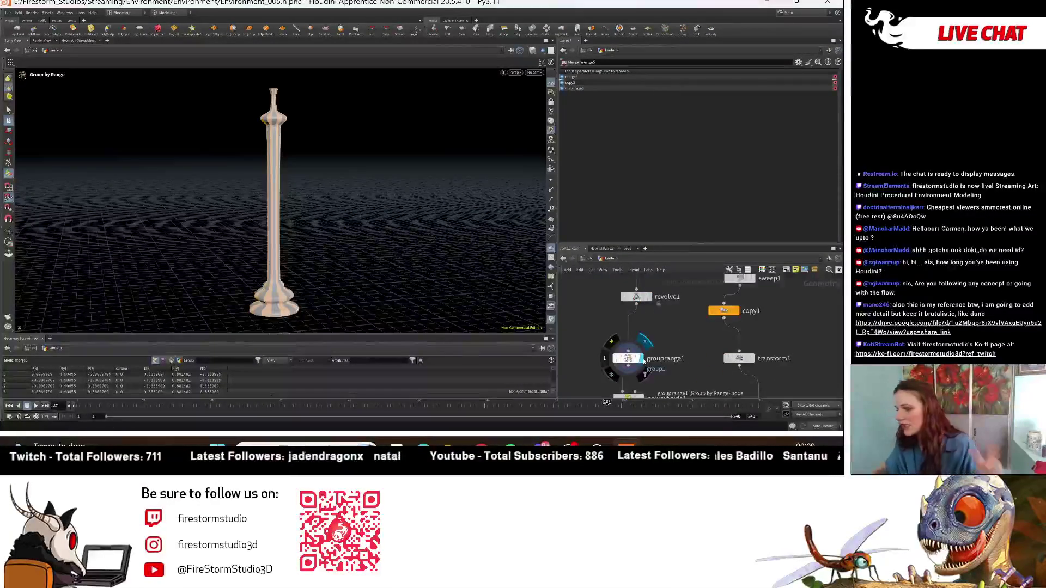
middle_click_drag(643, 362, 667, 275)
left_click(664, 314)
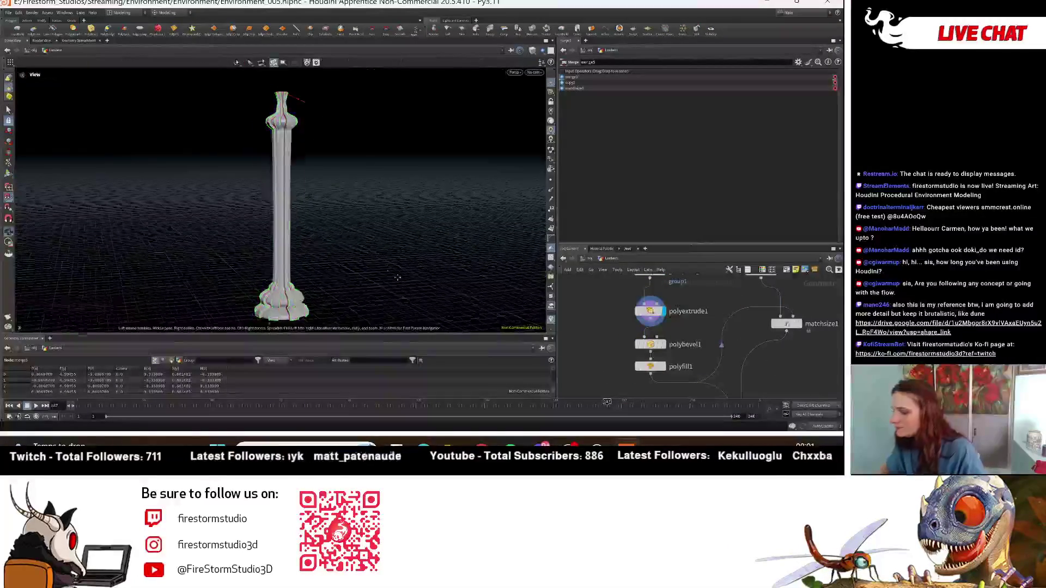
left_click_drag(399, 284, 391, 322)
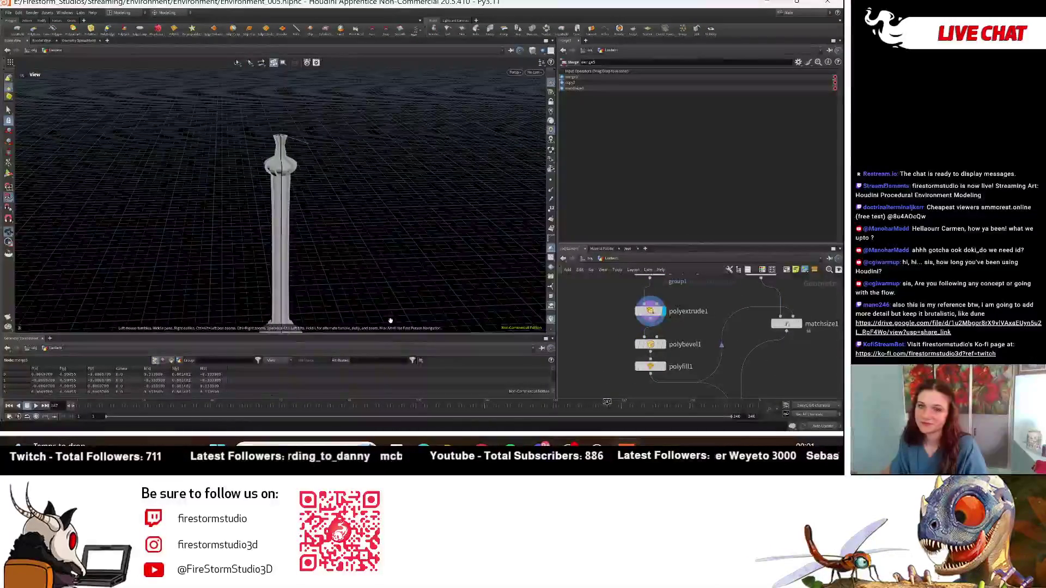
- Inspect the polybevel1 and polyfill1 results, then go back up to object level
left_click(654, 344)
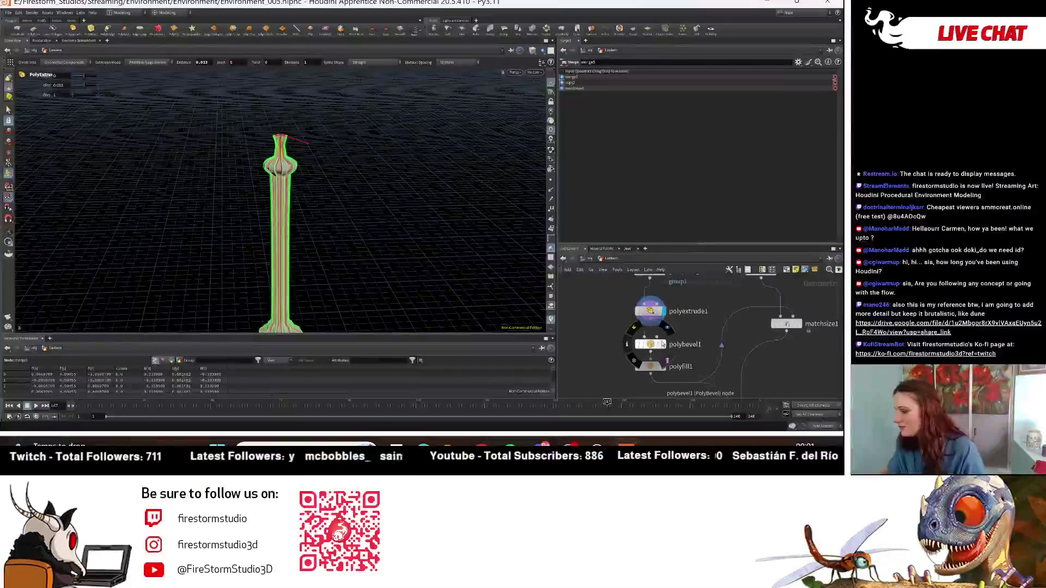
left_click(650, 367)
mouse_move(368, 234)
left_mouse_down()
mouse_move(374, 219)
mouse_move(359, 195)
mouse_move(231, 206)
left_mouse_up()
key("Return")
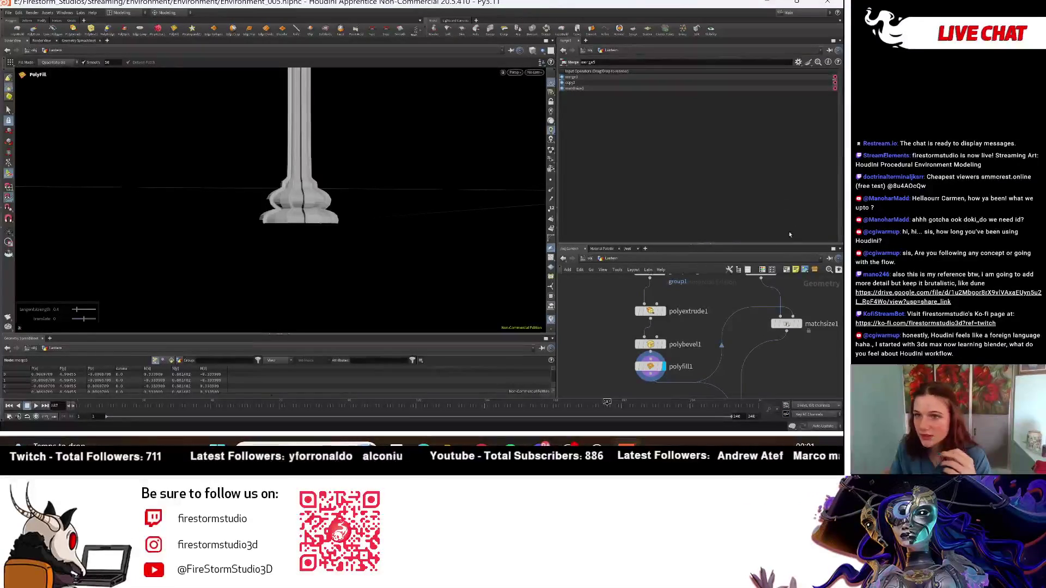
scroll(840, 330, "up", 2)
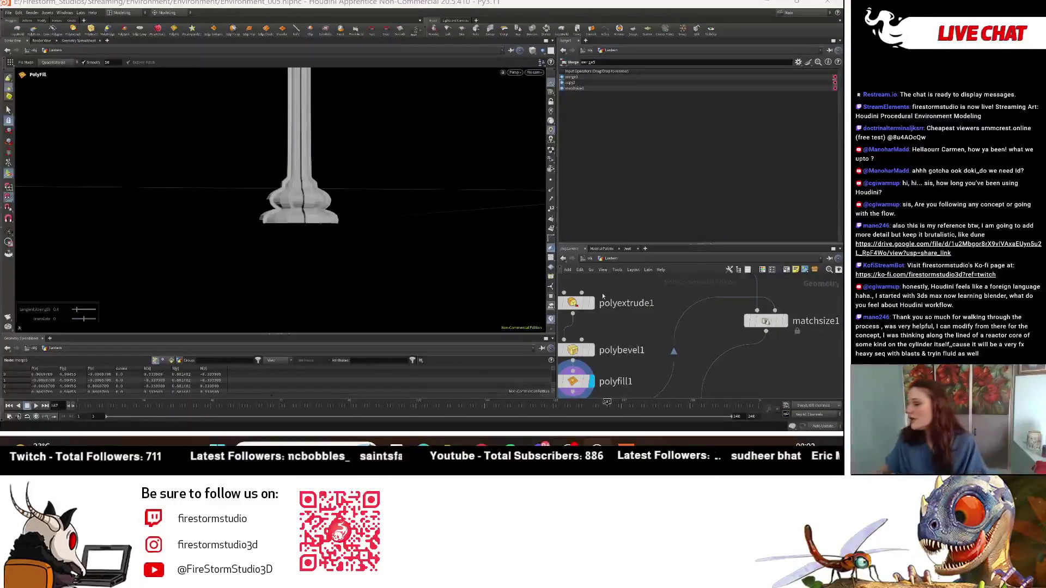
left_click(598, 259)
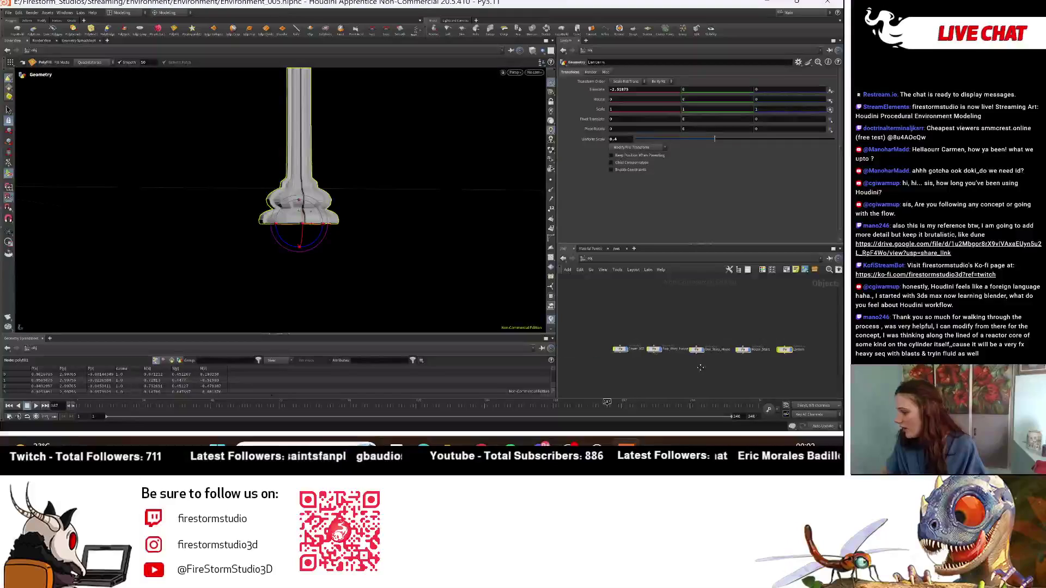
- Dive into Two_Story_House, frame the house and select its Control null
double_click(637, 340)
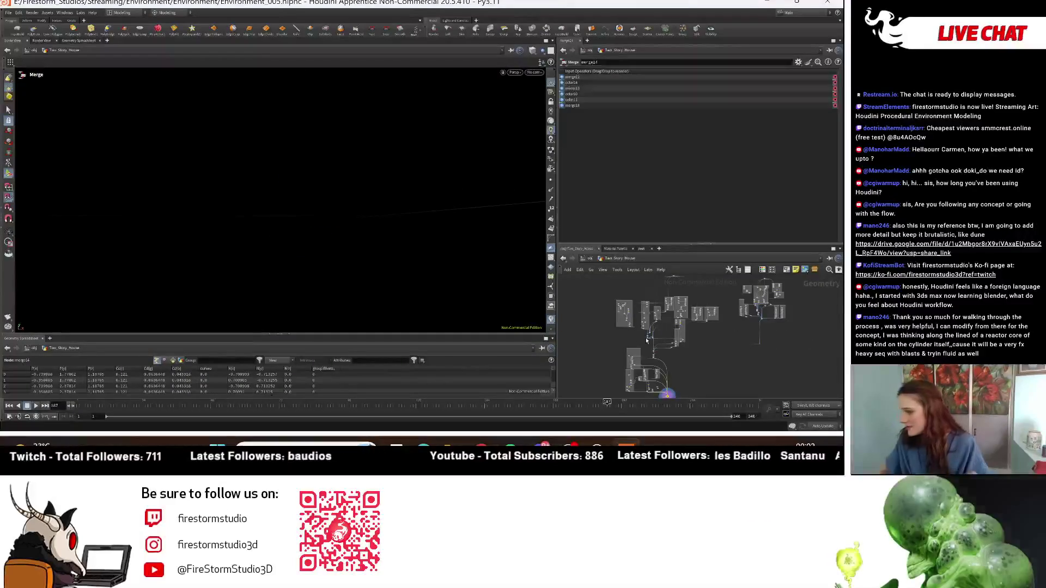
scroll(649, 340, "up", 5)
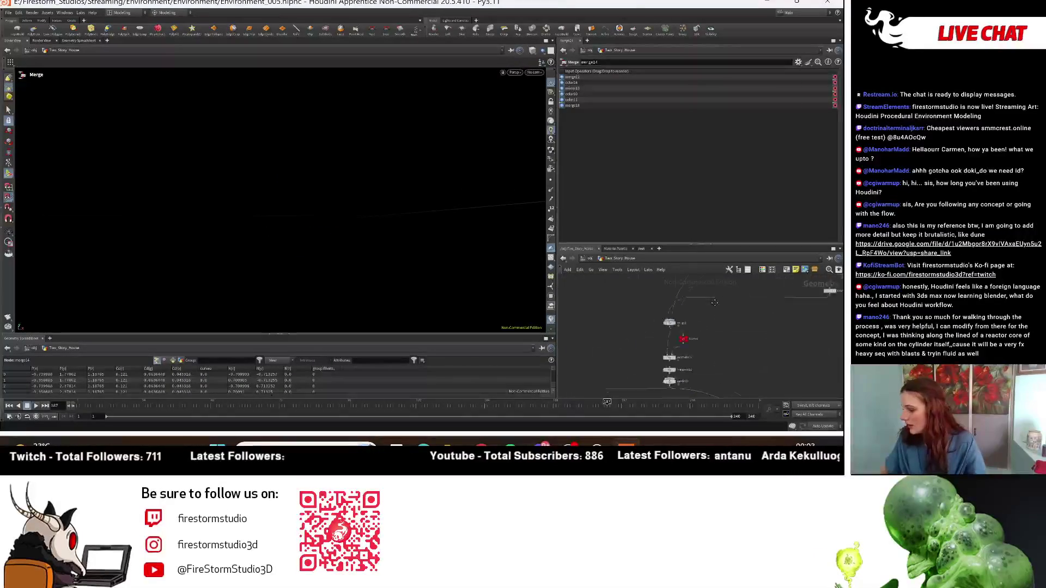
scroll(707, 376, "up", 1)
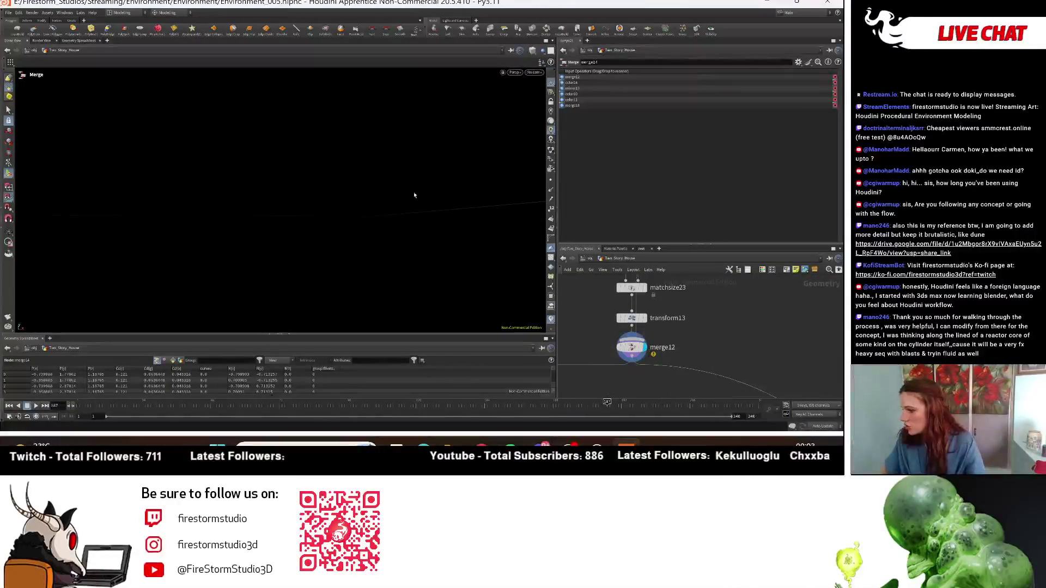
key("Escape")
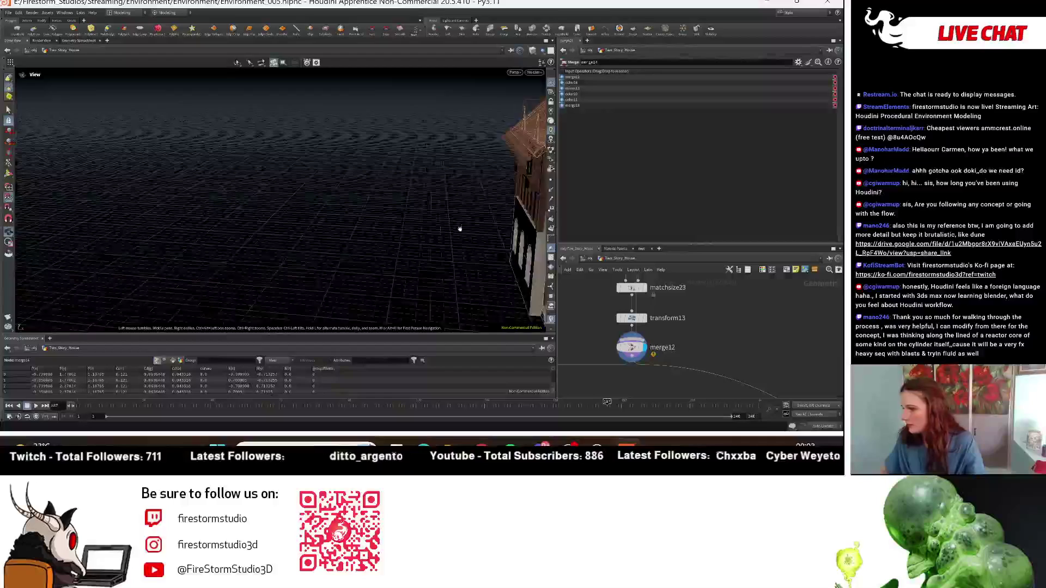
left_click_drag(467, 233, 393, 205)
middle_click_drag(672, 282, 677, 327)
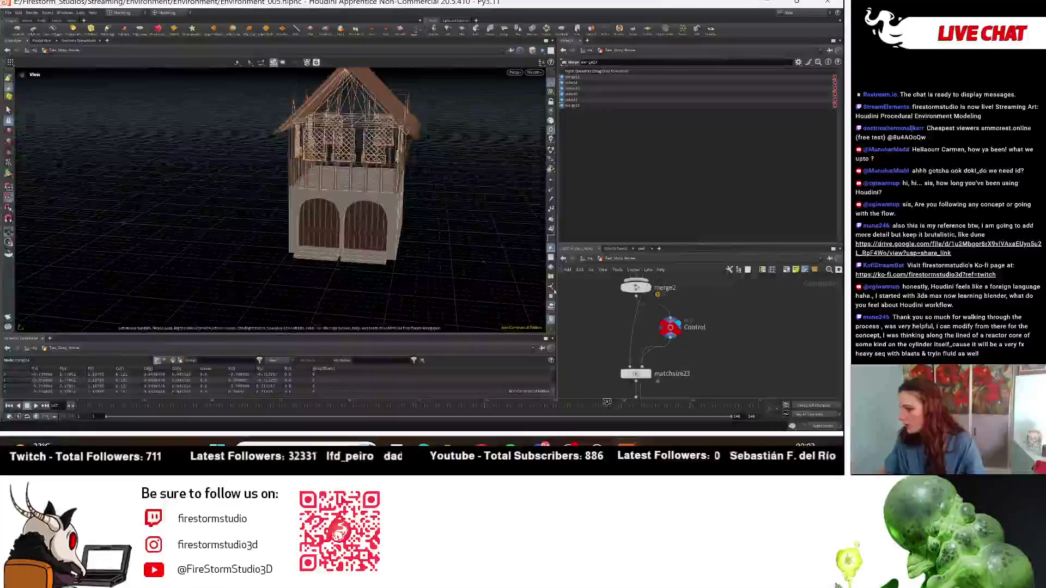
scroll(678, 327, "up", 2)
left_click(675, 327)
- Set Doors_Front to 1 and rescale the door planks via Start Scale to about 1.43
key("Escape")
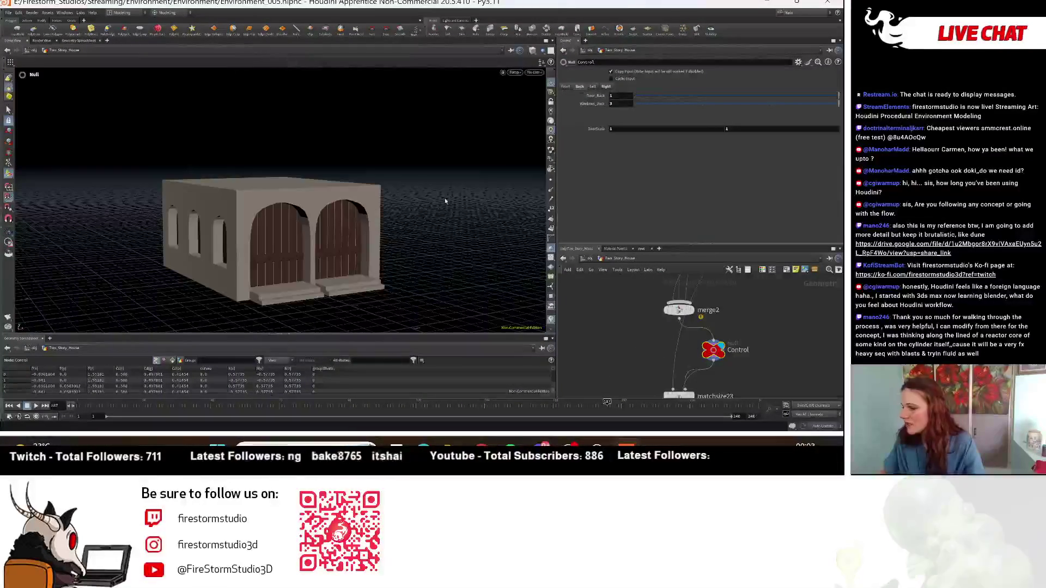
mouse_move(495, 240)
left_mouse_down()
mouse_move(375, 264)
mouse_move(442, 262)
left_mouse_up()
key("Escape")
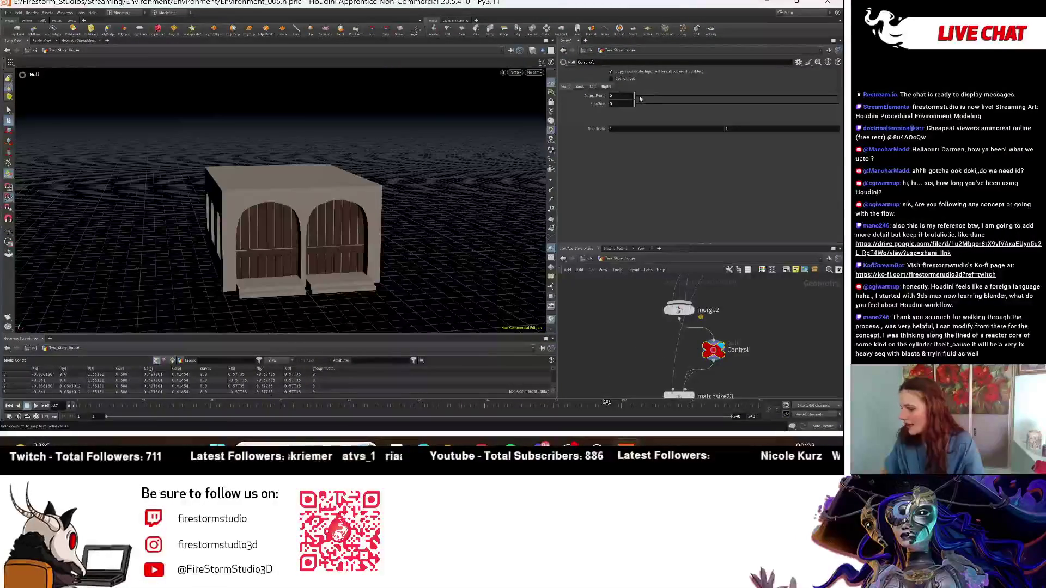
left_click_drag(699, 99, 790, 99)
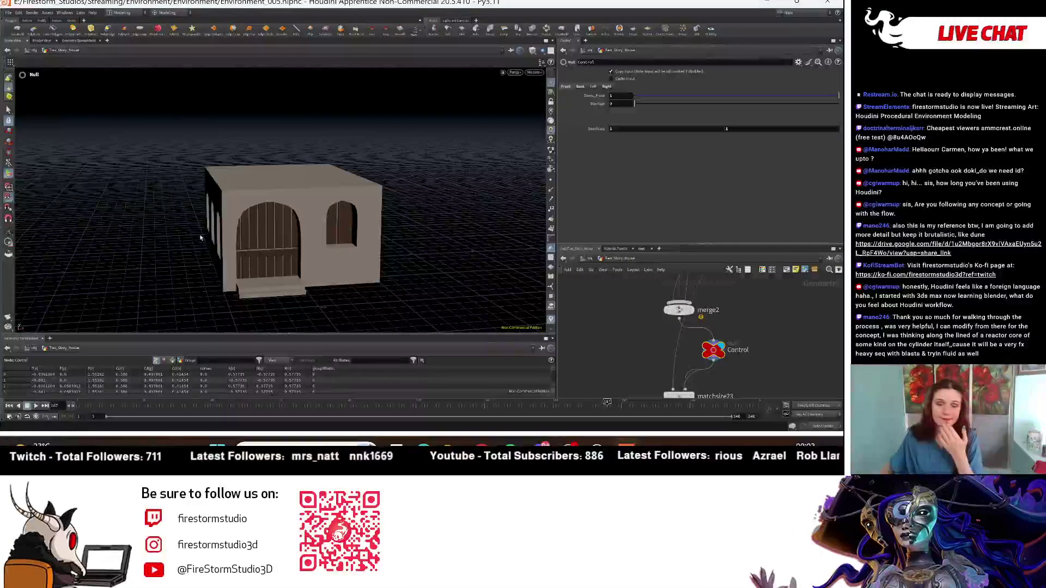
middle_click_drag(625, 129, 599, 142)
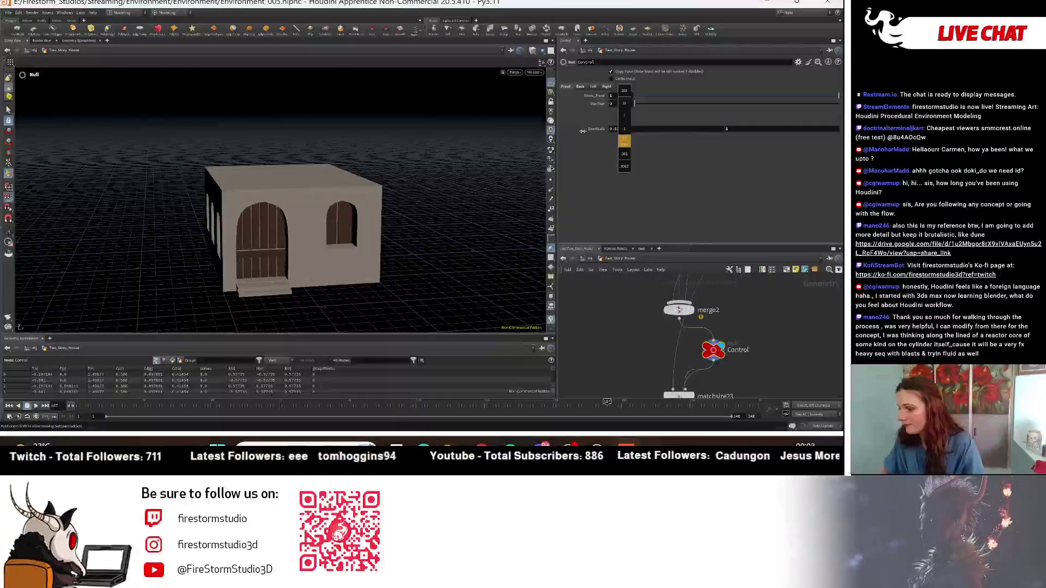
mouse_move(598, 143)
middle_mouse_down()
mouse_move(728, 131)
mouse_move(712, 132)
middle_mouse_up()
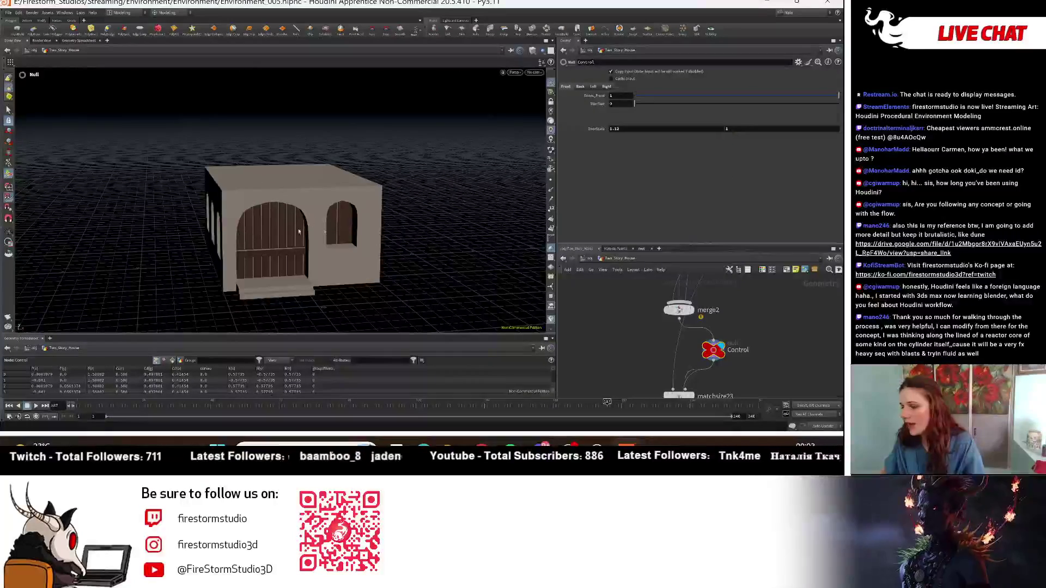
- Widen the windows with Window Scale and reduce the number of side windows
mouse_move(327, 229)
left_mouse_down()
mouse_move(406, 237)
mouse_move(436, 228)
mouse_move(610, 121)
left_mouse_up()
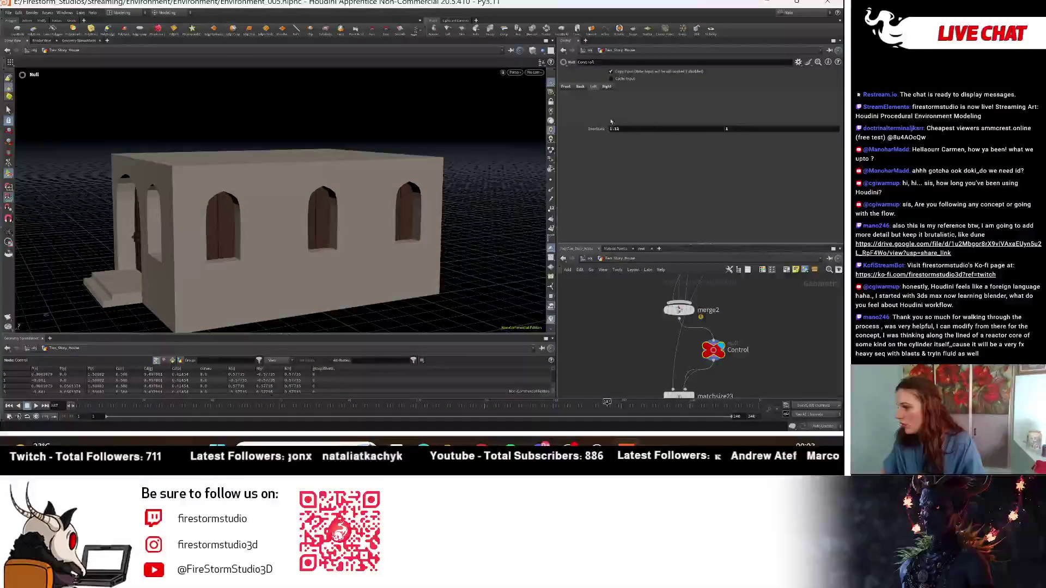
middle_click_drag(650, 102, 664, 93)
left_click_drag(381, 256, 311, 257)
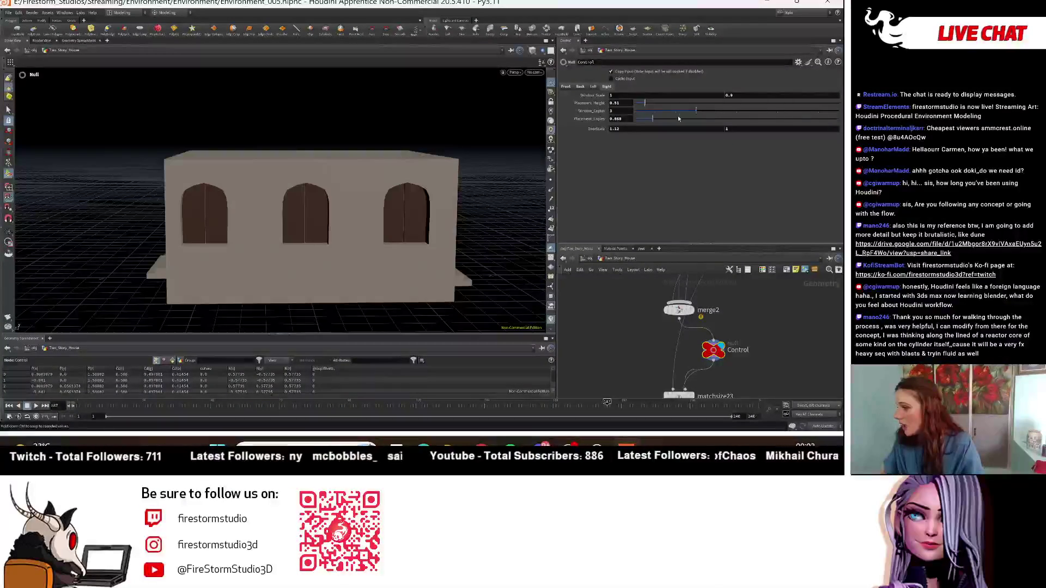
mouse_move(697, 110)
left_mouse_down()
mouse_move(655, 109)
mouse_move(678, 108)
left_mouse_up()
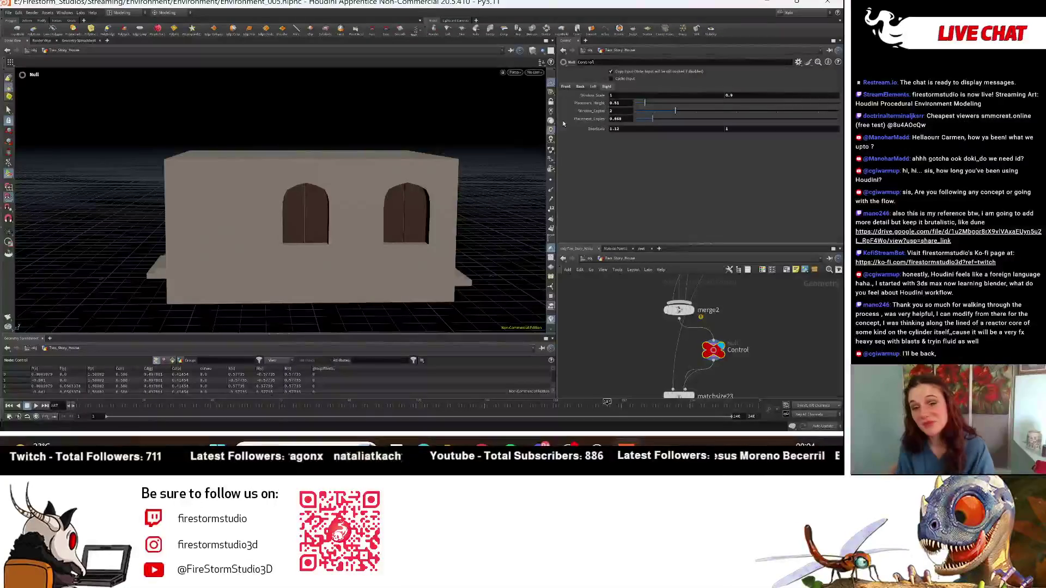
- Restore a third arched side window and tumble to view the door and side wall
left_click(687, 111)
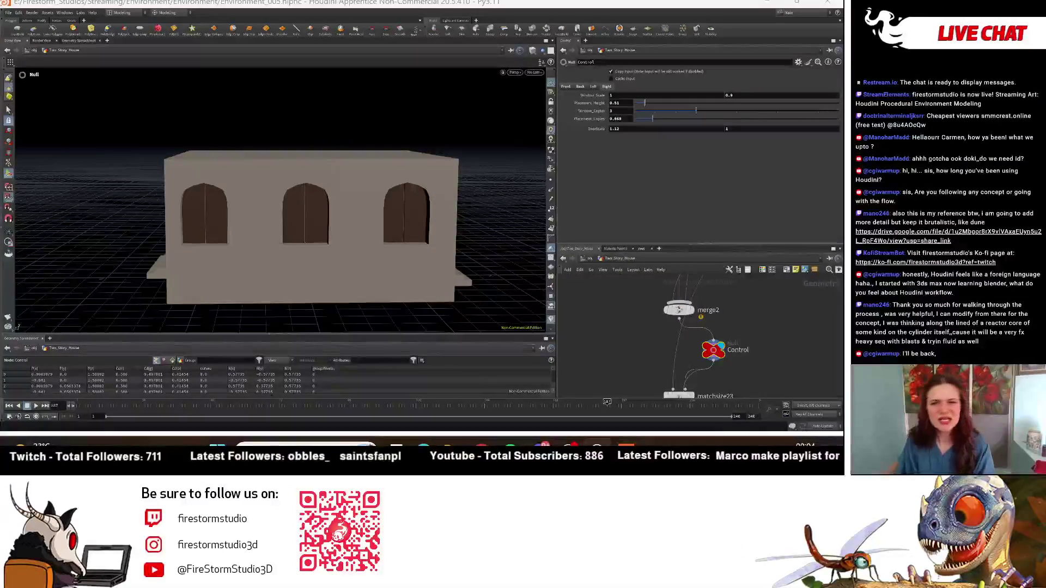
key("Escape")
middle_click_drag(292, 150, 334, 145)
left_click_drag(333, 144, 323, 165)
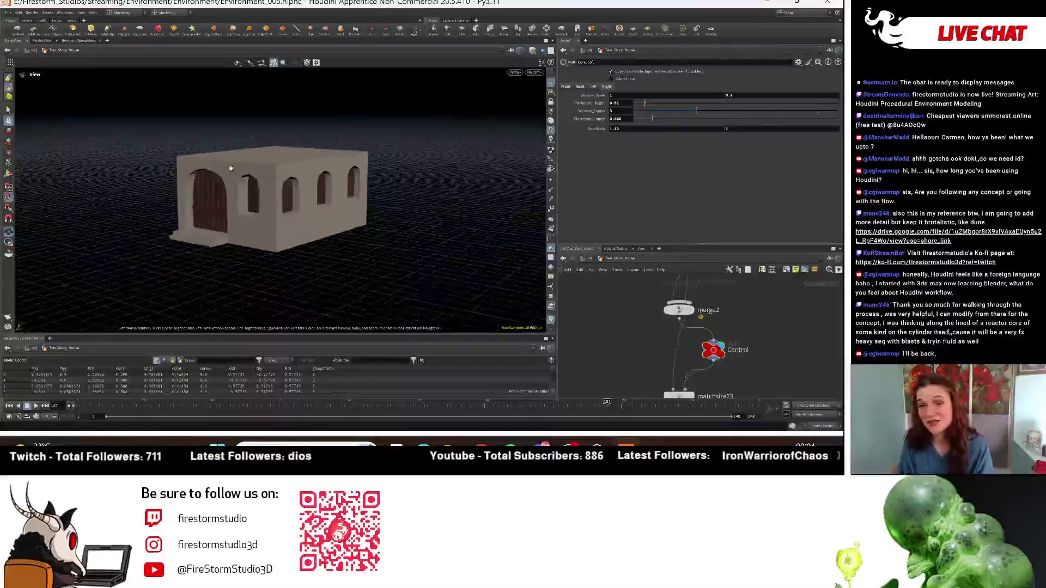
key("Return")
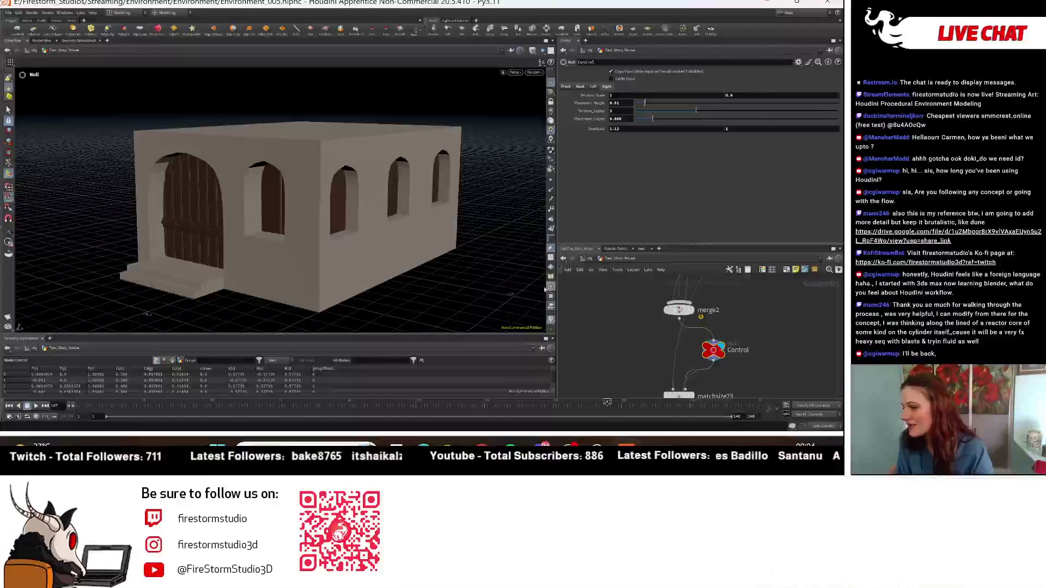
- Orbit around the house's door, windows and steps, then return to object level
key("Escape")
mouse_move(381, 233)
left_mouse_down()
mouse_move(197, 195)
mouse_move(311, 211)
left_mouse_up()
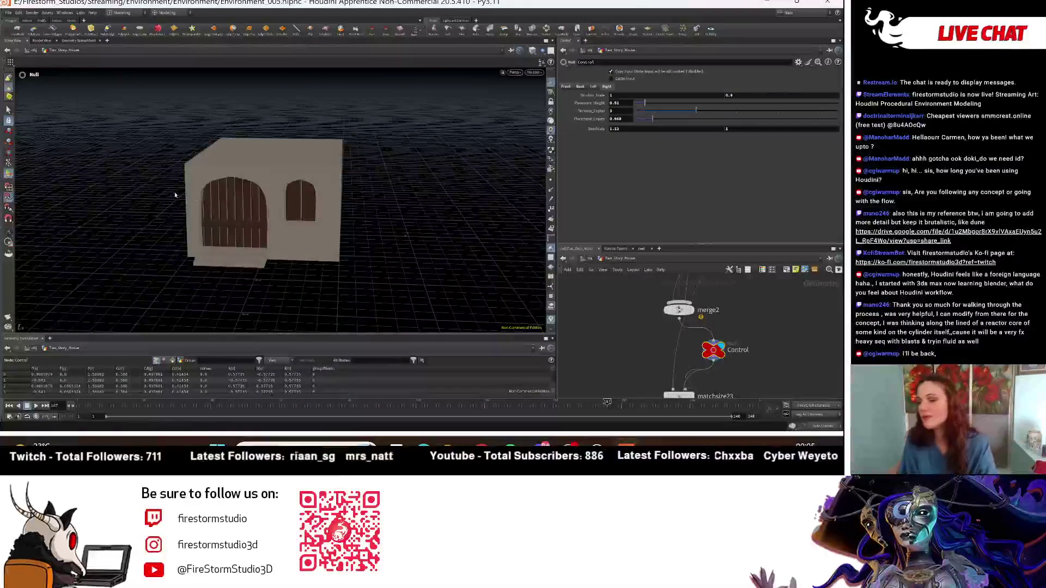
scroll(369, 225, "up", 2)
mouse_move(370, 226)
left_mouse_down()
mouse_move(286, 207)
mouse_move(294, 246)
left_mouse_up()
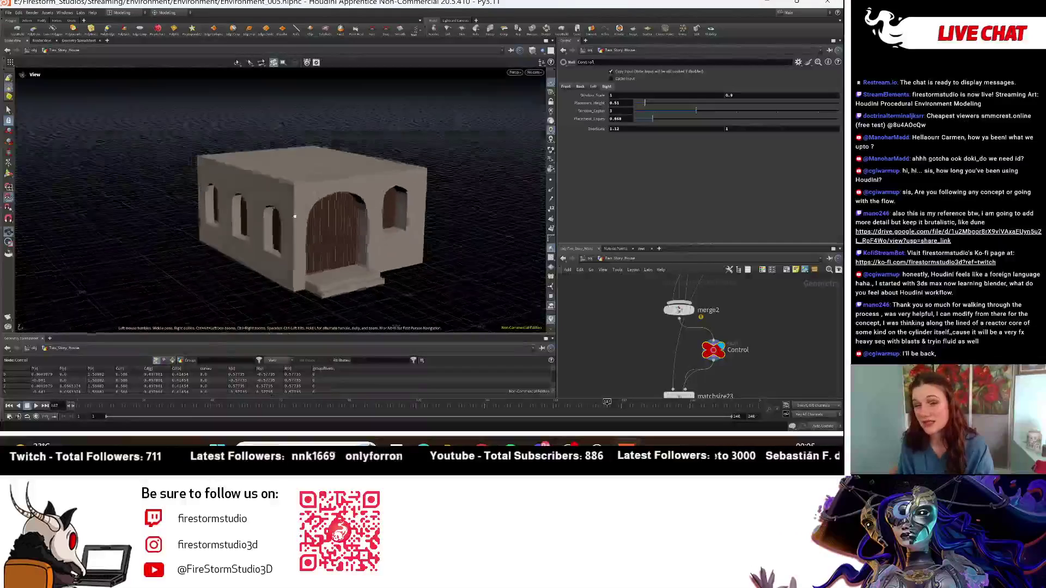
left_click(589, 261)
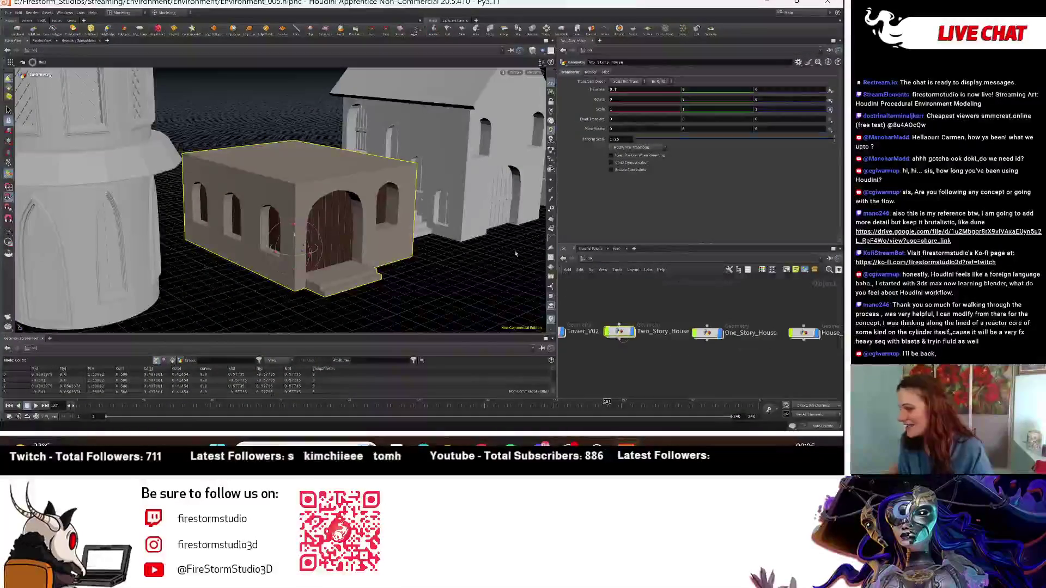
- Tumble around the tower and houses, then dive into the Lantern network and zoom on the post
mouse_move(425, 270)
left_mouse_down()
mouse_move(428, 240)
mouse_move(327, 209)
left_mouse_up()
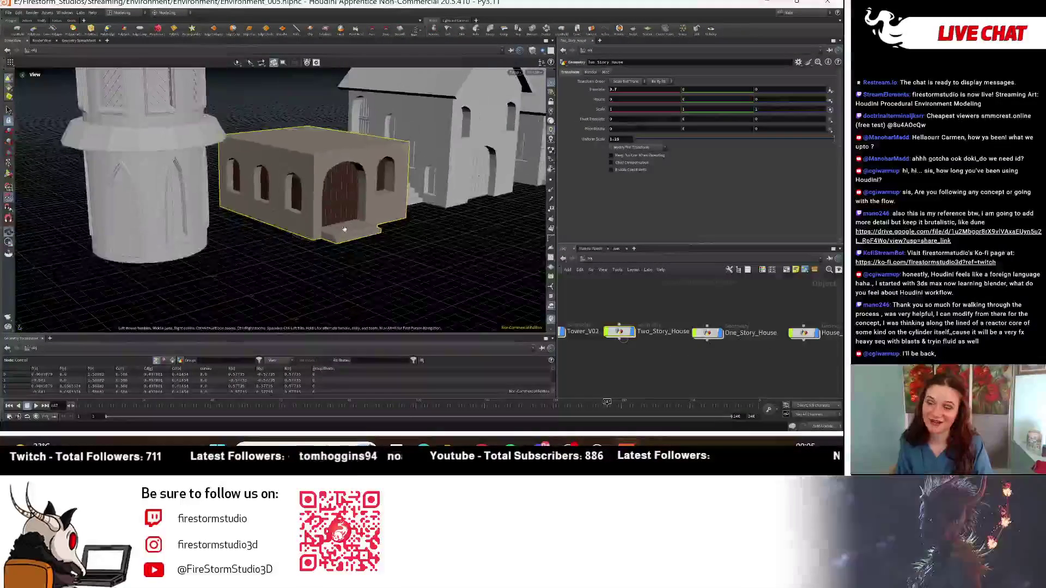
key("t")
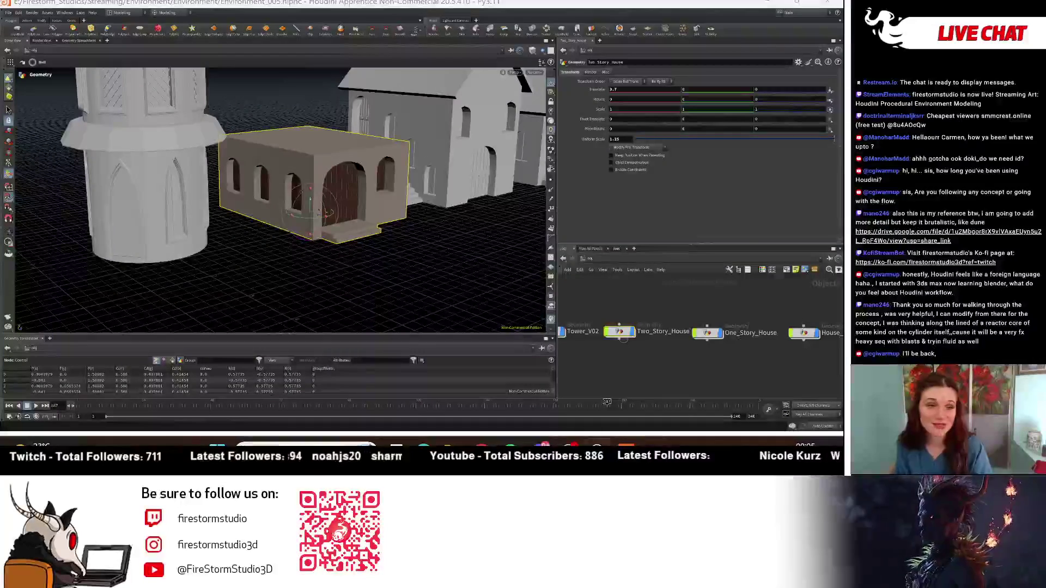
left_click_drag(327, 209, 301, 240)
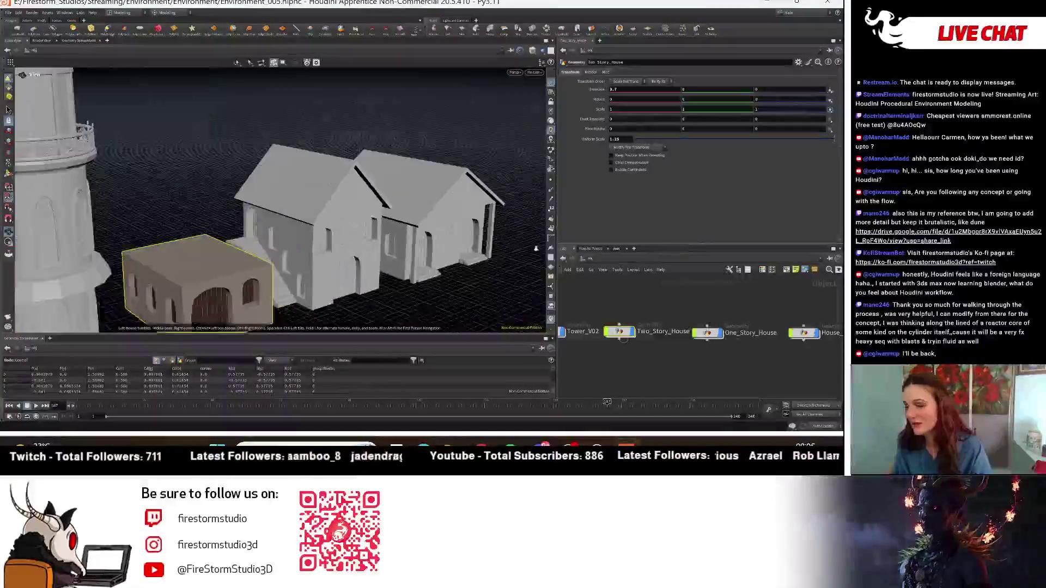
mouse_move(301, 240)
left_mouse_down()
mouse_move(371, 271)
mouse_move(190, 277)
mouse_move(235, 289)
left_mouse_up()
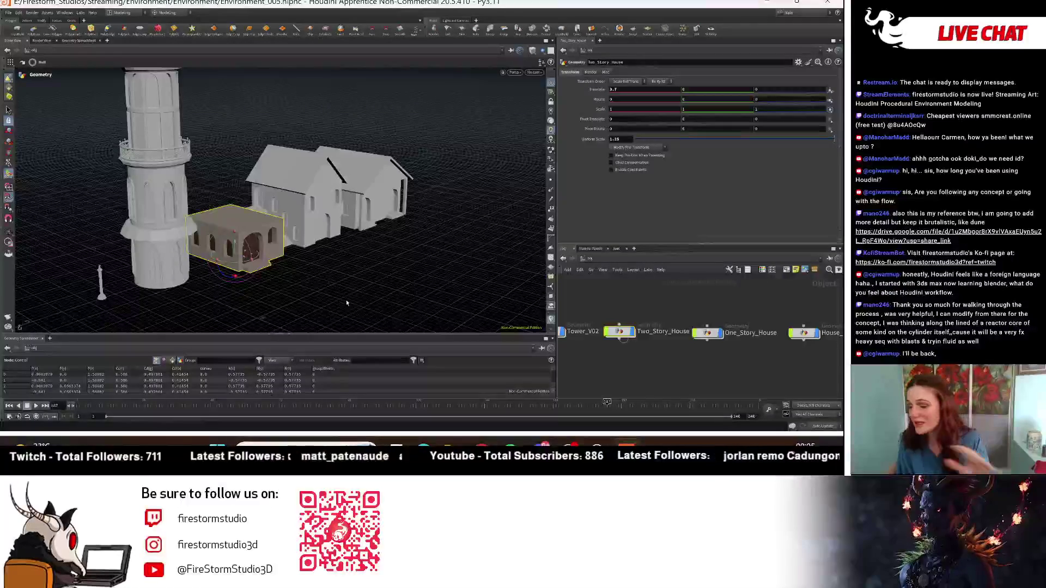
scroll(712, 370, "down", 1)
scroll(712, 370, "down", 1)
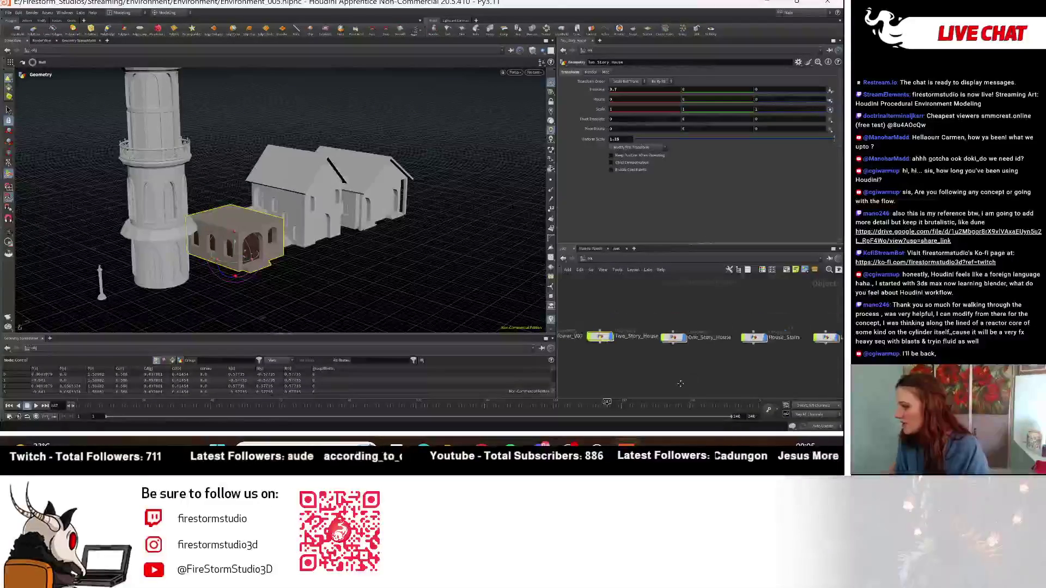
scroll(727, 343, "up", 2)
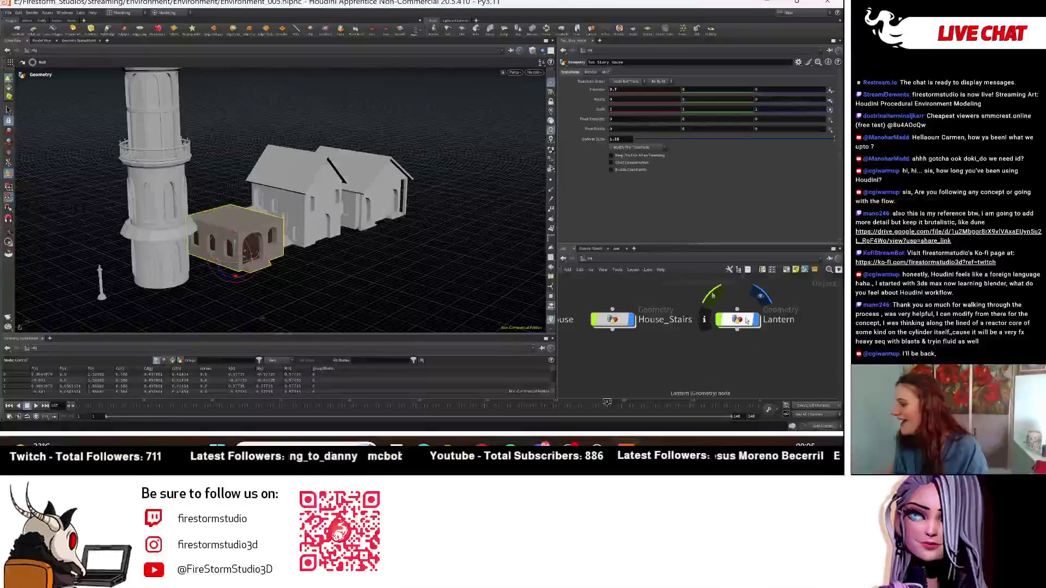
double_click(745, 321)
left_click_drag(271, 213, 350, 176)
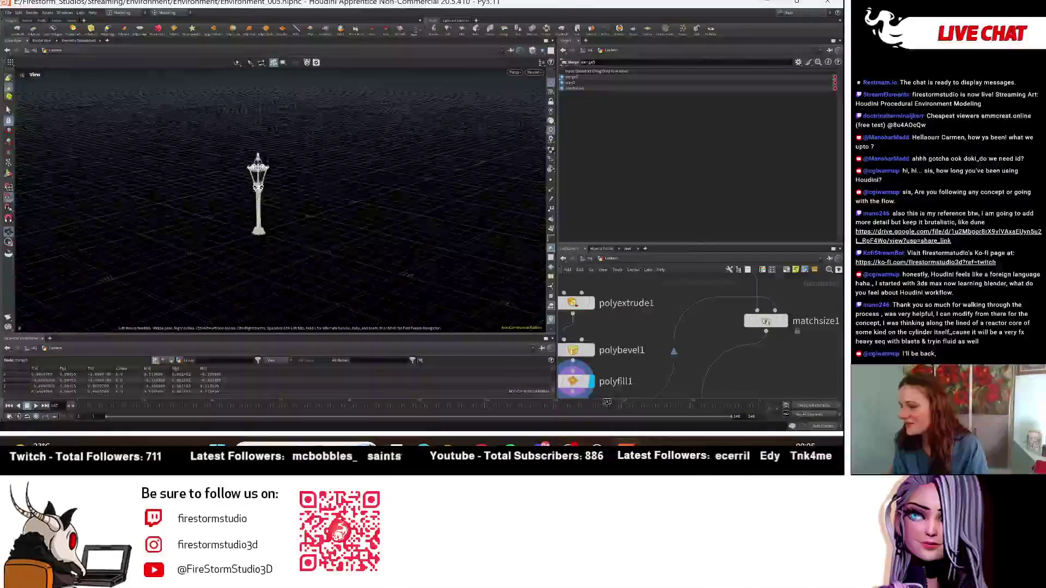
scroll(702, 360, "down", 2)
scroll(711, 376, "down", 1)
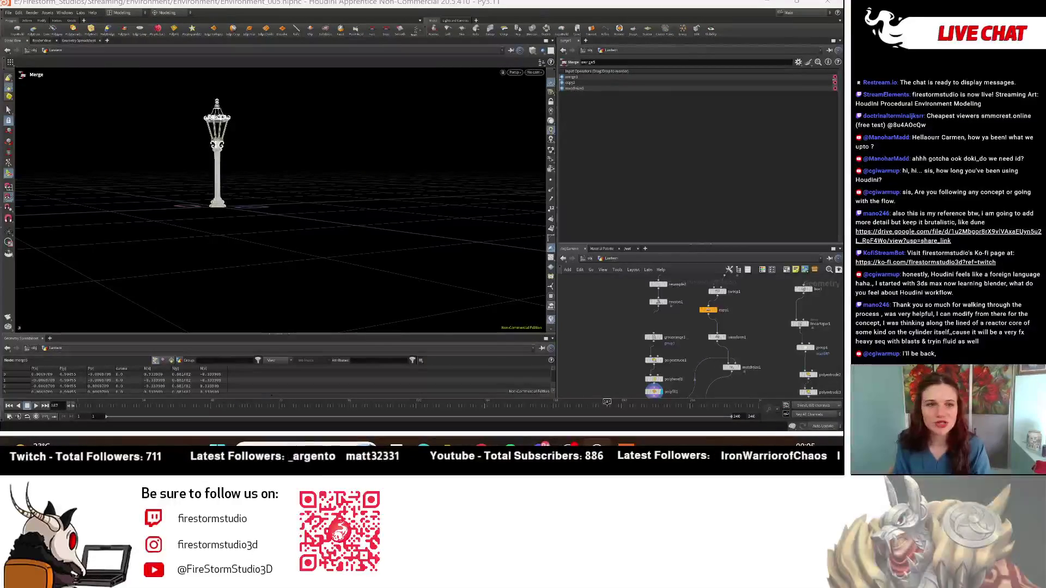
middle_click_drag(644, 364, 615, 320)
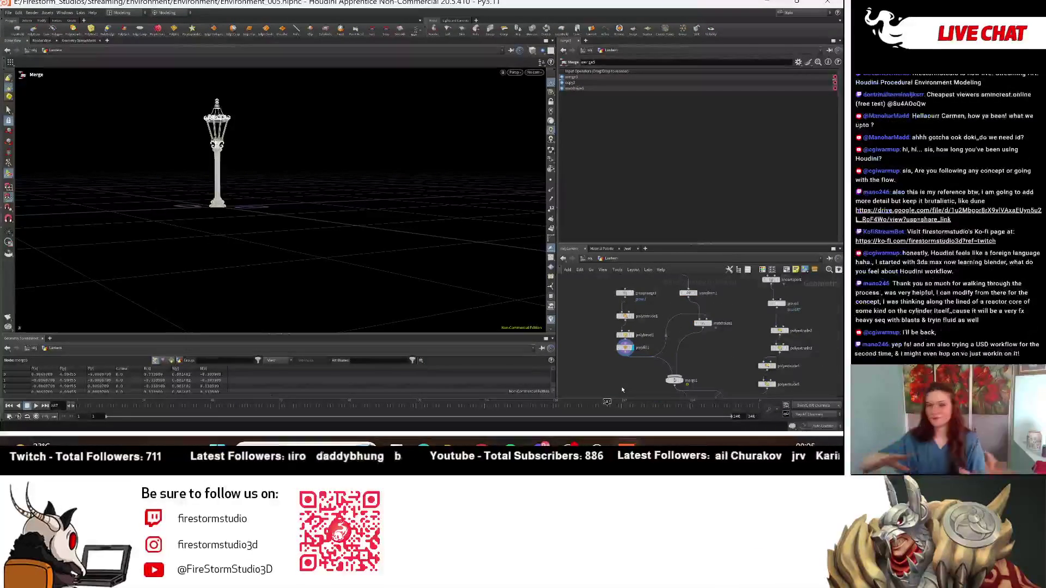
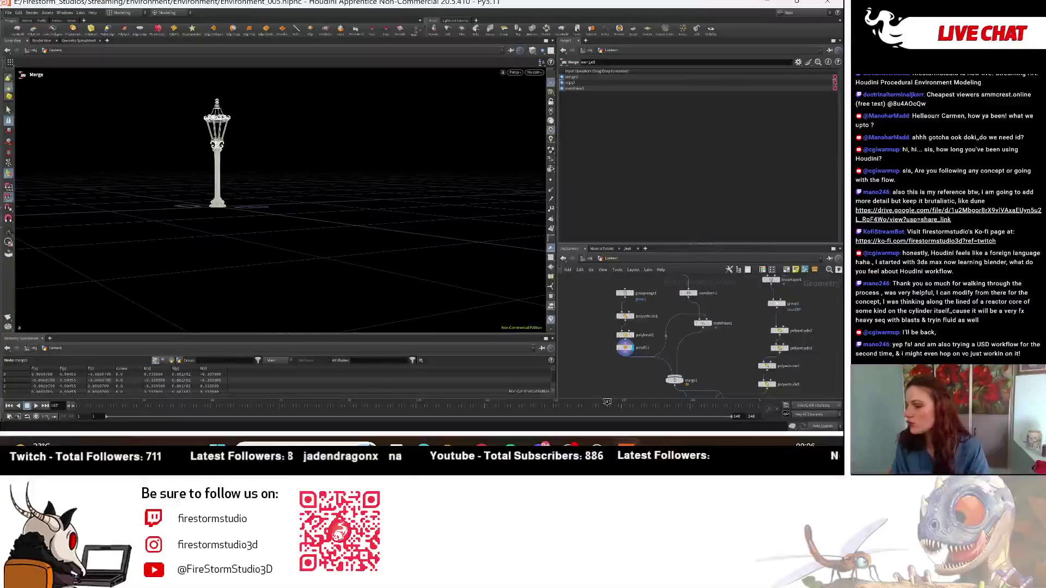
scroll(712, 364, "down", 3)
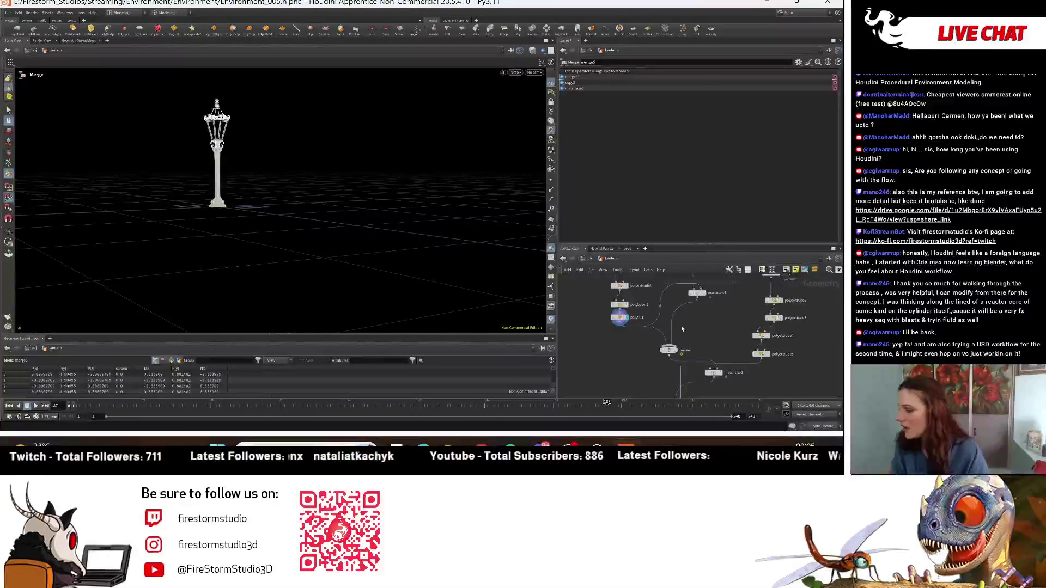
scroll(692, 335, "up", 3)
scroll(629, 377, "down", 3)
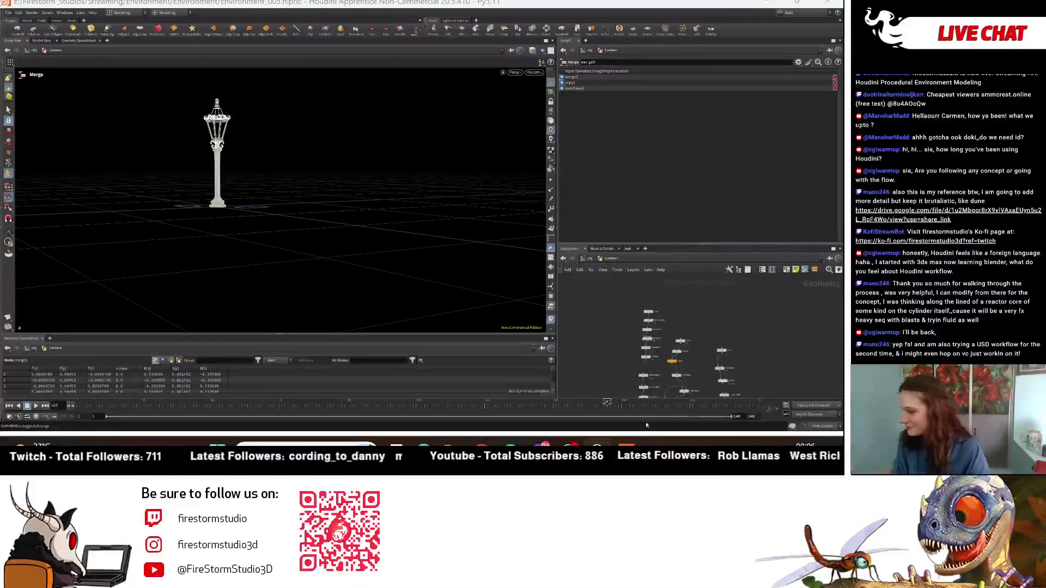
scroll(719, 333, "up", 3)
- Select the revolve1 node to display the revolved column and its revolve parameters
middle_click_drag(702, 361, 645, 409)
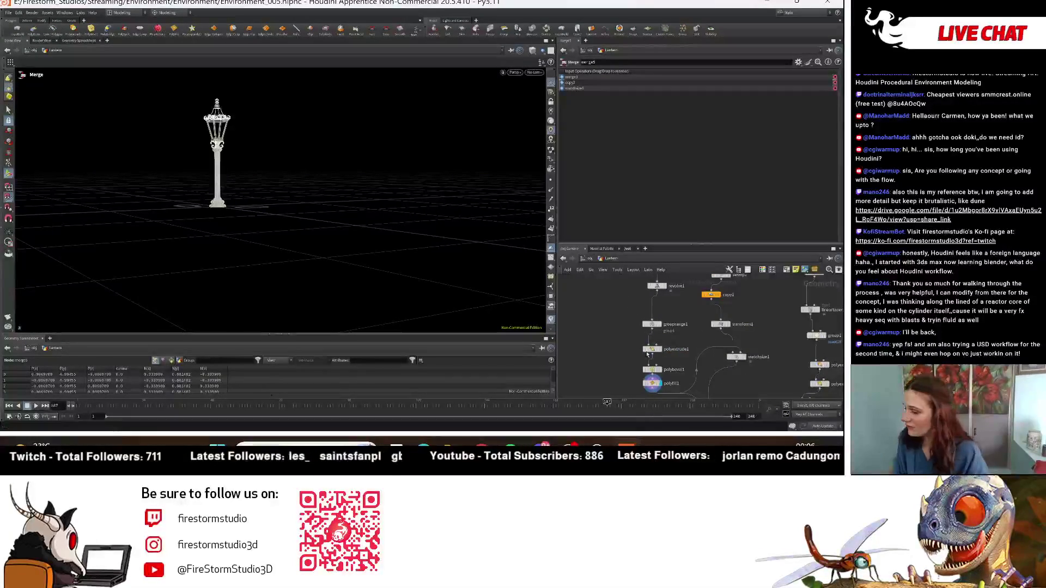
scroll(622, 295, "up", 2)
scroll(654, 327, "up", 2)
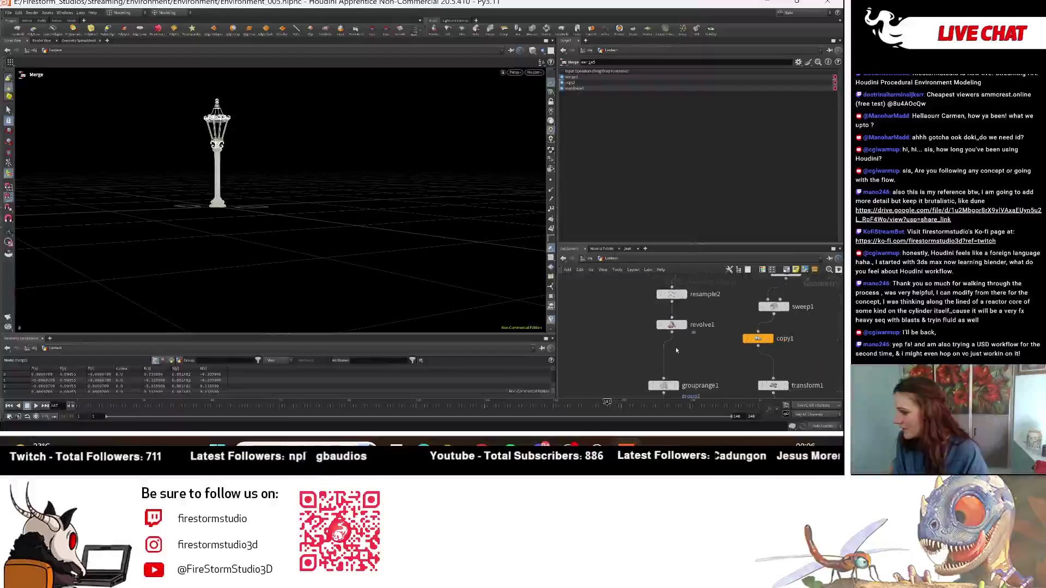
key("Escape")
scroll(307, 241, "up", 3)
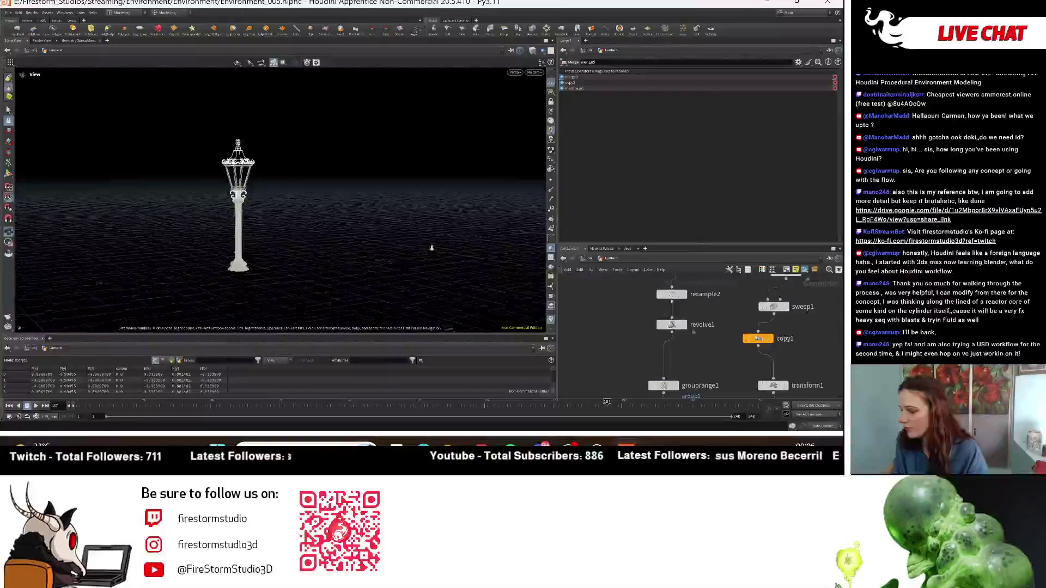
left_click_drag(390, 248, 457, 279)
scroll(640, 314, "down", 1)
scroll(678, 344, "down", 1)
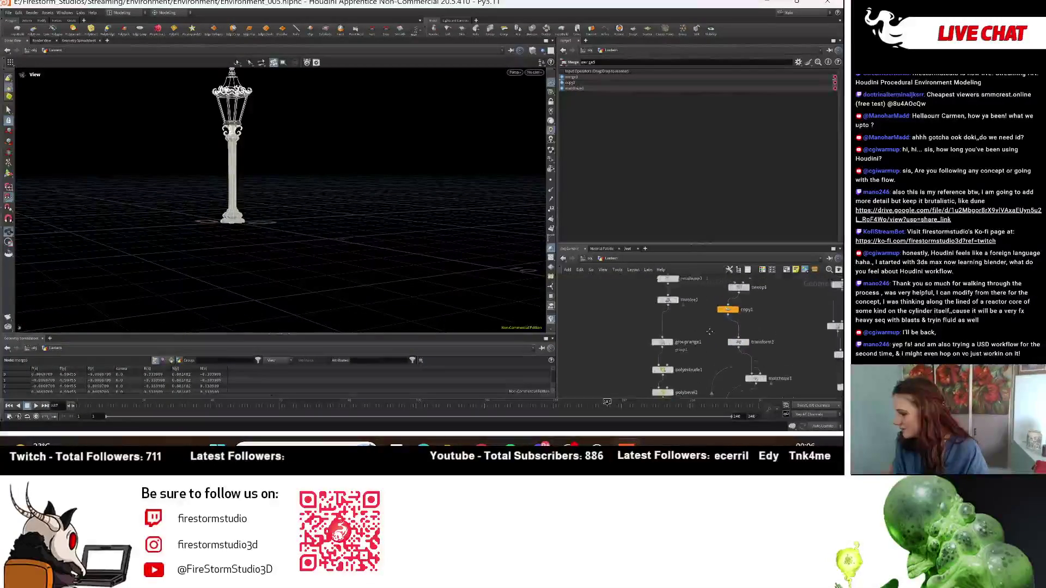
scroll(708, 368, "down", 1)
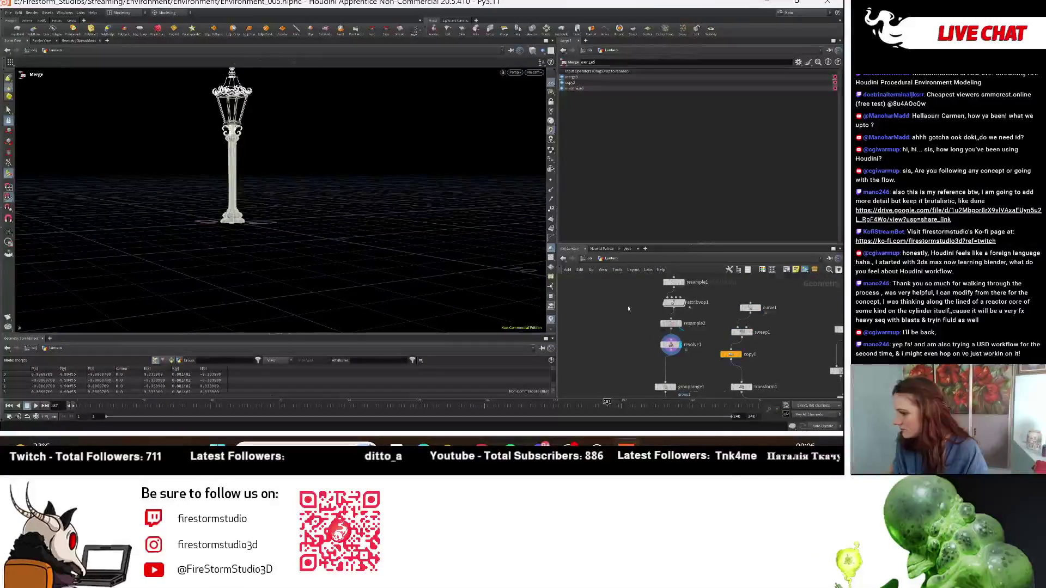
scroll(669, 345, "up", 2)
left_click(663, 296)
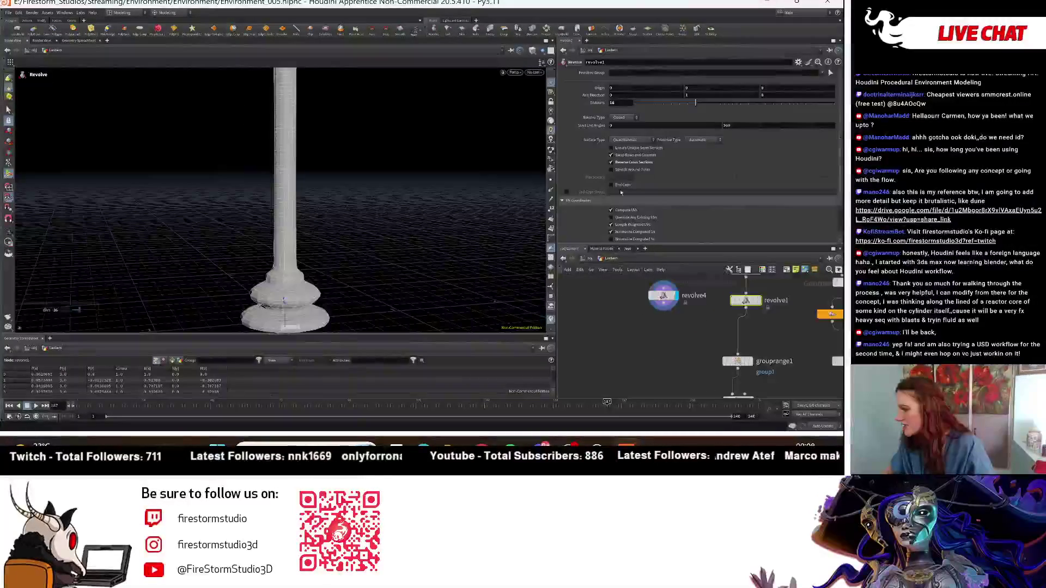
scroll(745, 304, "down", 2)
scroll(691, 303, "up", 2)
scroll(711, 314, "up", 1)
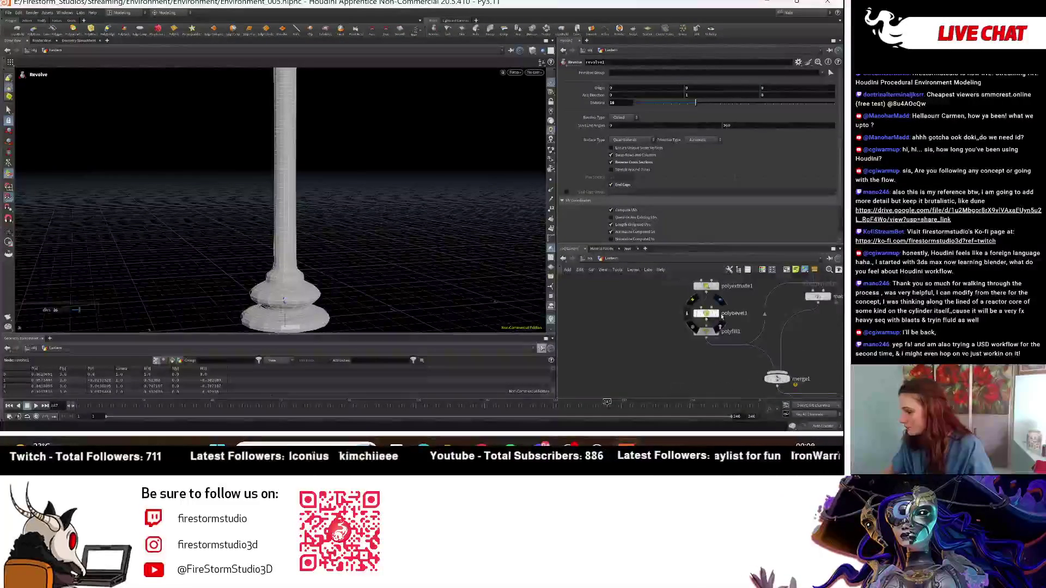
left_click(718, 314)
mouse_move(364, 214)
left_mouse_down()
mouse_move(261, 162)
mouse_move(225, 244)
mouse_move(100, 164)
mouse_move(219, 152)
left_mouse_up()
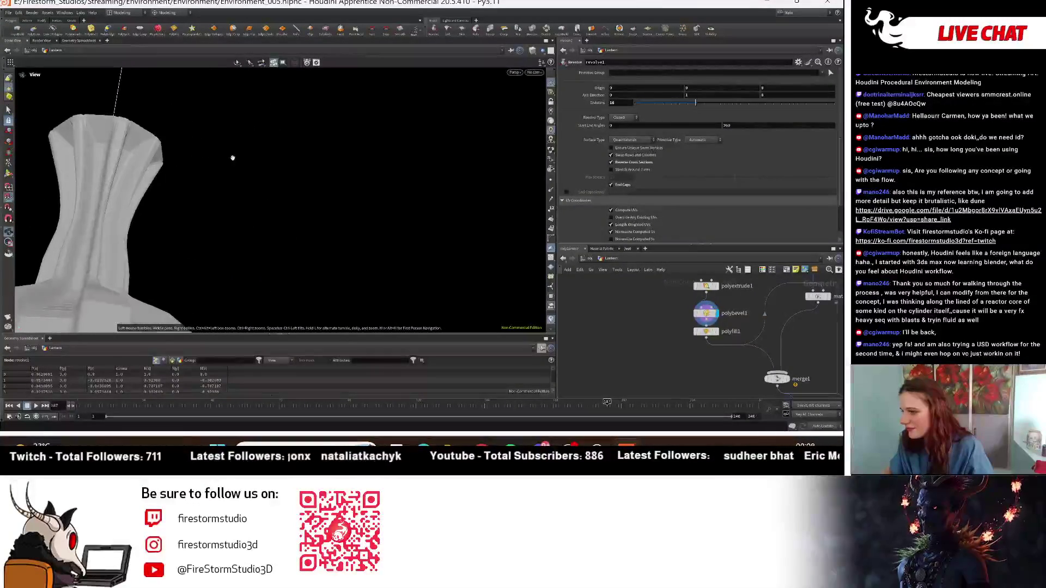
left_click(618, 186)
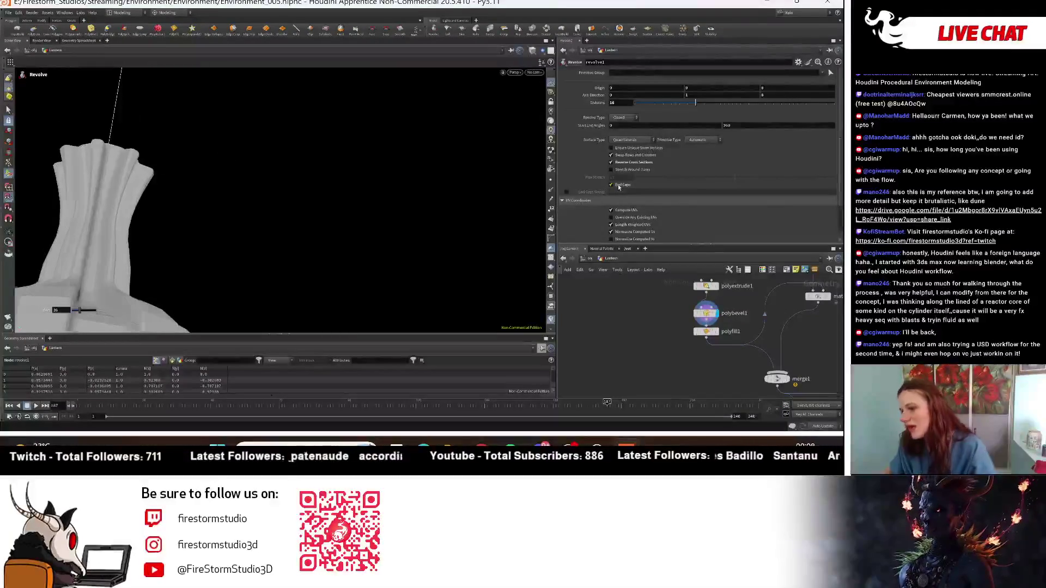
left_click(617, 187)
left_click(617, 187)
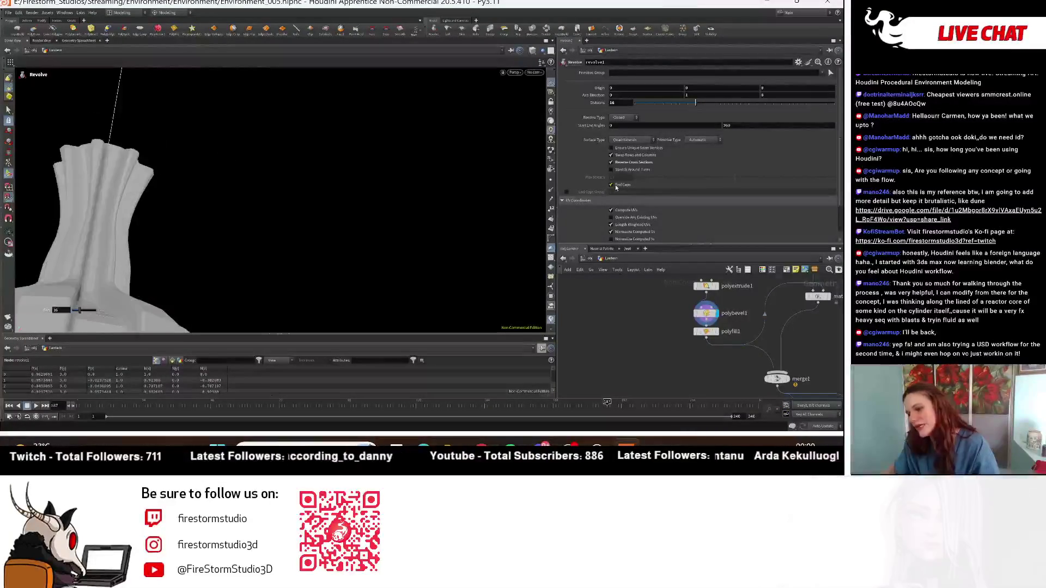
left_click(617, 187)
left_click(617, 187)
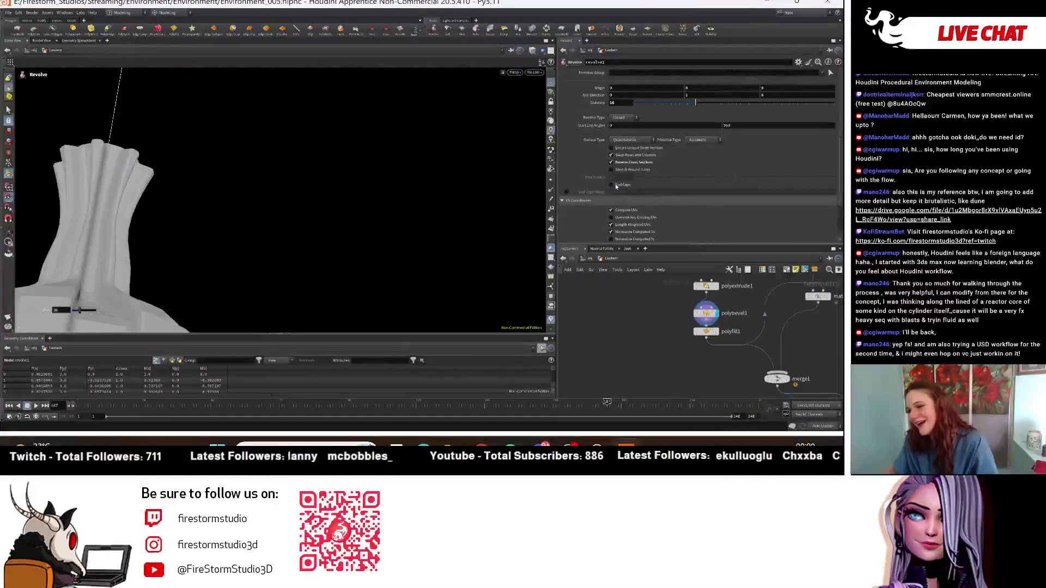
left_click(618, 187)
key("Escape")
mouse_move(245, 205)
left_mouse_down()
mouse_move(286, 242)
mouse_move(325, 213)
left_mouse_up()
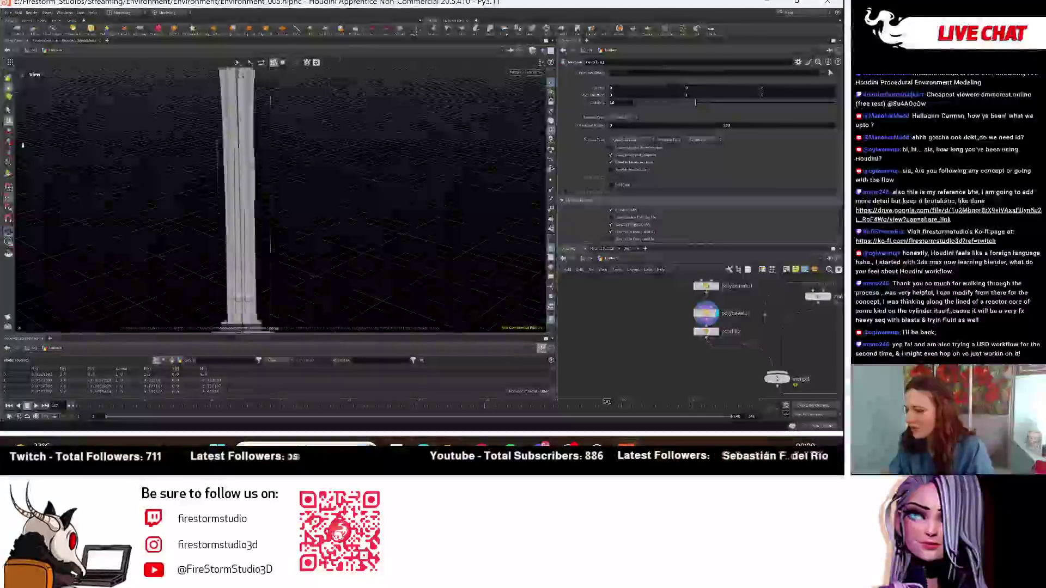
mouse_move(325, 212)
left_mouse_down()
mouse_move(302, 173)
mouse_move(392, 253)
left_mouse_up()
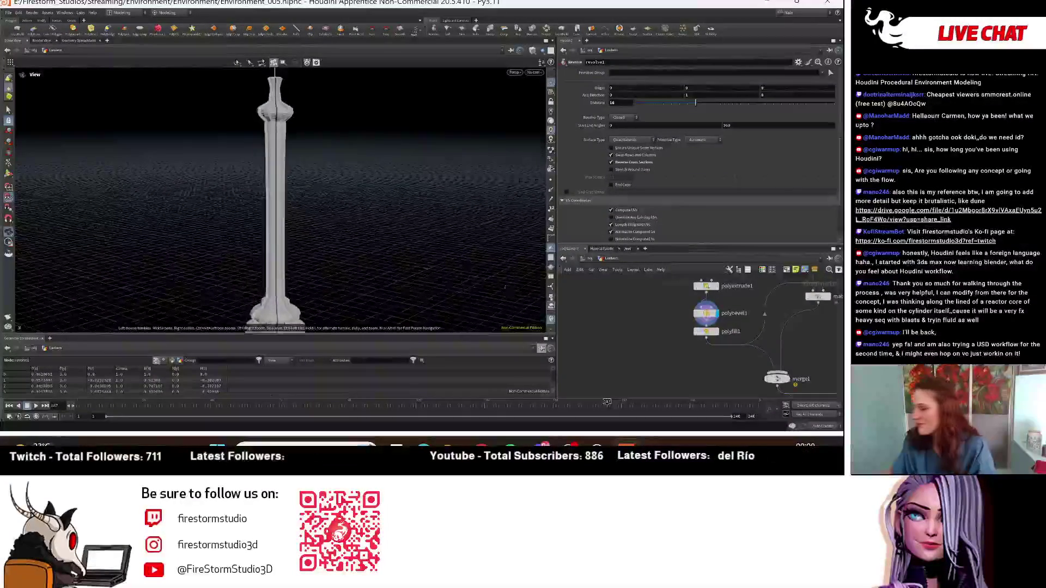
scroll(706, 384, "down", 3)
scroll(705, 384, "up", 3)
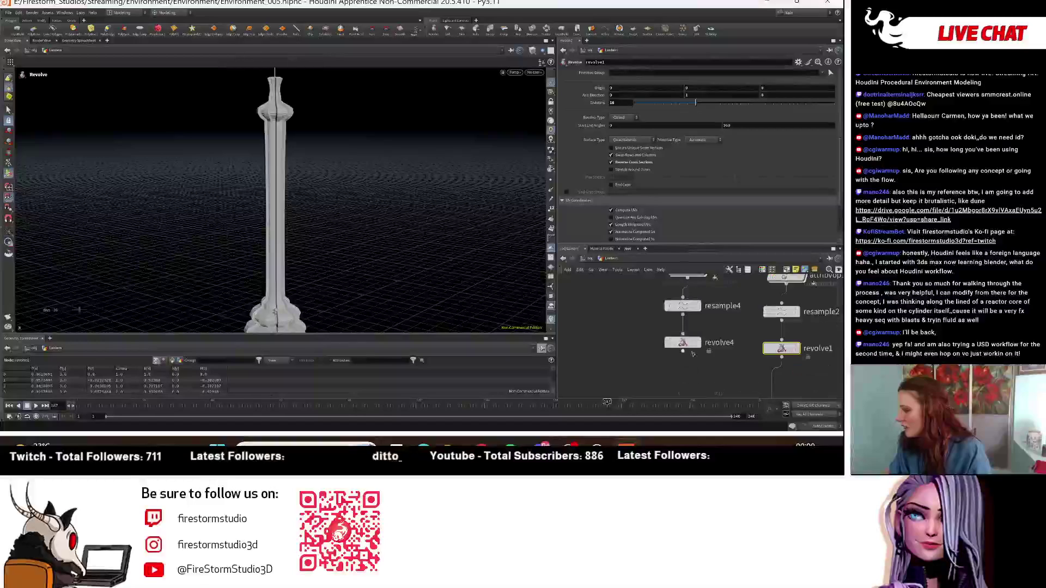
middle_click_drag(703, 352, 708, 314)
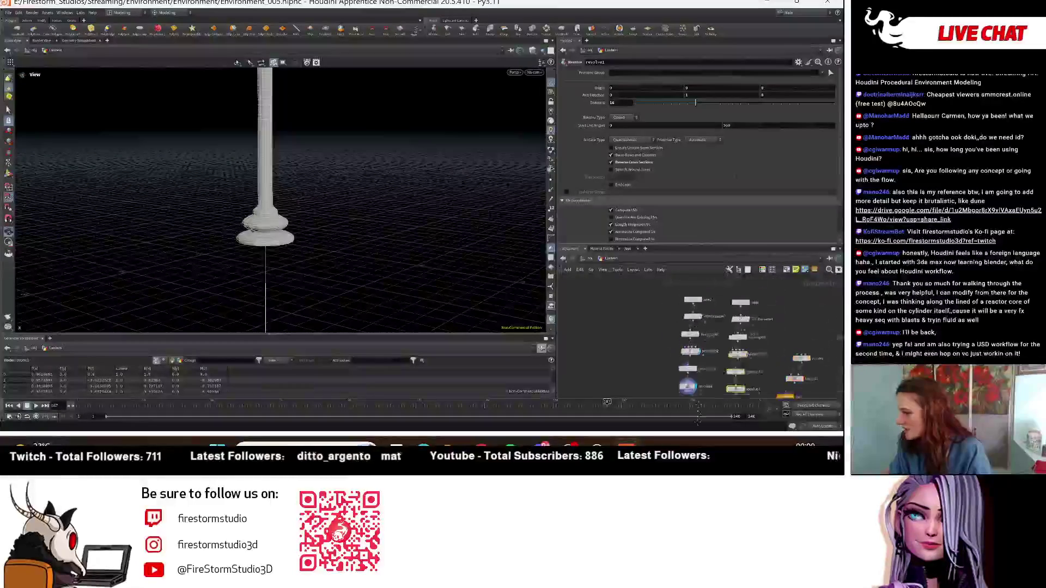
- Set line2's length to 0.5, then select attribvop2 to show its shaping ramp
left_click(702, 307)
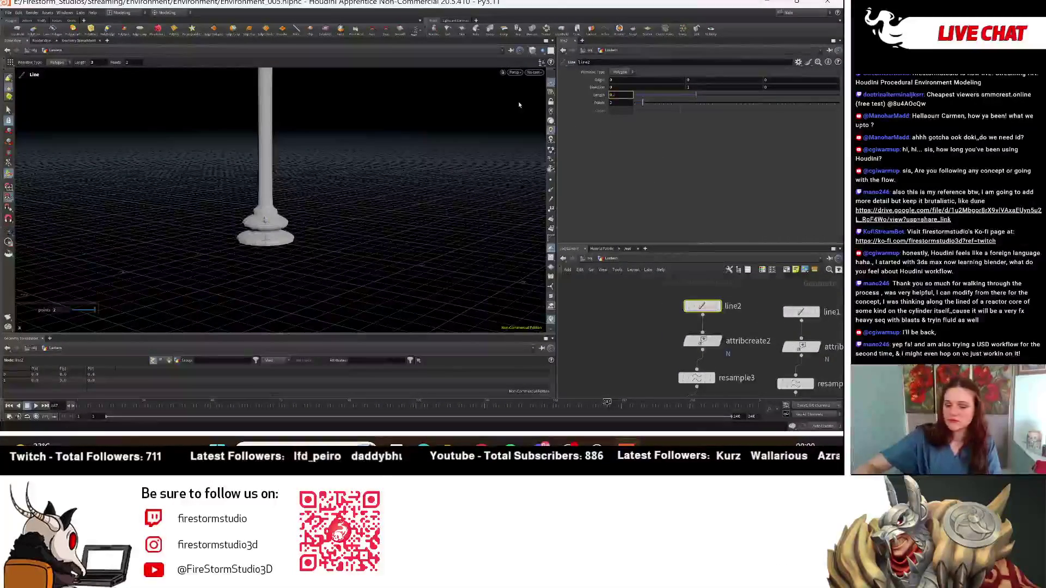
type("0.5")
key("Return")
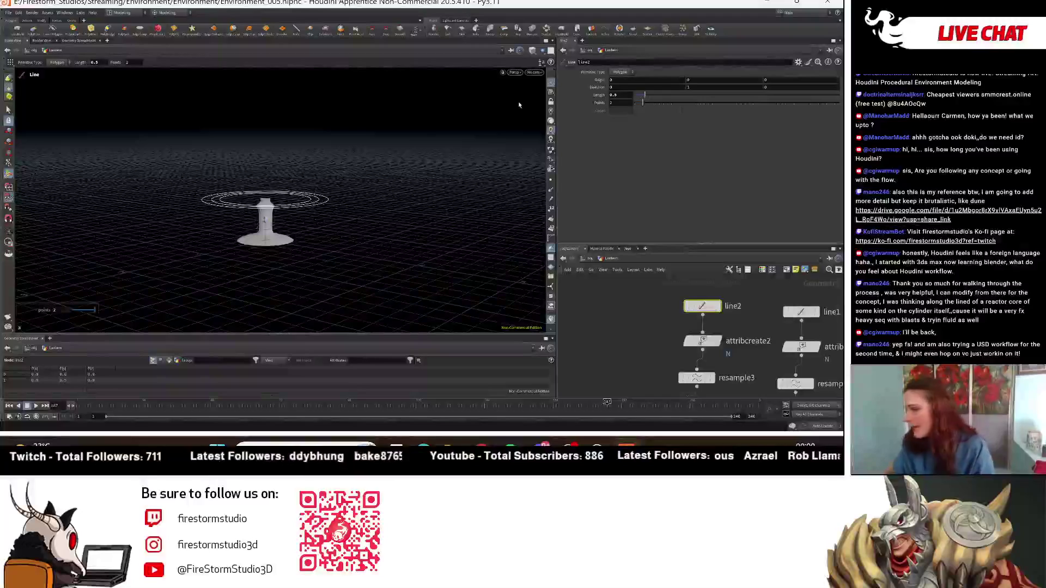
scroll(655, 317, "down", 3)
scroll(671, 369, "down", 2)
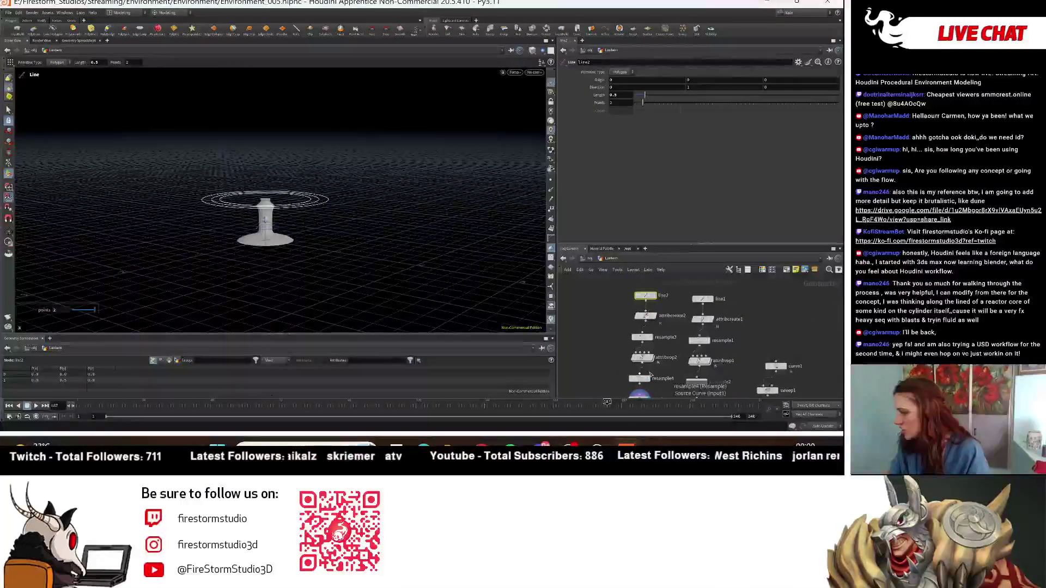
left_click(642, 357)
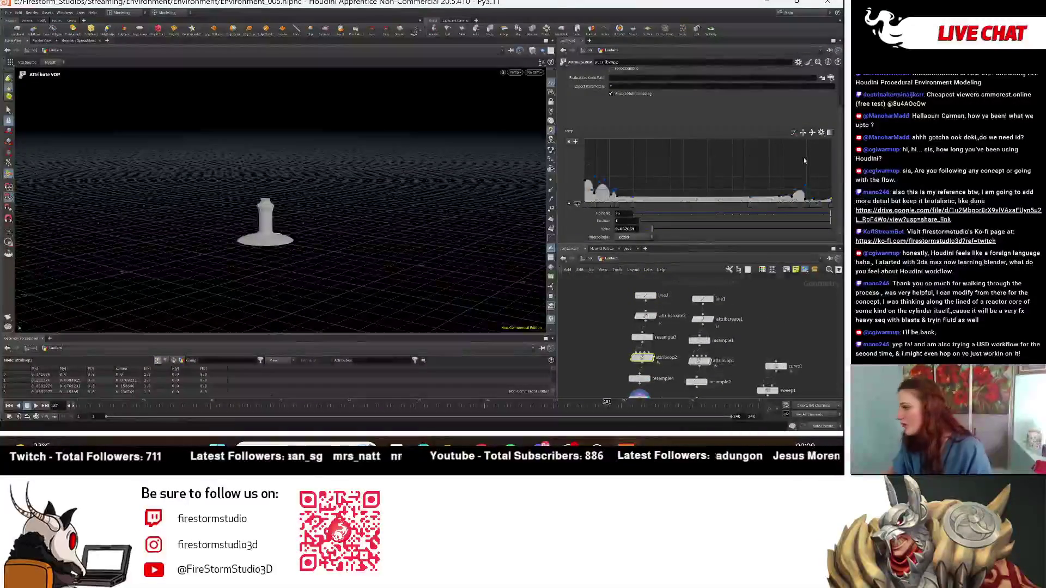
- Flatten and reverse the shaping ramp, then revert it to its default linear curve
left_click(802, 133)
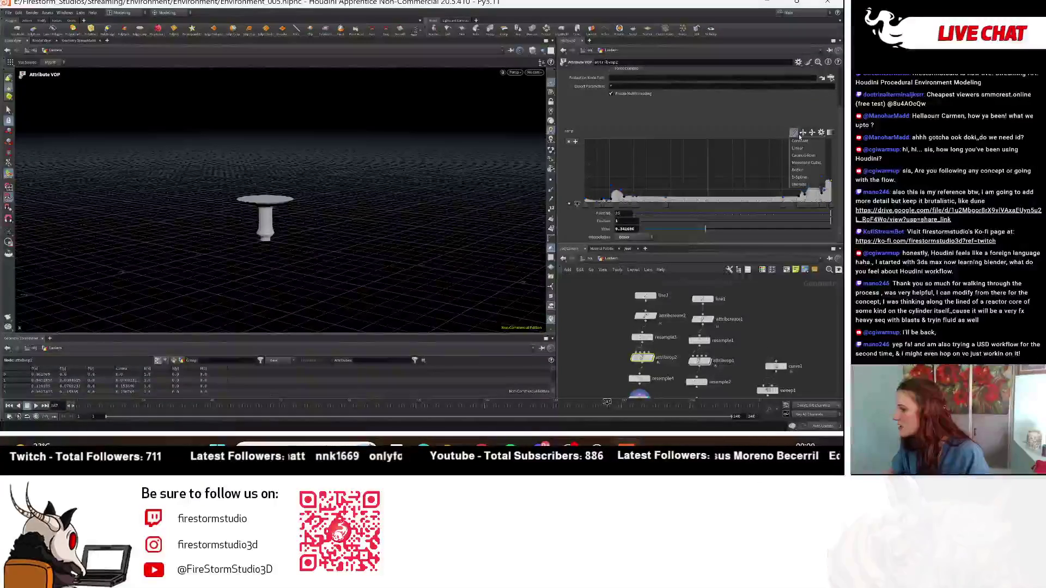
left_click(793, 133)
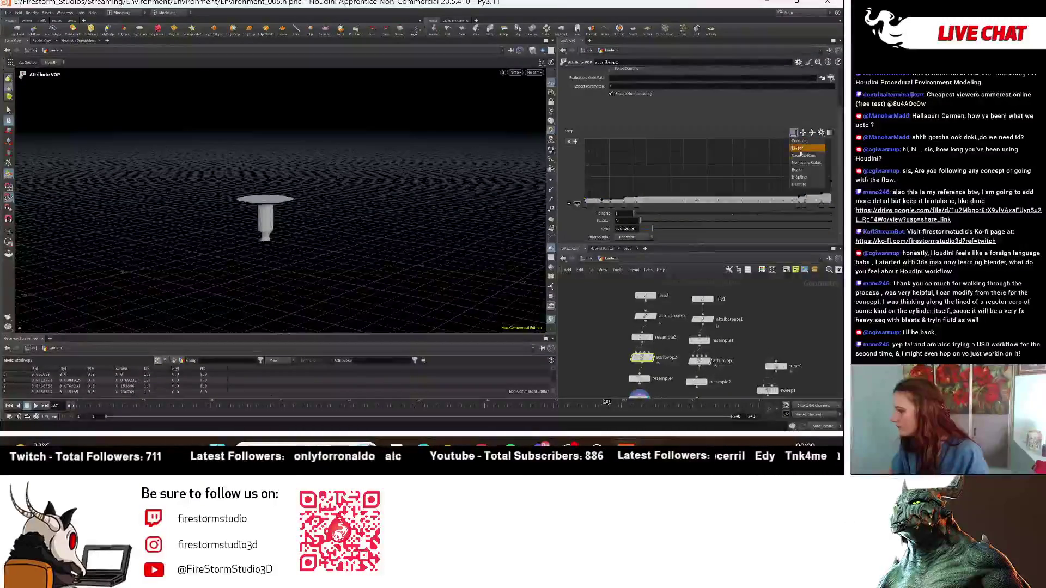
left_click(809, 180)
left_click(803, 134)
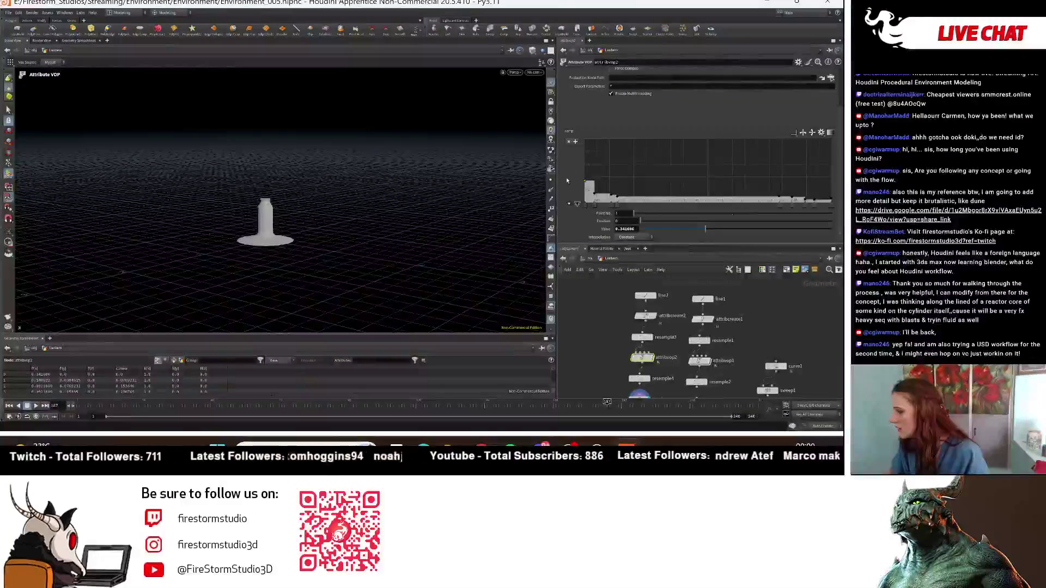
right_click(573, 141)
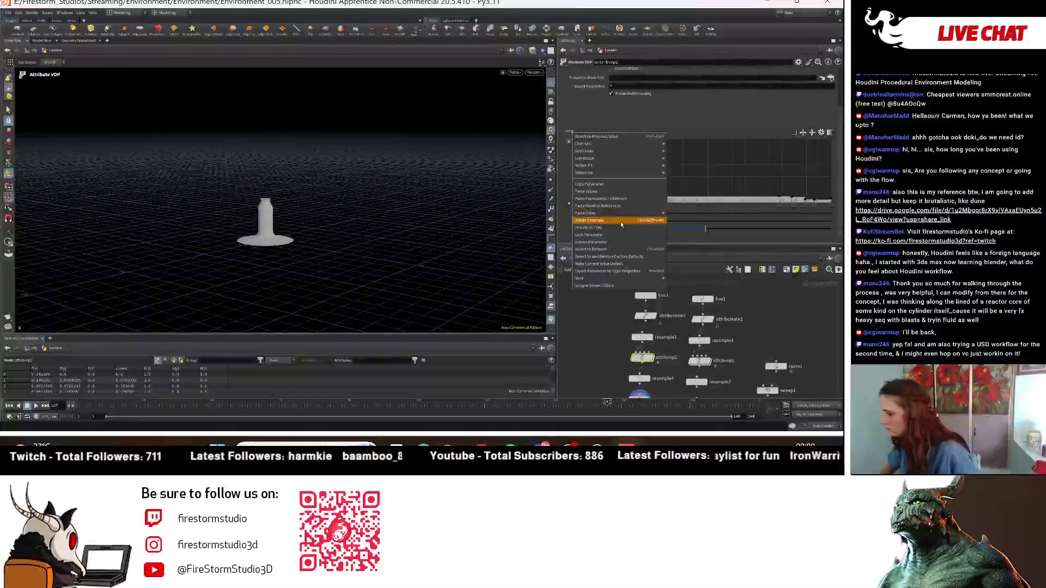
left_click(609, 249)
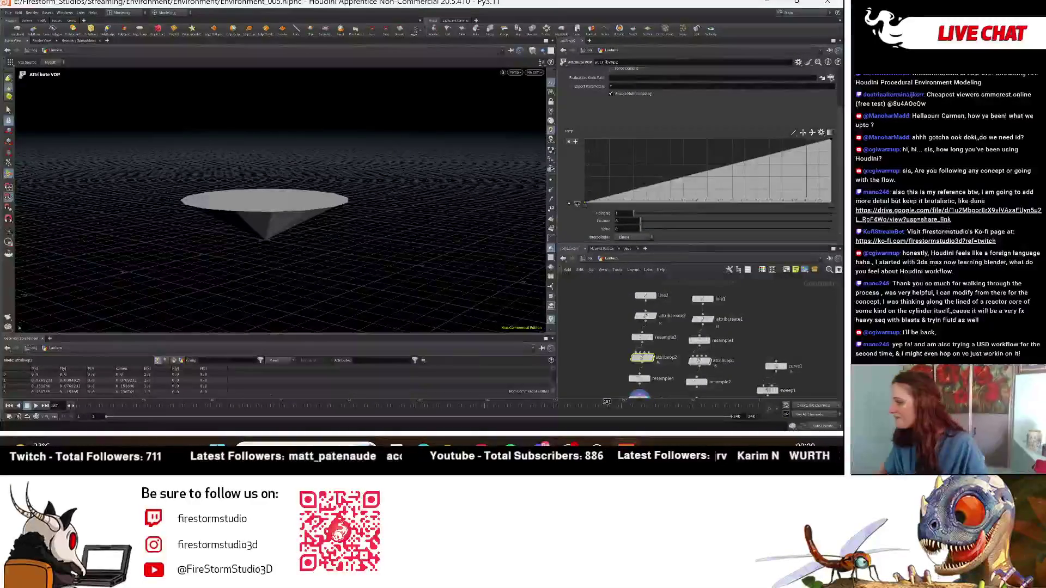
- Flip the ramp so the cone points up, set Monotone Cubic interpolation and lower the left point for a sharper tip
left_click(803, 134)
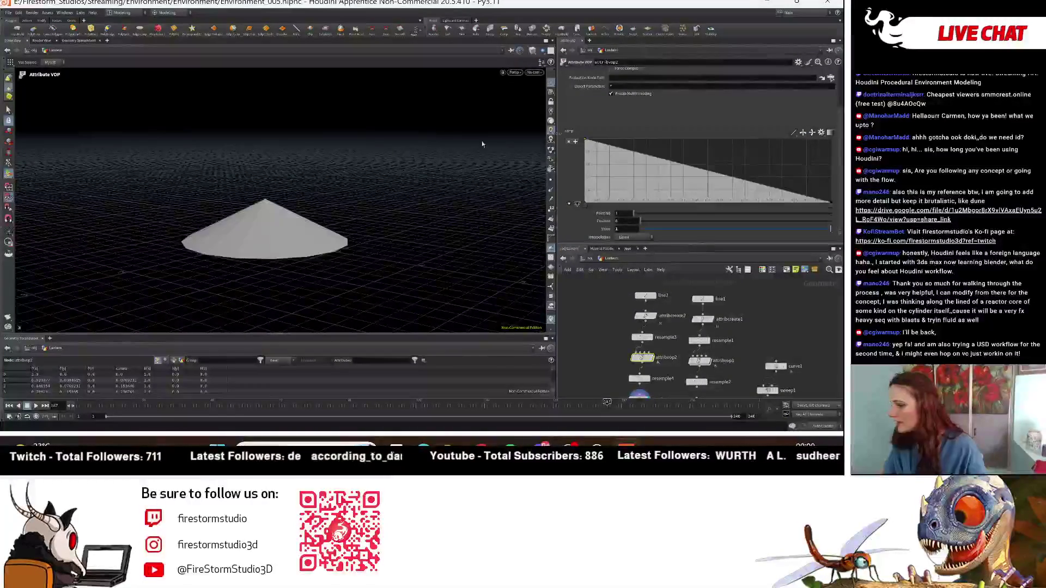
left_click(803, 133)
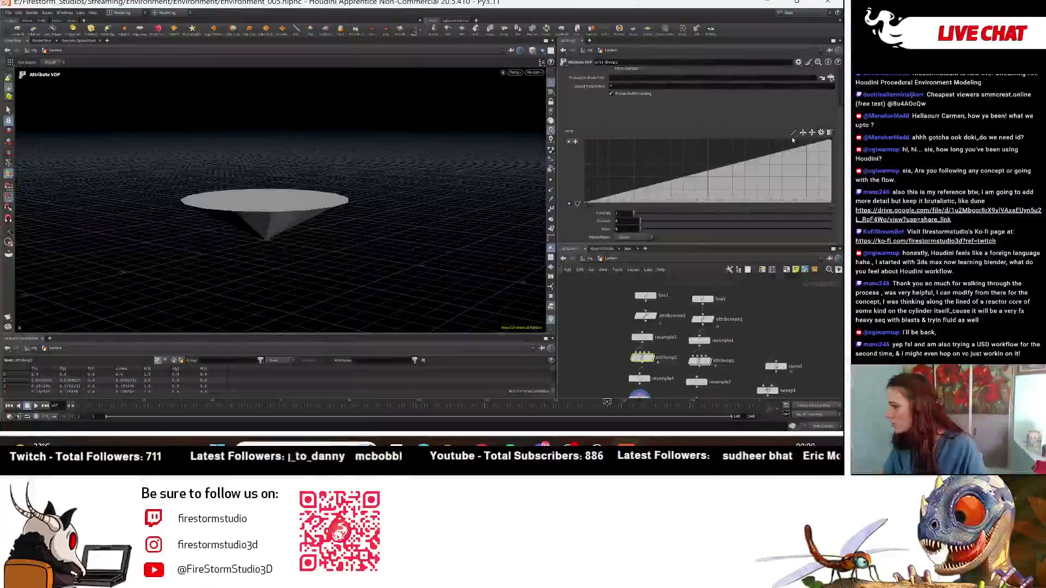
left_click(802, 133)
left_click(794, 132)
left_click(803, 164)
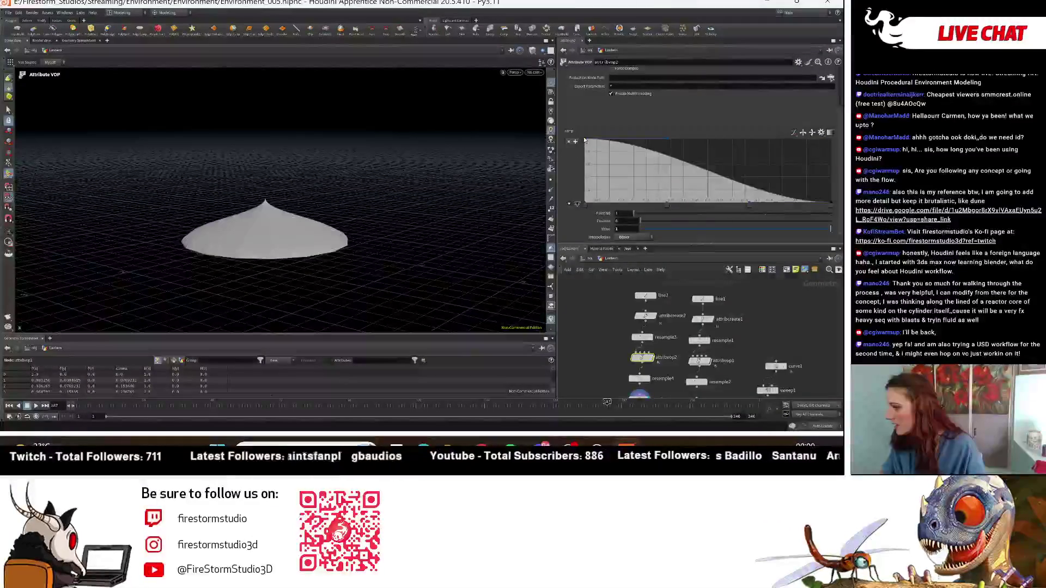
left_click_drag(586, 146, 586, 184)
scroll(696, 306, "down", 2)
scroll(658, 359, "up", 3)
- Move and add ramp points to flare the cone into a wide teardrop bell shape
left_click(756, 337)
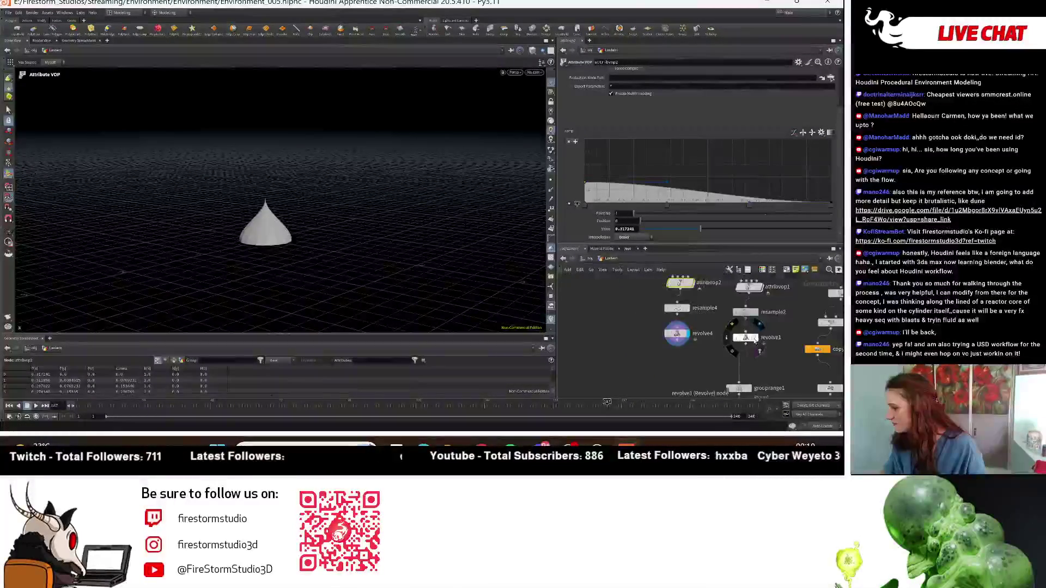
scroll(386, 251, "up", 5)
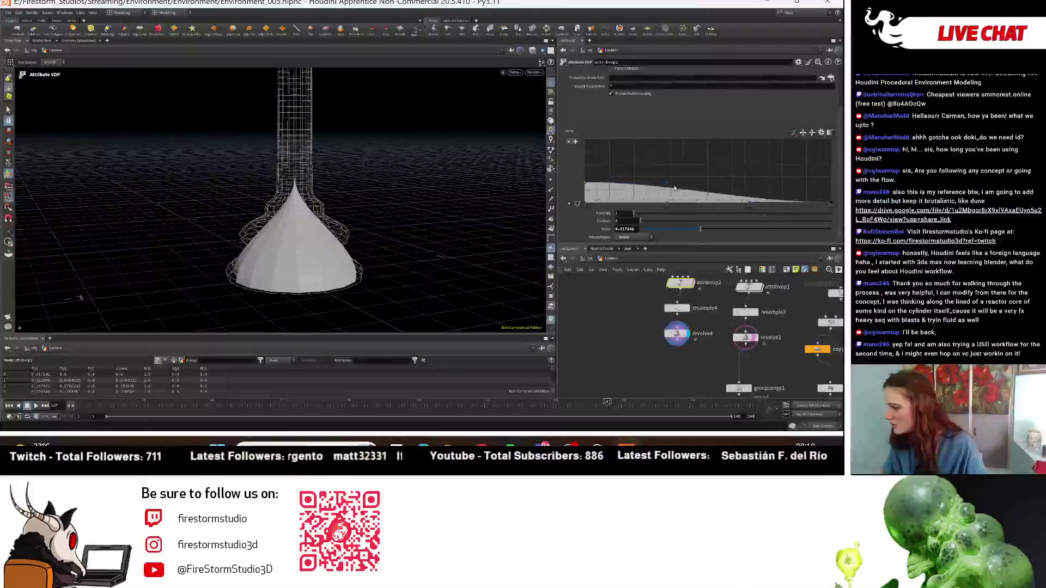
left_click_drag(666, 190, 624, 196)
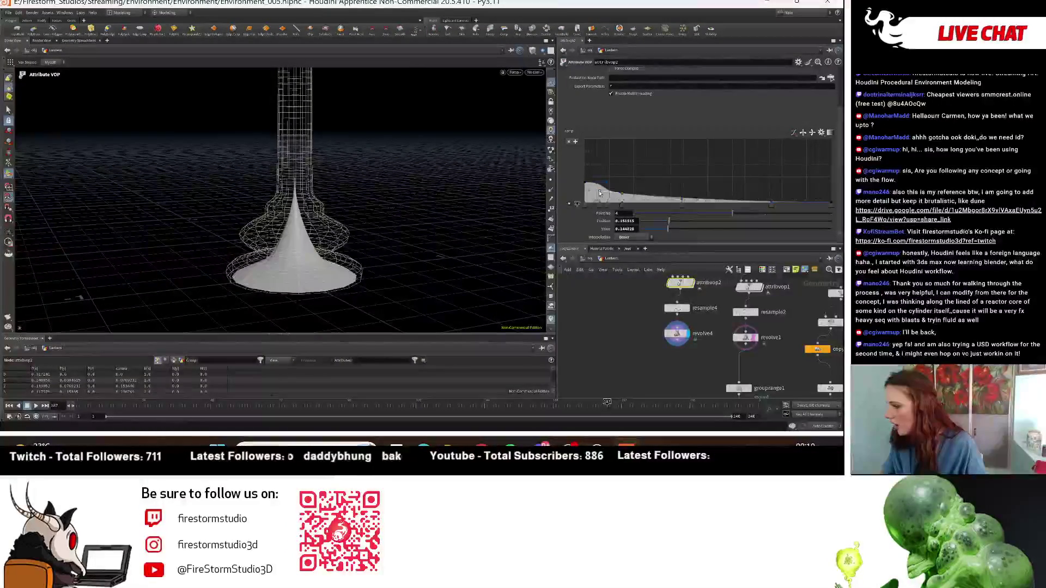
left_click_drag(602, 196, 605, 187)
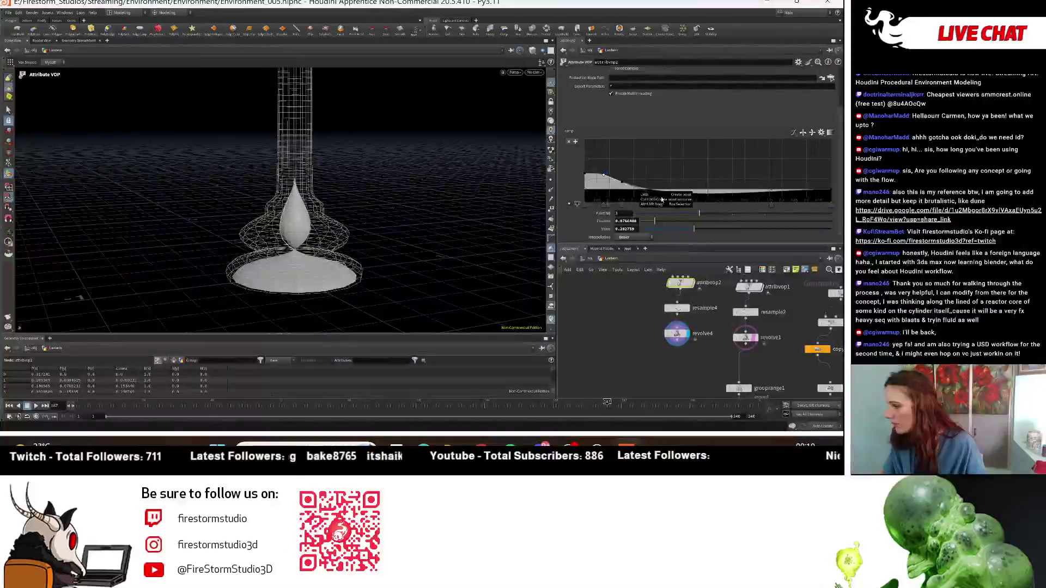
mouse_move(638, 202)
left_mouse_down()
mouse_move(673, 175)
mouse_move(648, 168)
left_mouse_up()
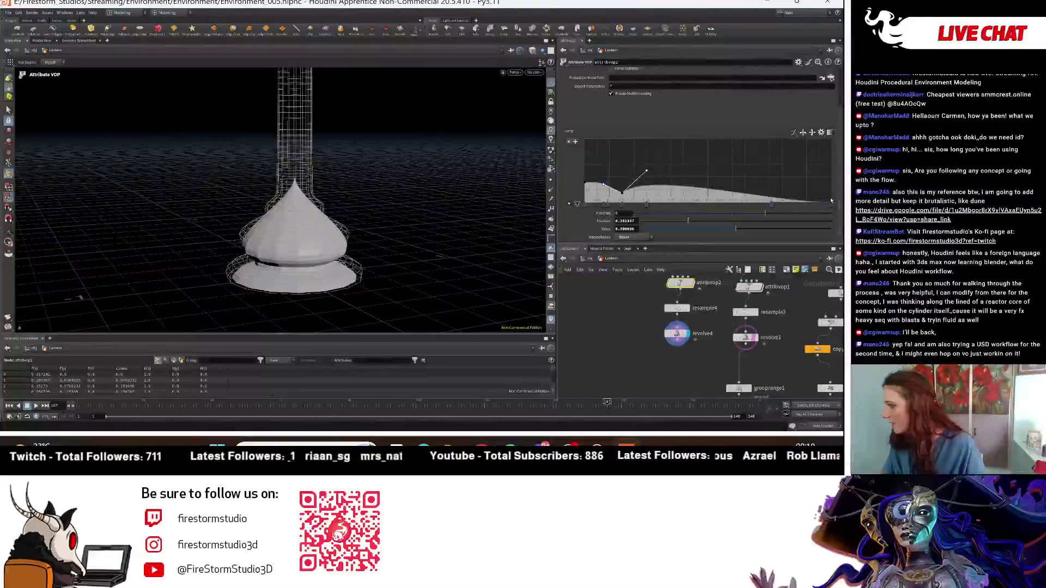
left_click_drag(831, 205, 836, 200)
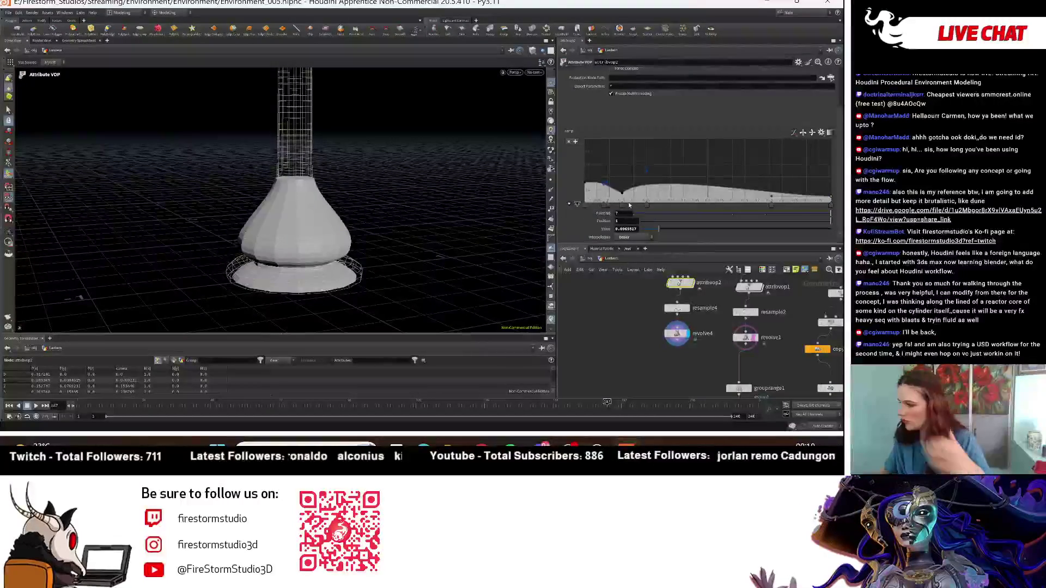
- Slide a ramp point to carve a notch, making a two-tier stepped base, and view the whole lamp
mouse_move(622, 197)
left_mouse_down()
mouse_move(667, 194)
mouse_move(606, 175)
mouse_move(667, 170)
mouse_move(713, 186)
left_mouse_up()
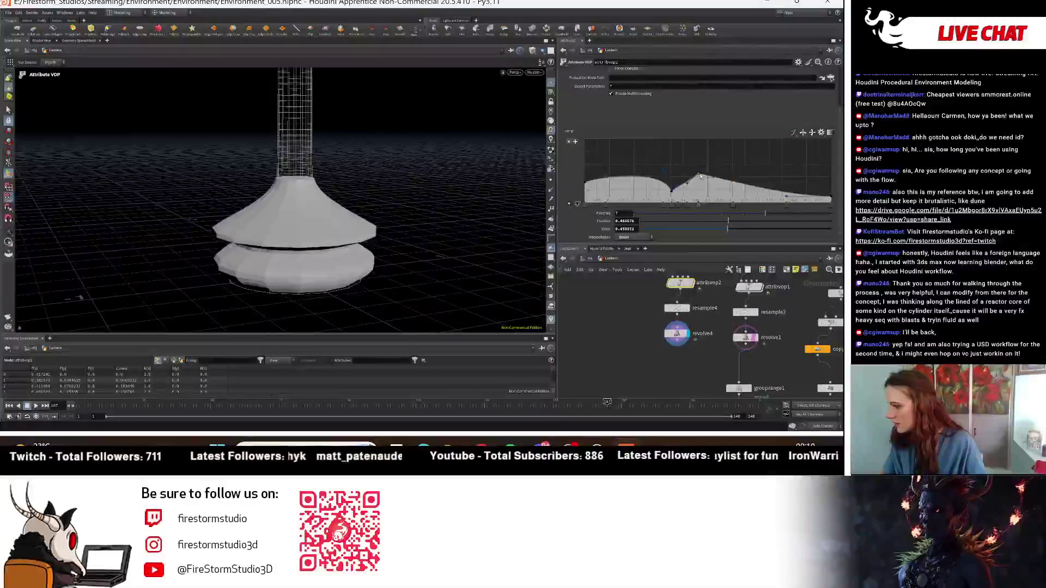
left_click_drag(696, 171, 696, 171)
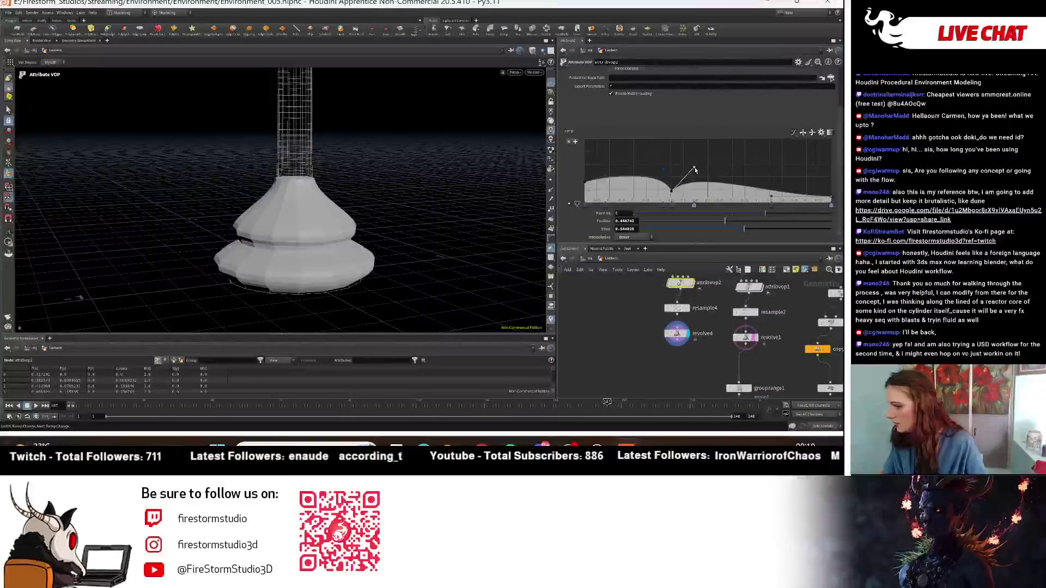
scroll(414, 251, "down", 3)
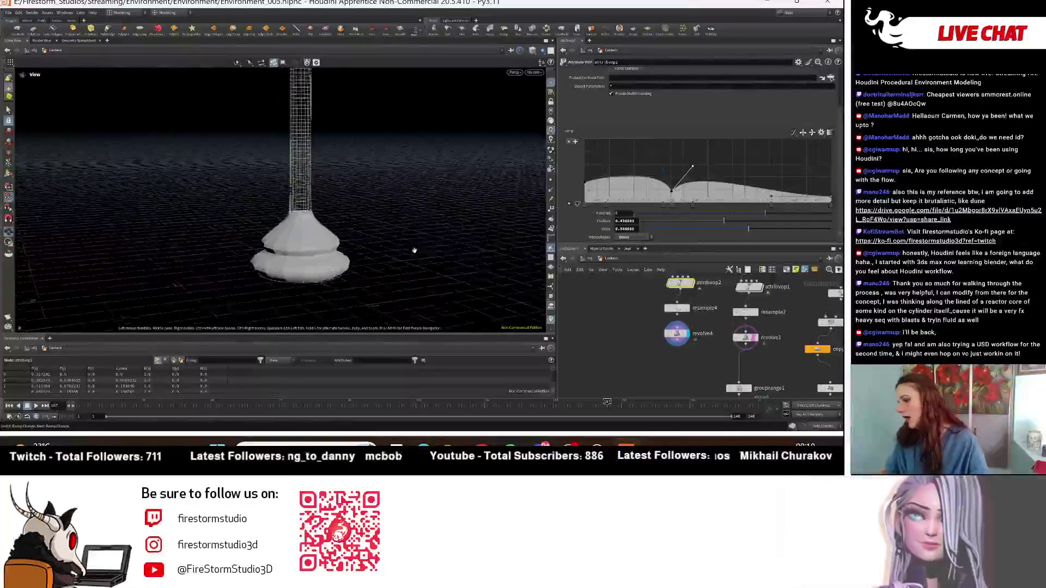
scroll(414, 251, "down", 2)
mouse_move(423, 243)
left_mouse_down()
mouse_move(332, 215)
mouse_move(337, 228)
left_mouse_up()
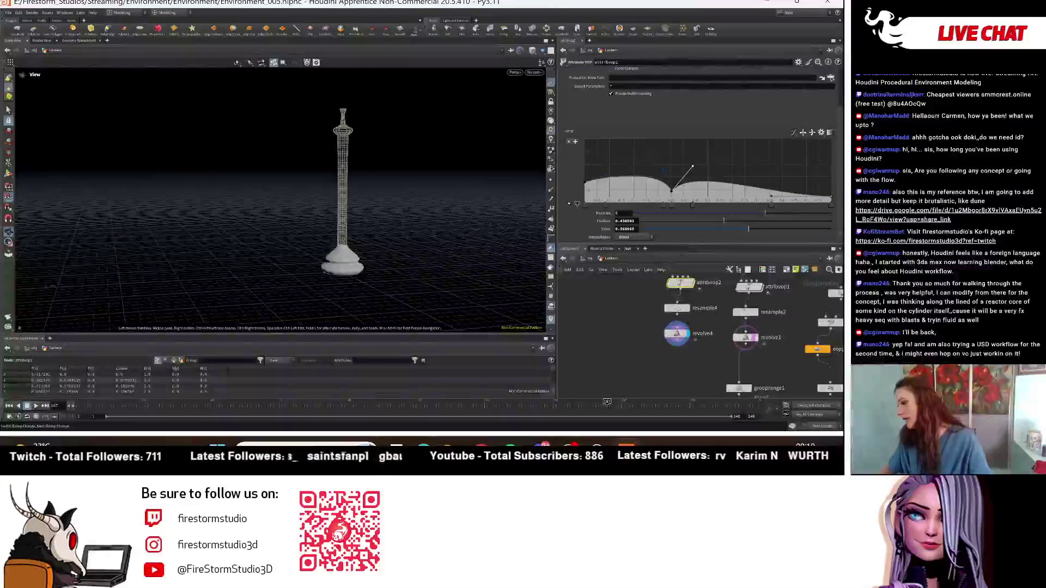
middle_click_drag(749, 347, 704, 335)
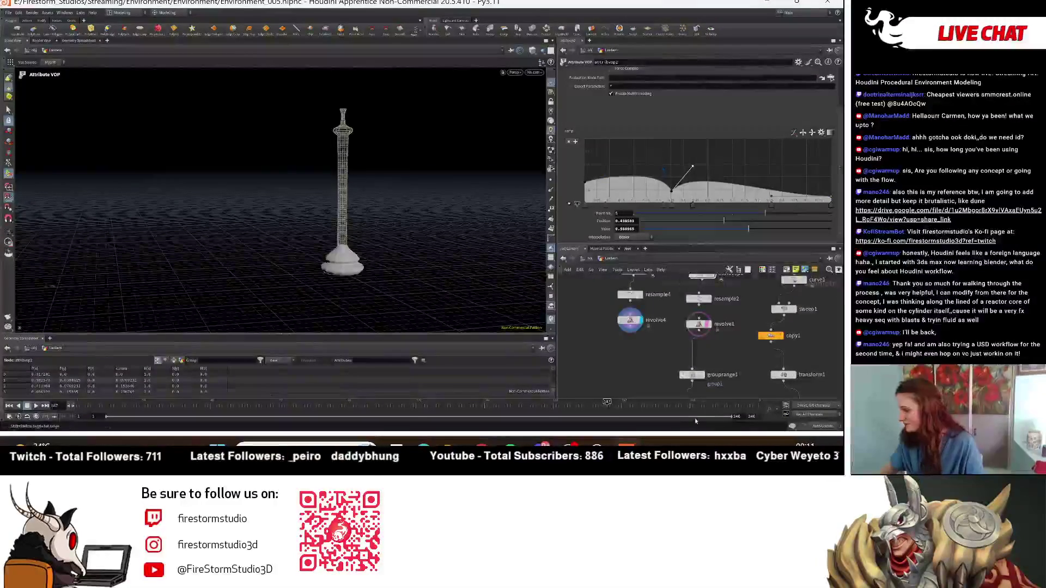
- Display polyextrude1 so the fluted shaft shows on the revolved base, and inspect the base up close
middle_click_drag(741, 374, 724, 315)
scroll(720, 344, "up", 2)
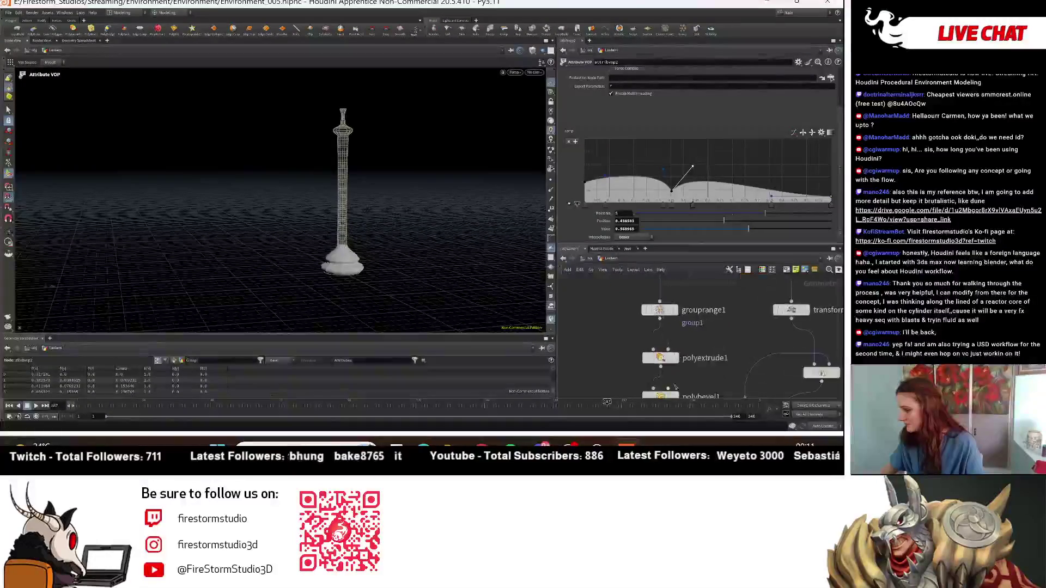
middle_click_drag(703, 380, 702, 353)
left_click(672, 330)
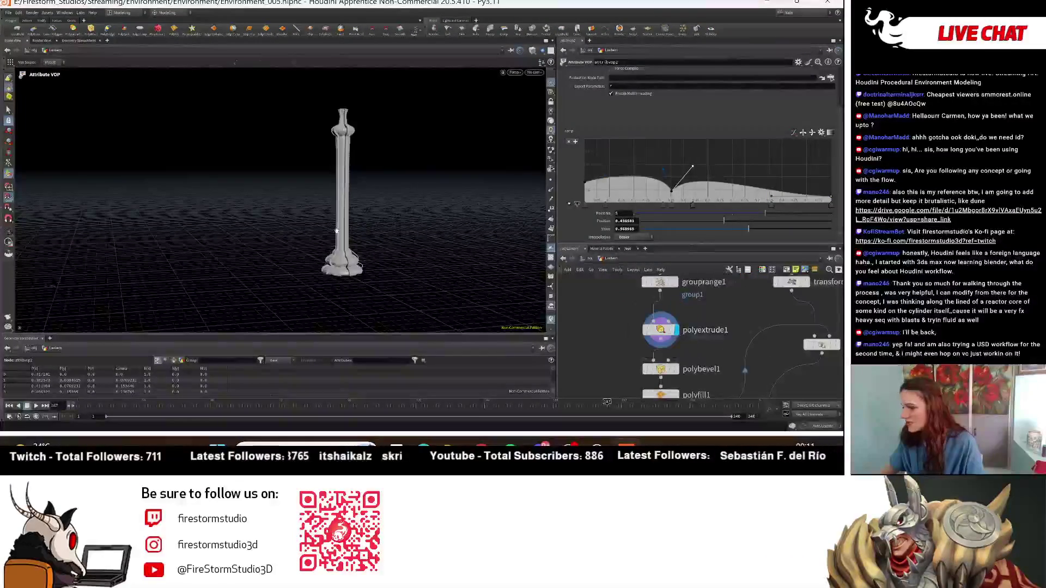
middle_click_drag(653, 298, 745, 291)
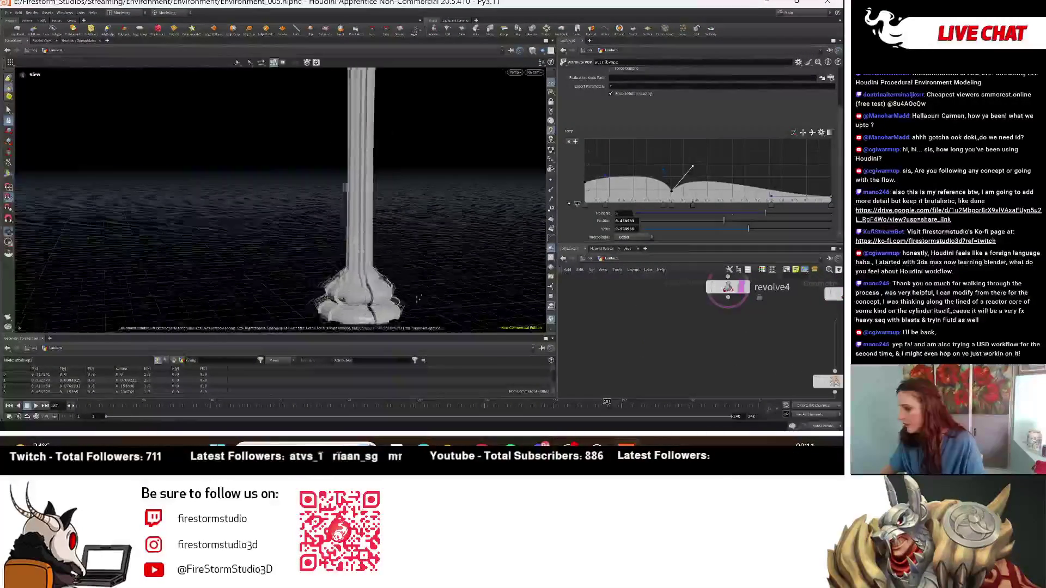
scroll(293, 237, "up", 4)
mouse_move(294, 236)
left_mouse_down()
mouse_move(413, 287)
mouse_move(385, 321)
left_mouse_up()
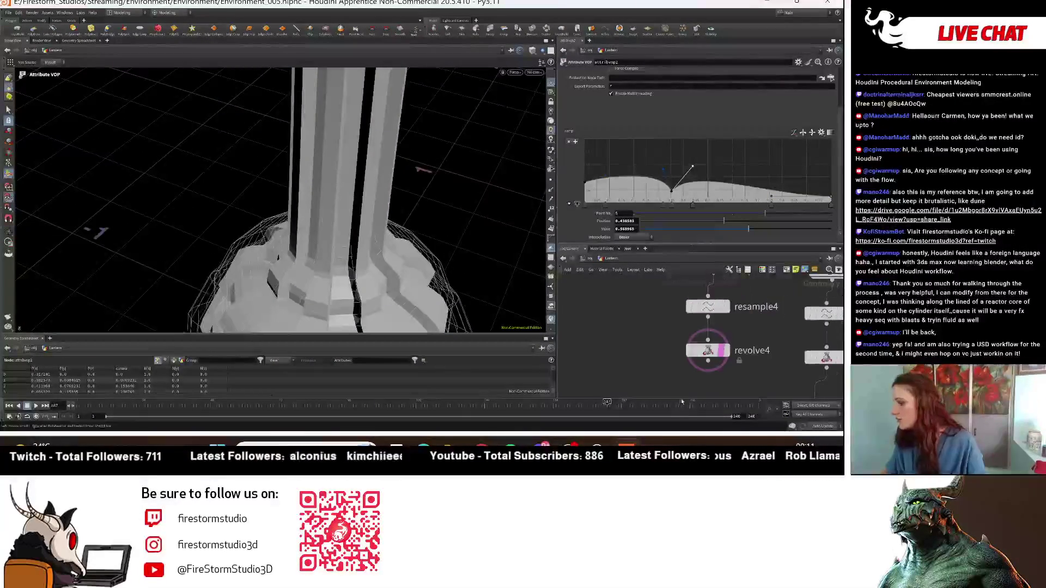
- Lower the last point of the attribvop2 profile ramp slightly and check the column upright
left_click(832, 193)
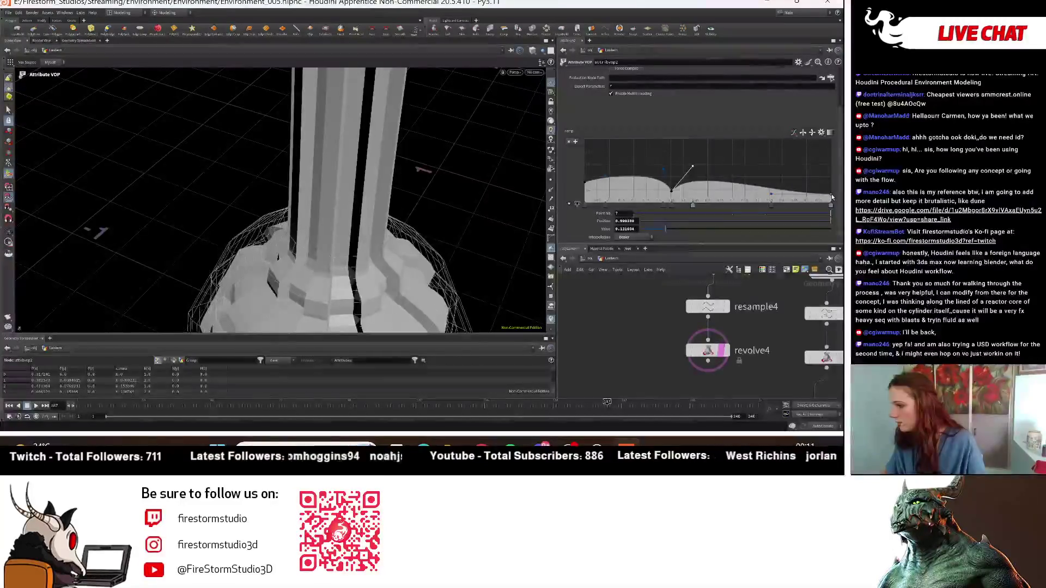
left_click_drag(831, 194, 834, 197)
mouse_move(295, 196)
left_mouse_down()
mouse_move(261, 270)
mouse_move(487, 278)
left_mouse_up()
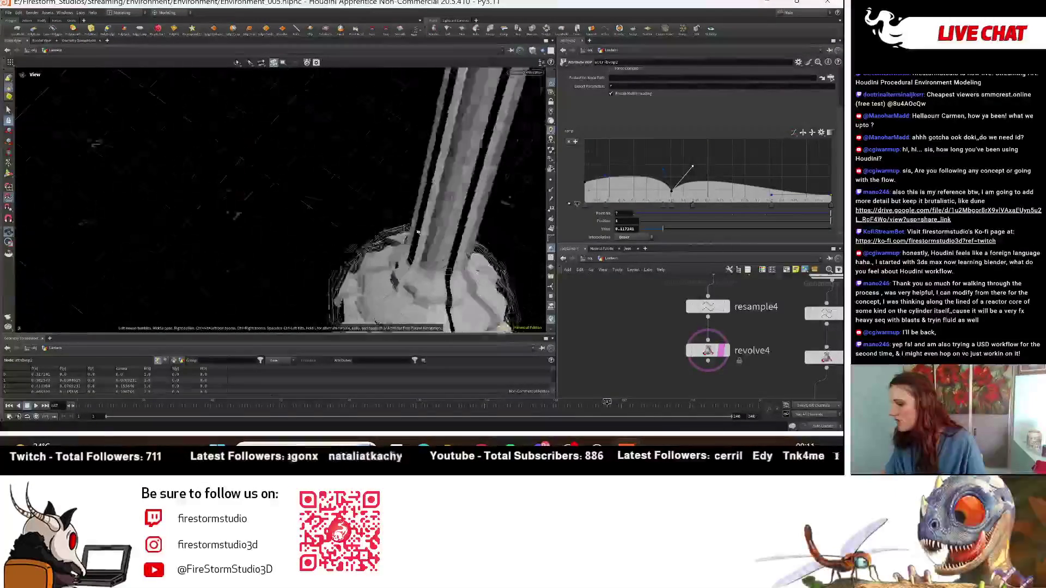
left_click_drag(486, 278, 505, 251)
scroll(784, 343, "down", 3)
scroll(768, 368, "up", 5)
middle_click_drag(736, 347, 723, 382)
scroll(722, 382, "up", 3)
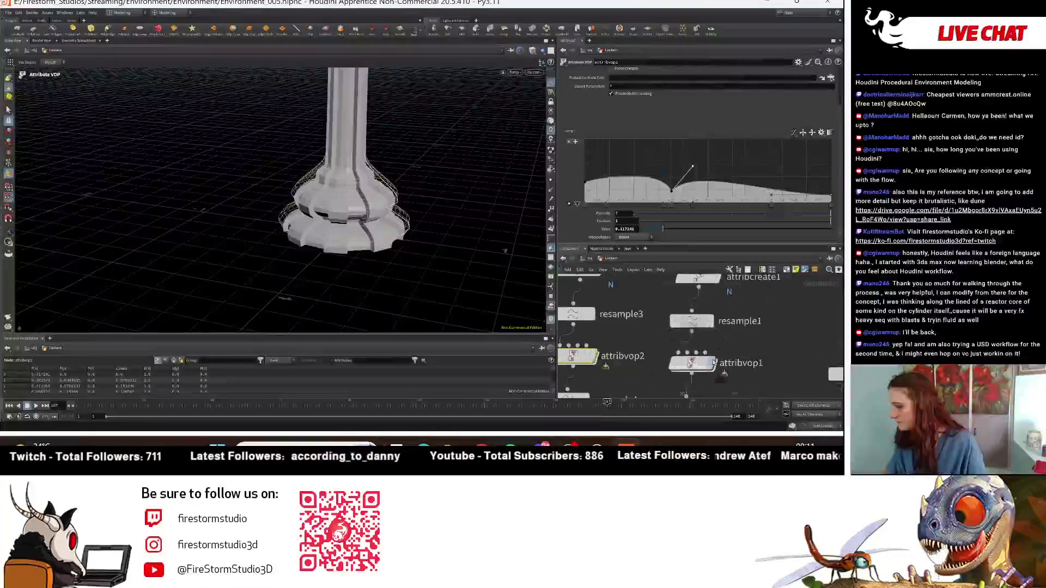
- In attribvop1, move ramp points so the lower column flares out into a bulb-shaped base
left_click(692, 363)
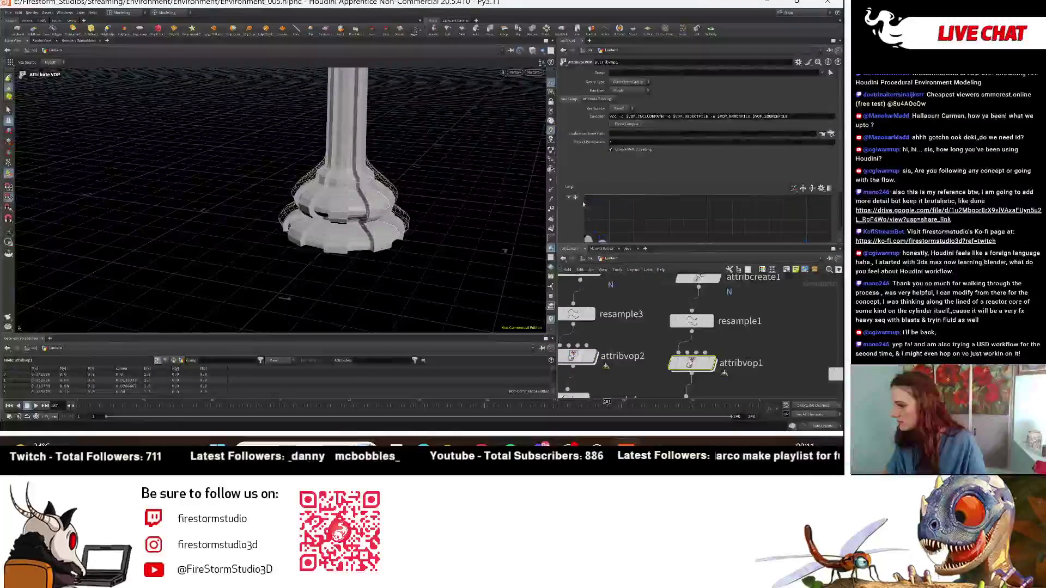
scroll(620, 141, "down", 3)
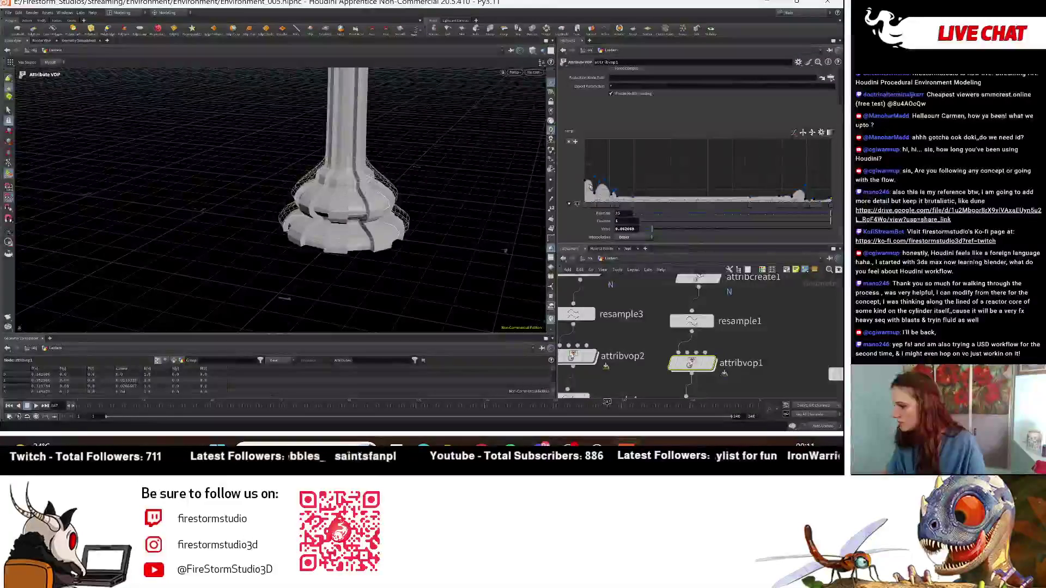
left_click_drag(601, 192, 597, 177)
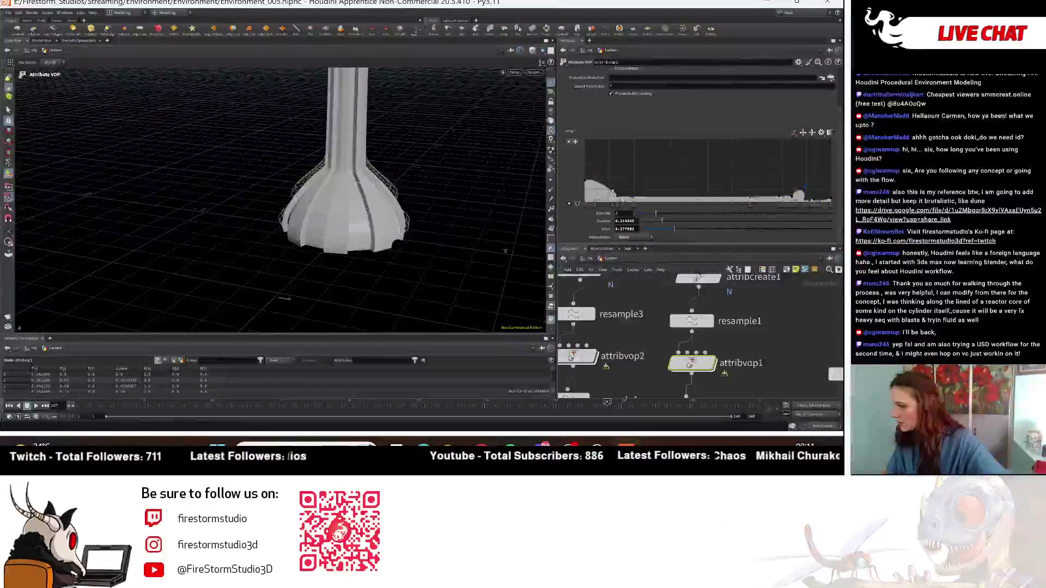
mouse_move(624, 182)
left_mouse_down()
mouse_move(611, 197)
mouse_move(580, 195)
left_mouse_up()
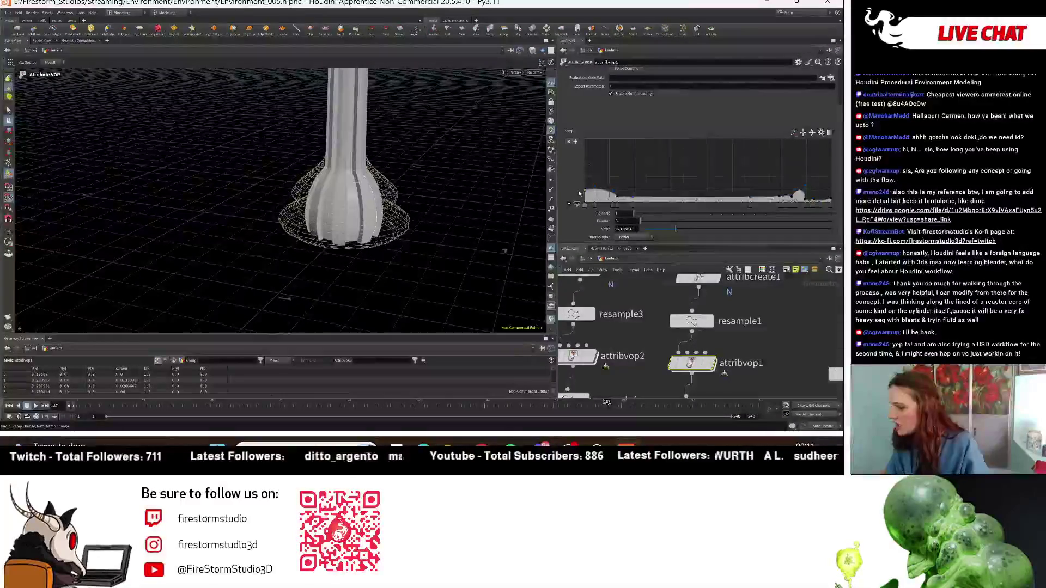
key("Escape")
mouse_move(401, 165)
left_mouse_down()
mouse_move(529, 204)
mouse_move(471, 195)
mouse_move(190, 260)
left_mouse_up()
key("Tab")
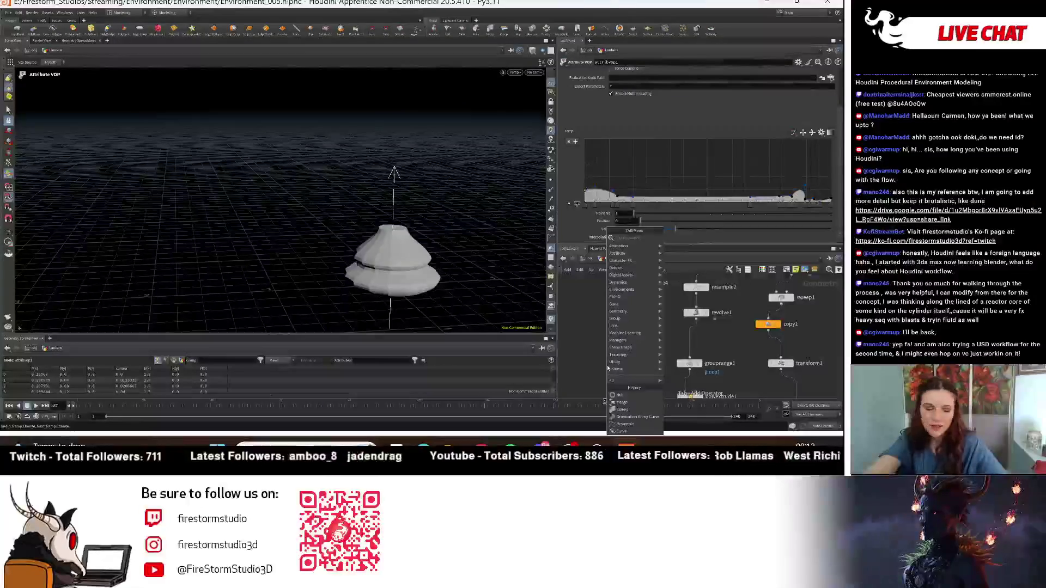
type("merge")
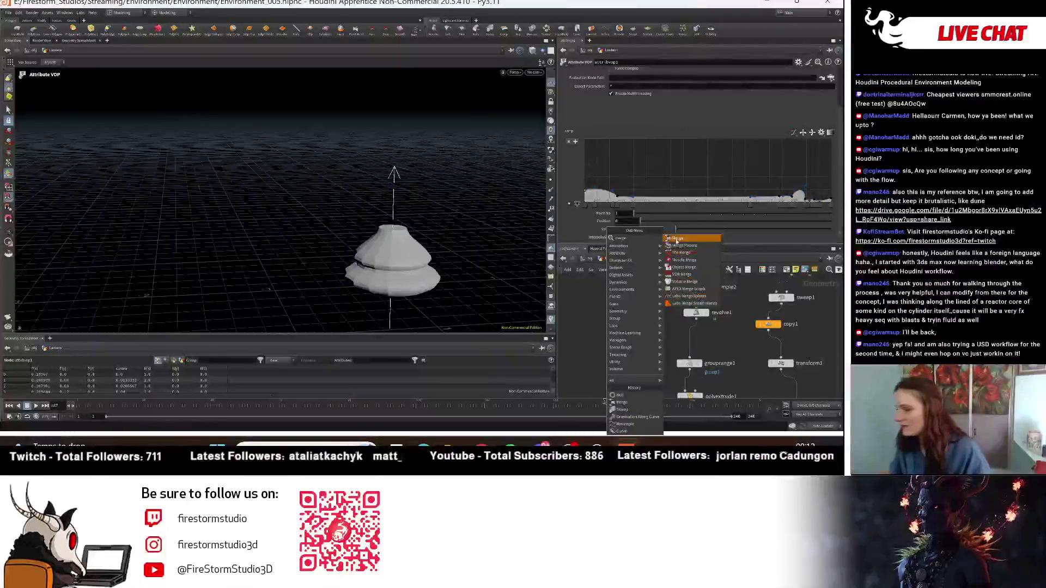
- Add a Merge node (merge6) to the network below the column nodes
key("Return")
left_click(639, 332)
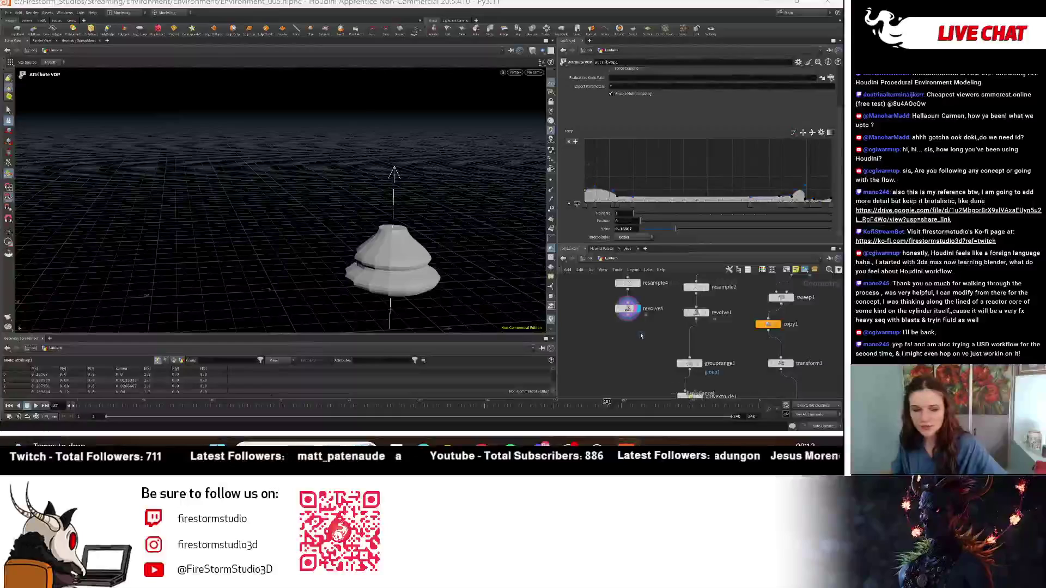
key("Tab")
key("Escape")
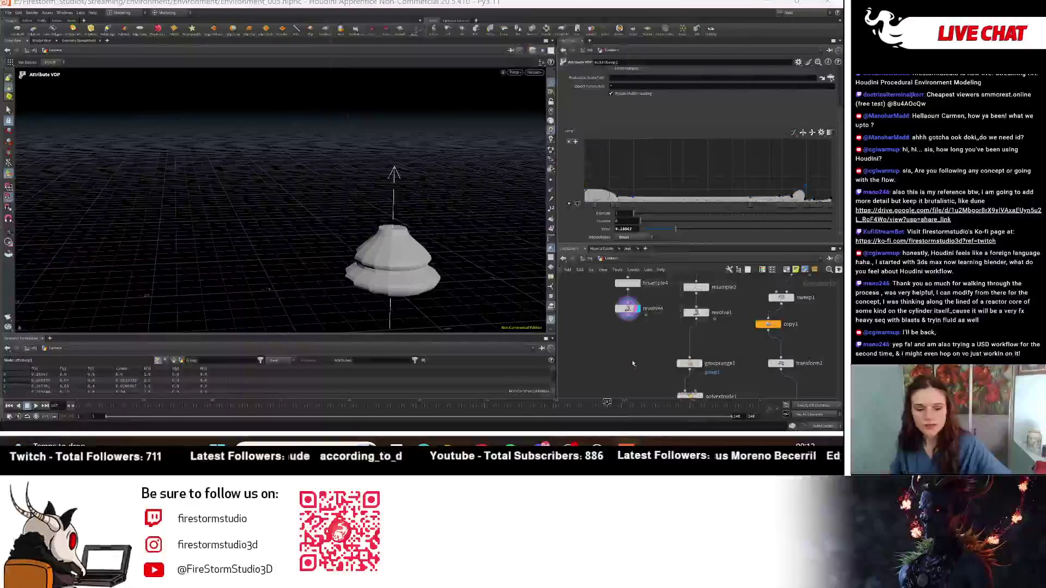
scroll(617, 392, "down", 5)
scroll(630, 314, "up", 5)
key("Tab")
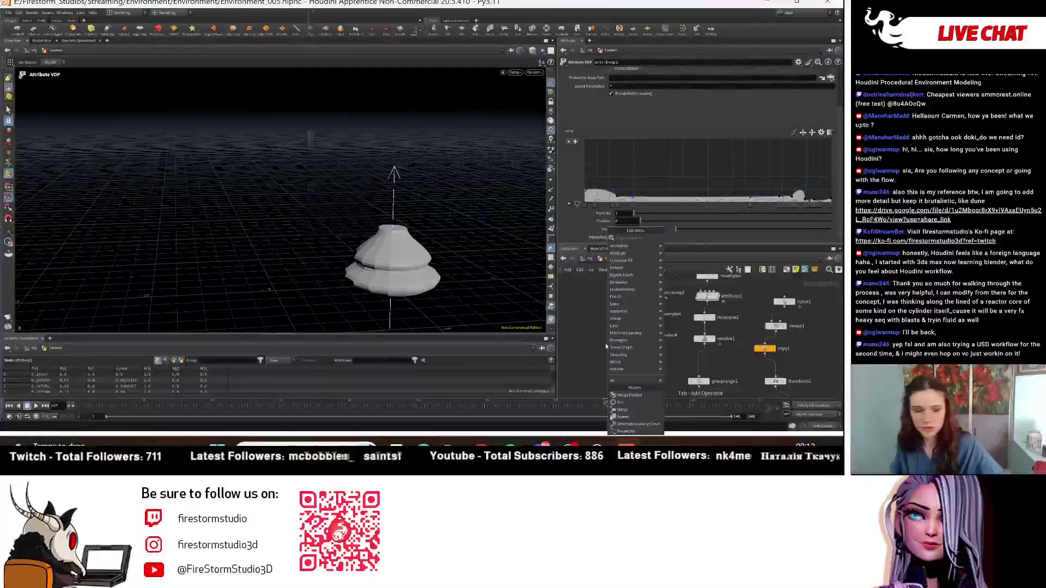
type("merge")
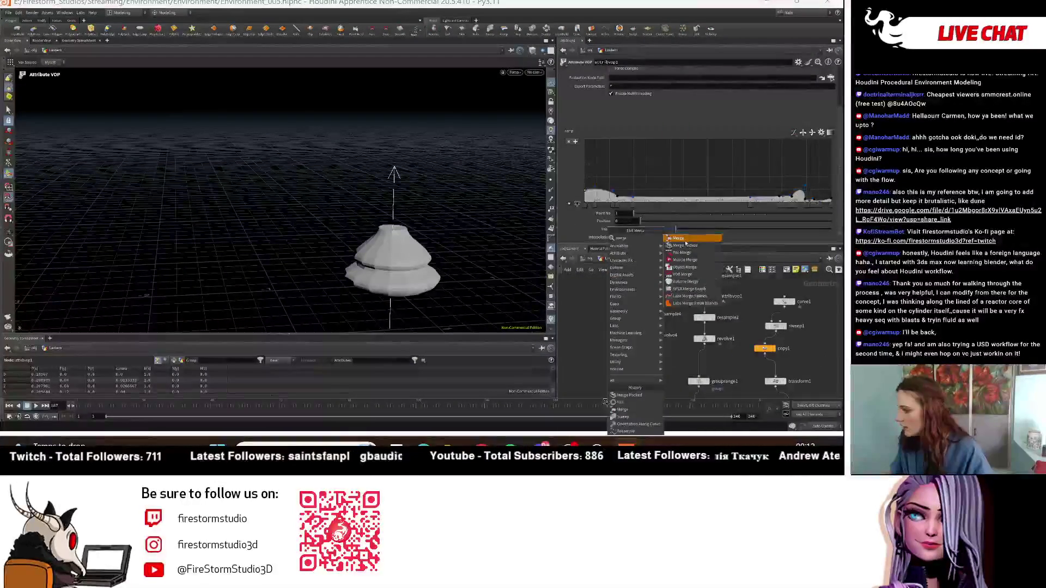
left_click(682, 238)
left_click(647, 381)
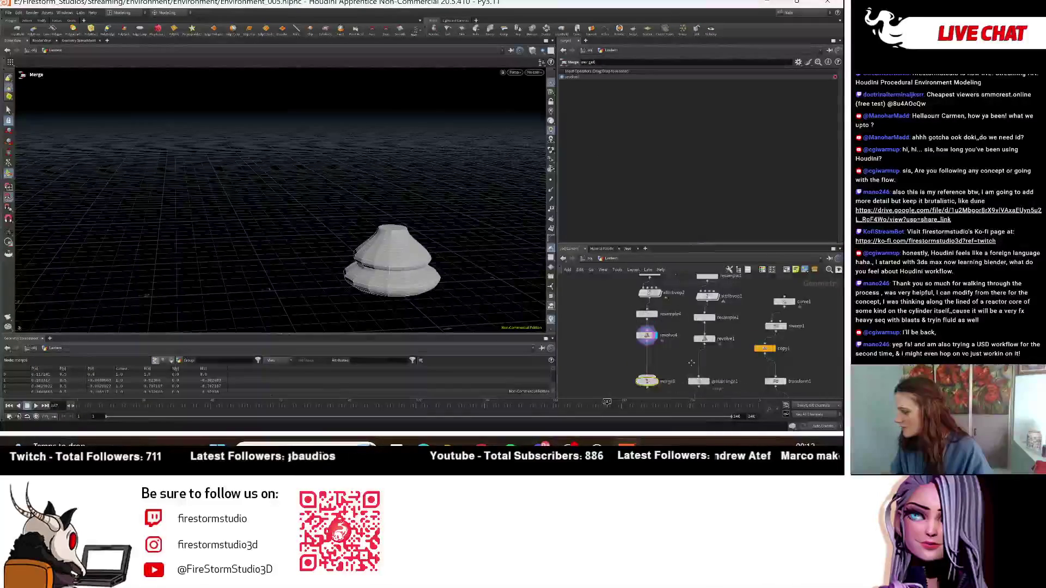
- Wire the fluted column and revolved base into merge6 and display the merged result
left_click_drag(644, 369, 670, 257)
left_click_drag(638, 329, 630, 319)
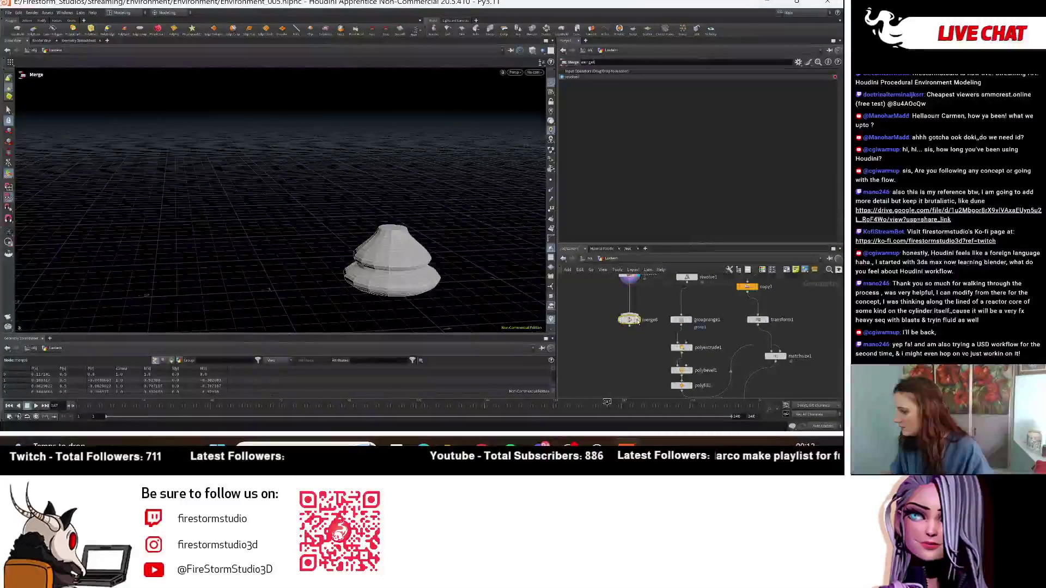
left_click_drag(623, 385, 634, 350)
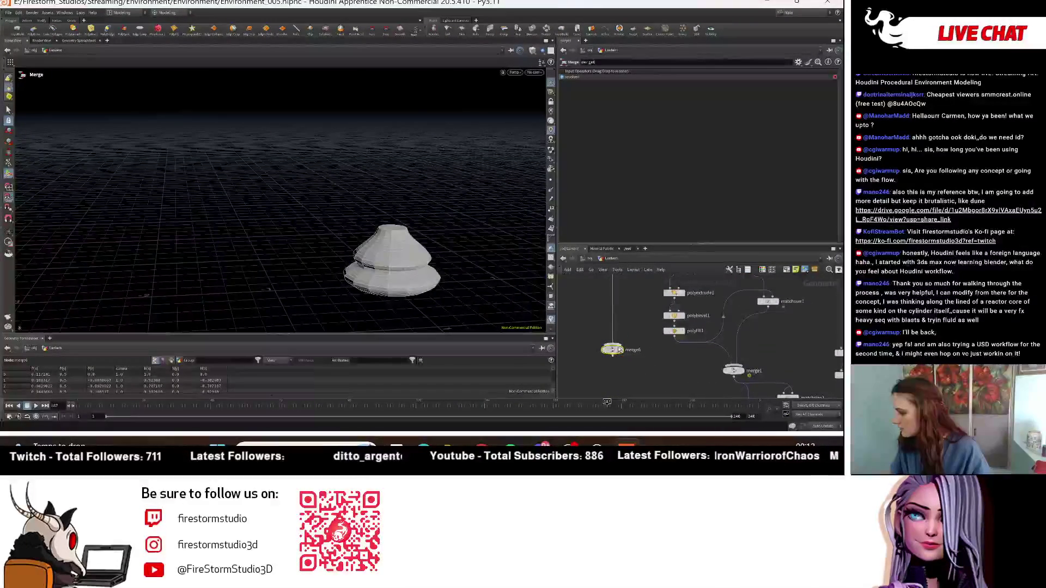
left_click_drag(710, 350, 713, 359)
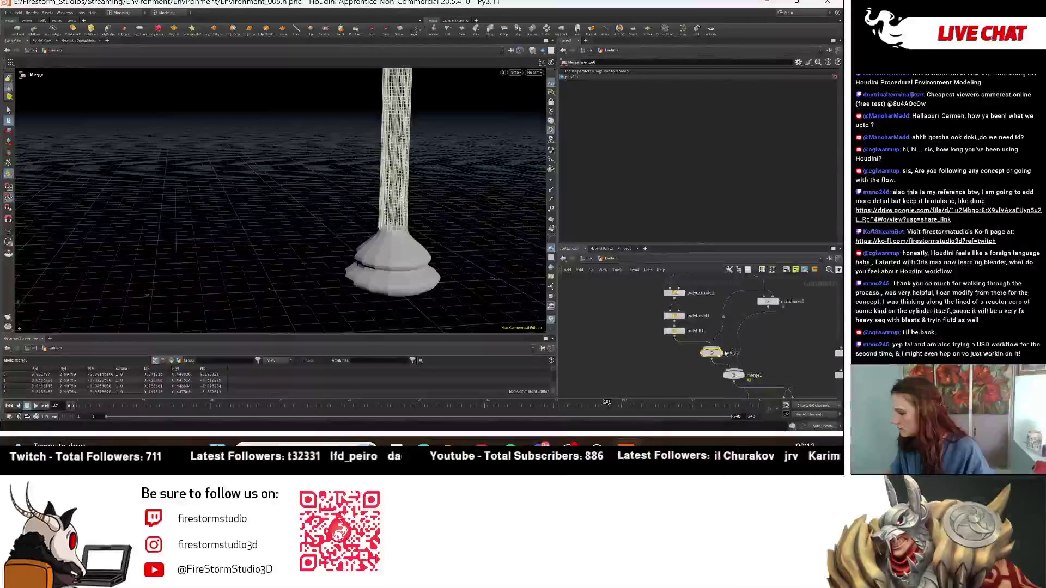
left_click(708, 357)
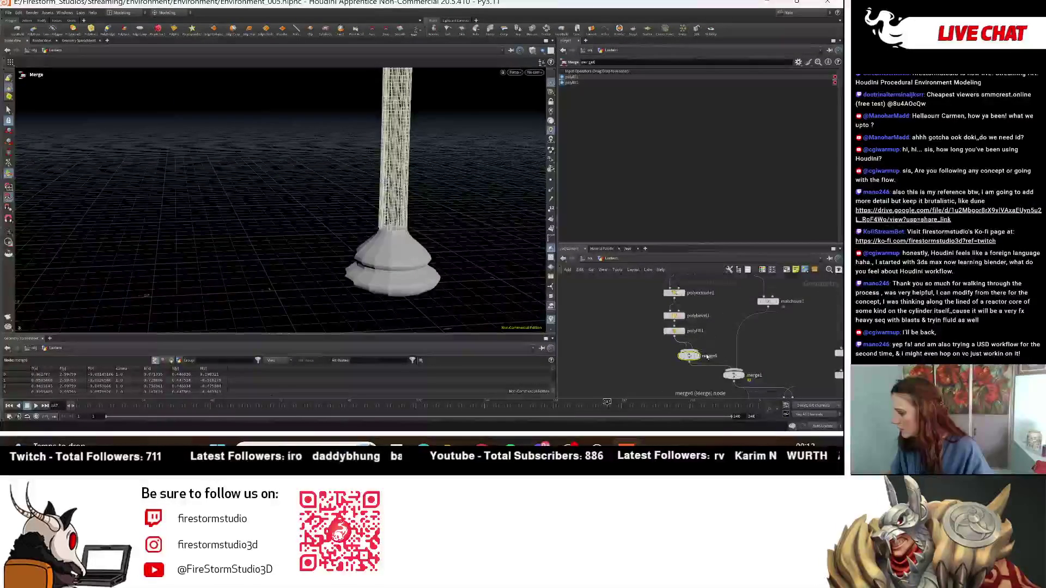
left_click(709, 362)
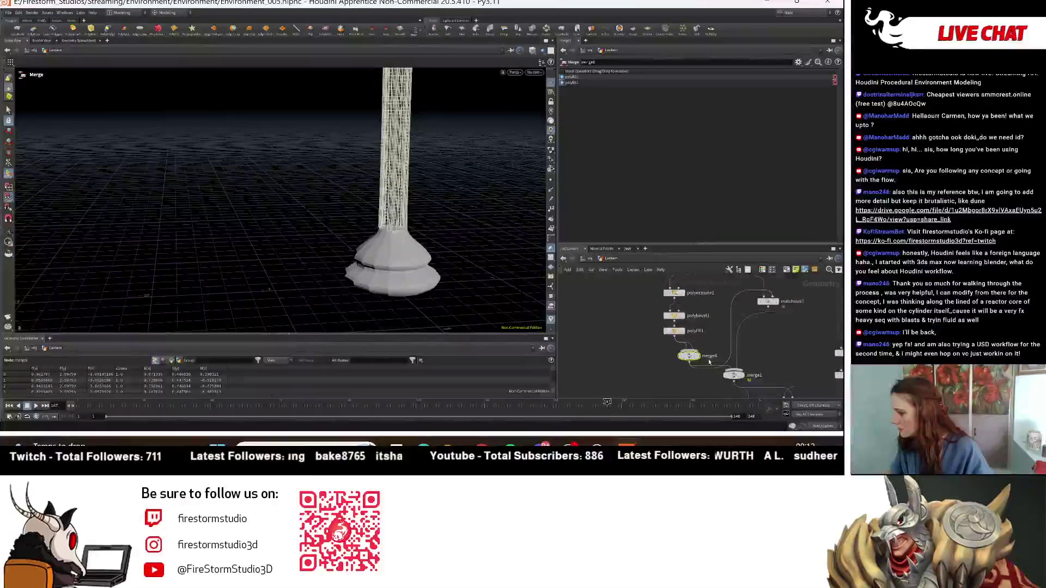
scroll(710, 358, "up", 2)
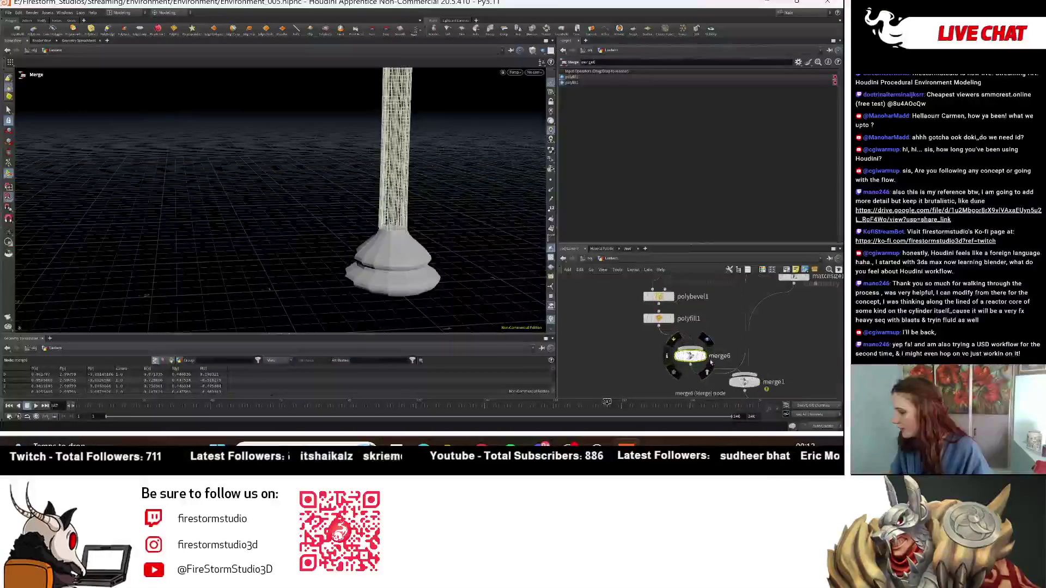
left_click(699, 356)
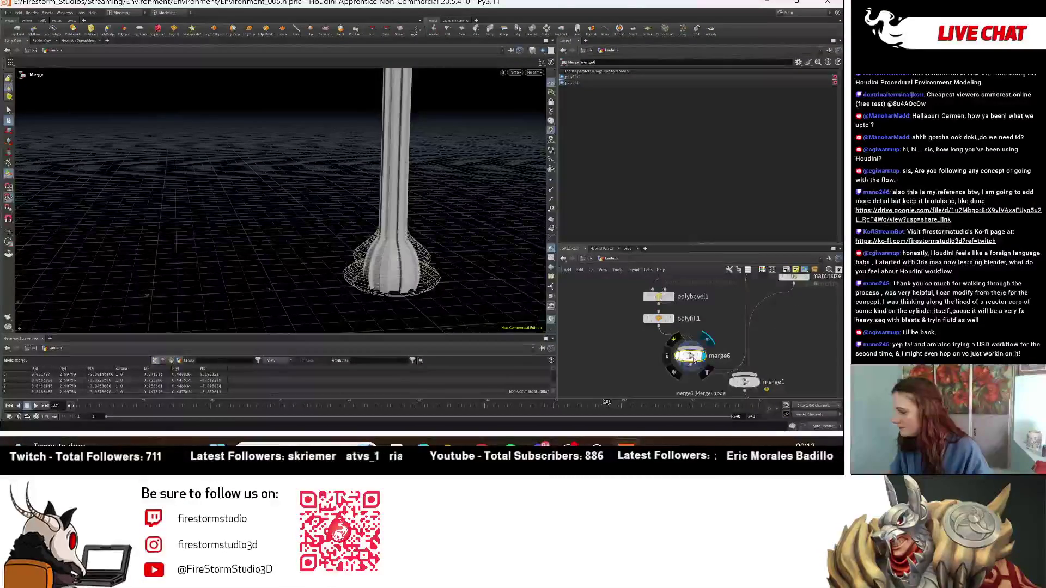
scroll(602, 305, "down", 3)
scroll(634, 320, "down", 2)
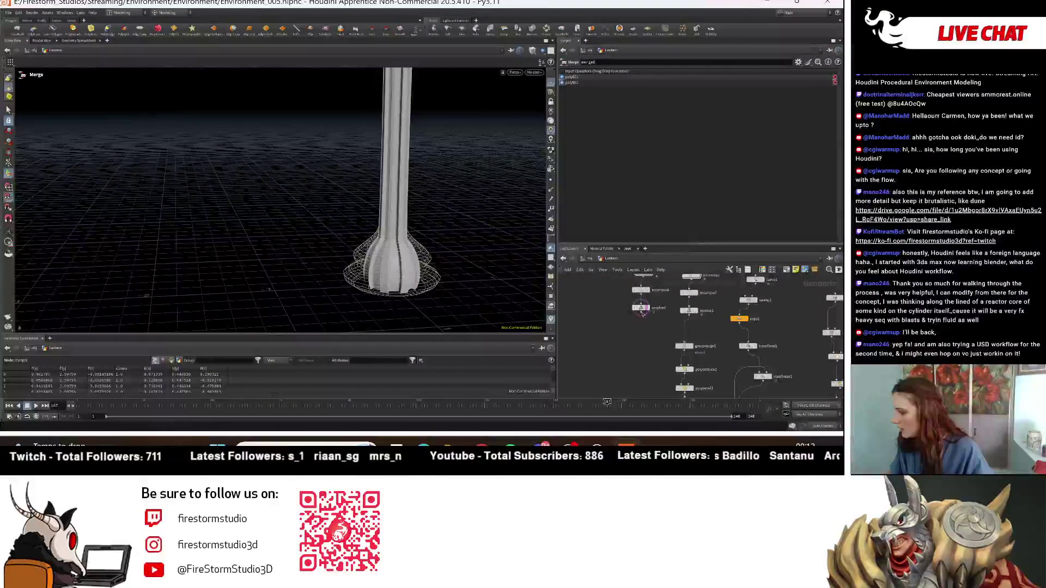
key("f")
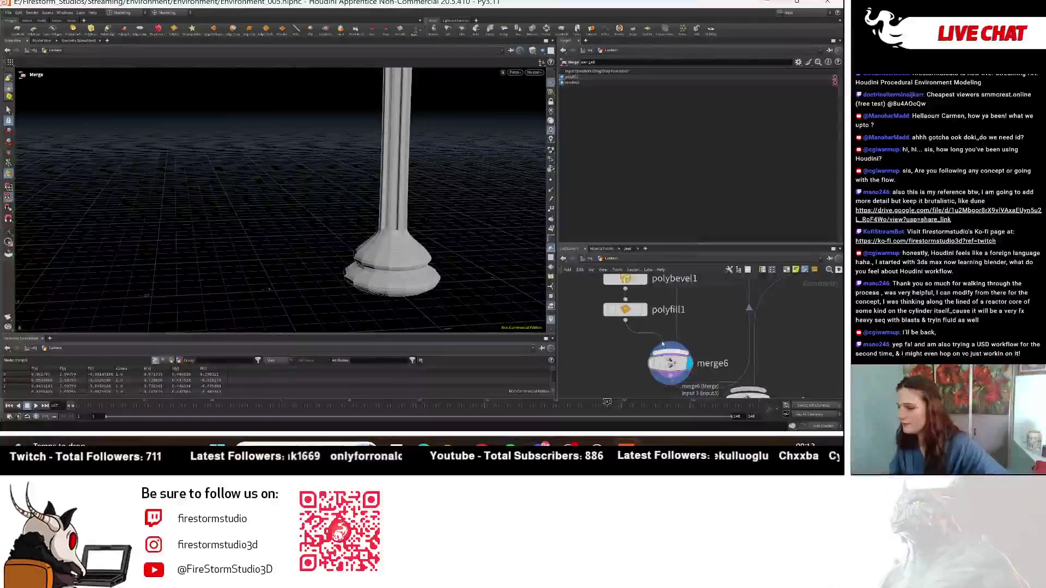
- Orbit the viewport to inspect the column base from above, then pull back to the whole column
left_click_drag(494, 244, 494, 204, "alt")
scroll(660, 348, "down", 3)
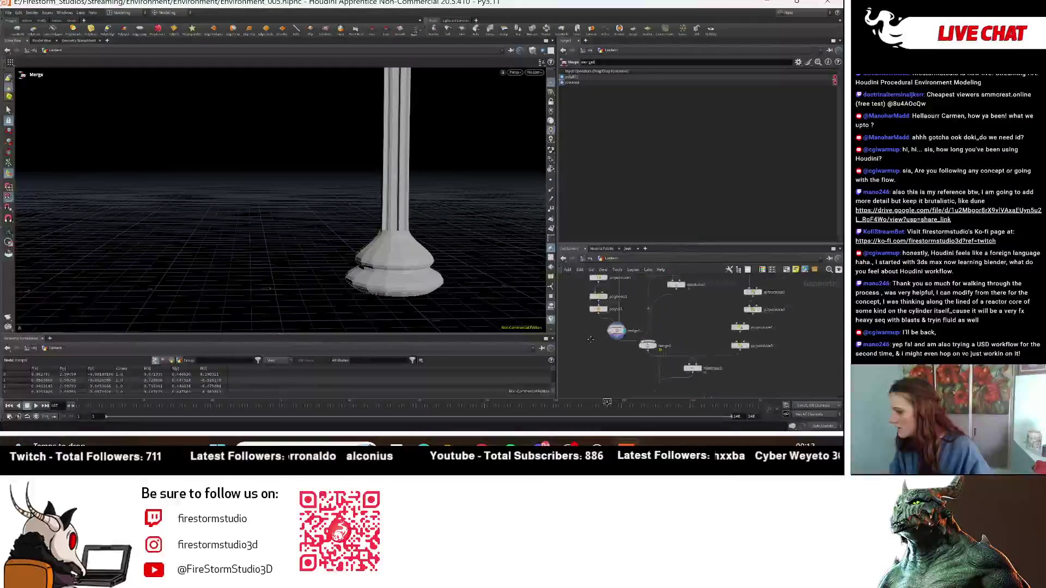
scroll(660, 348, "up", 3)
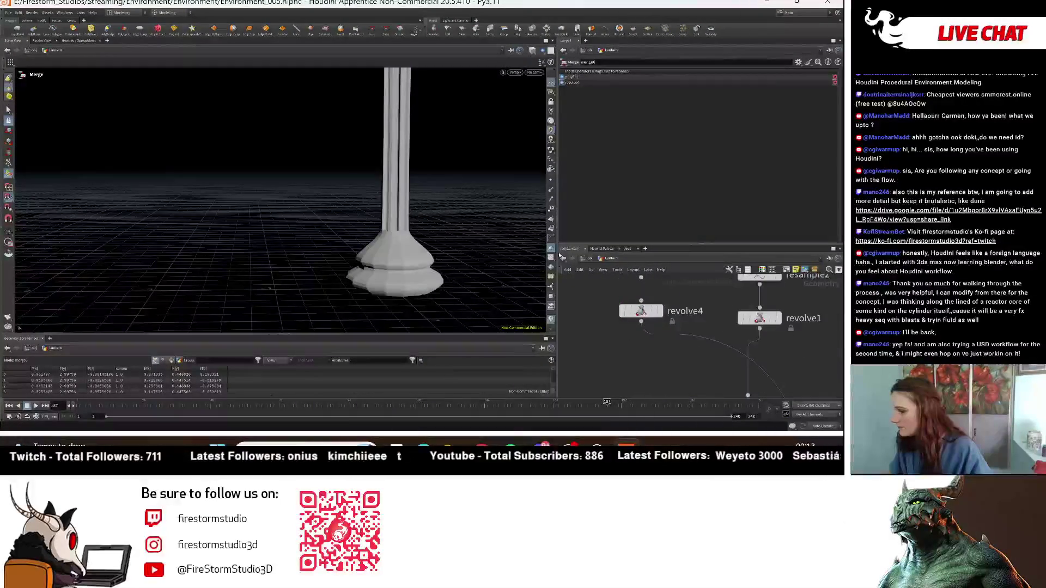
left_click_drag(468, 289, 359, 257)
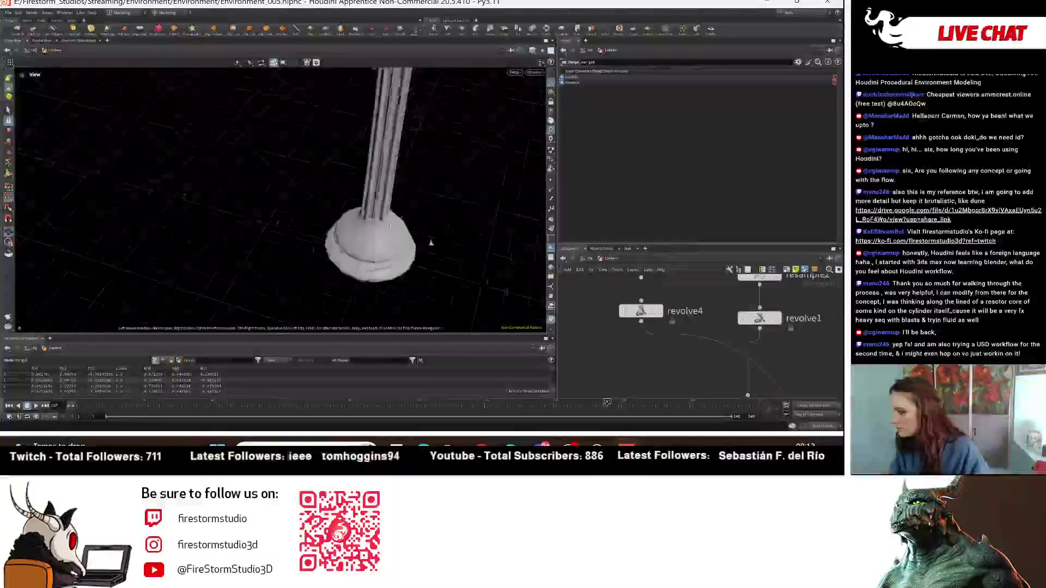
scroll(359, 258, "up", 5)
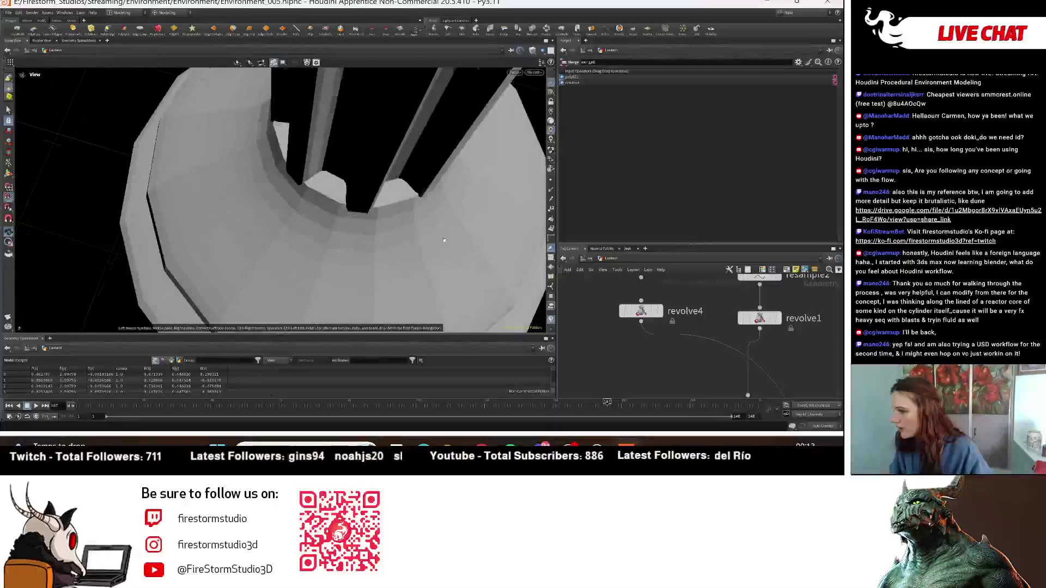
scroll(368, 163, "down", 5)
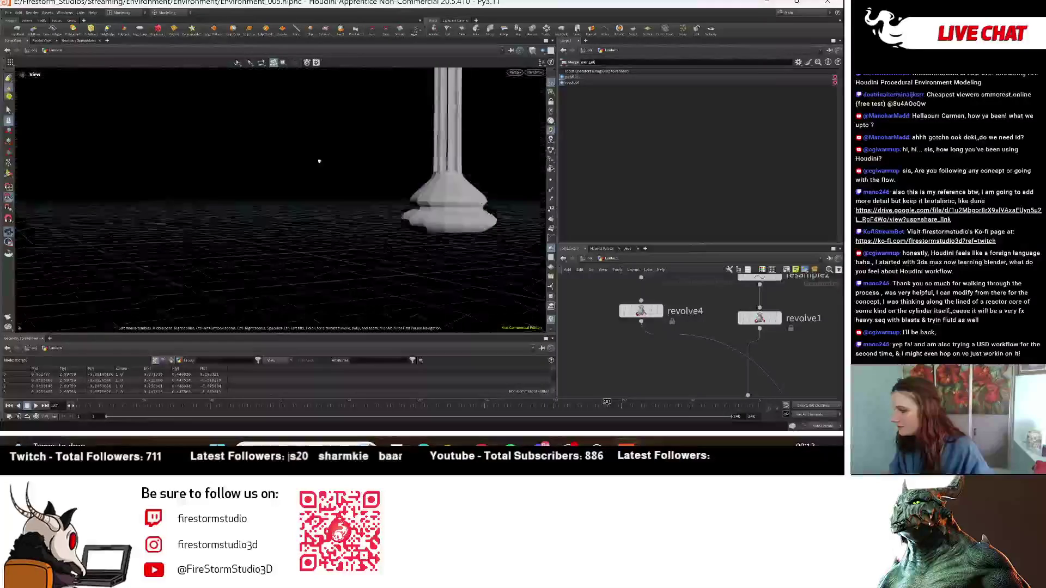
mouse_move(312, 153)
left_mouse_down()
mouse_move(459, 206)
mouse_move(457, 163)
left_mouse_up()
scroll(680, 351, "down", 3)
middle_click_drag(680, 351, 680, 408)
key("Escape")
scroll(381, 248, "down", 3)
mouse_move(327, 204)
left_mouse_down()
mouse_move(380, 247)
mouse_move(360, 248)
left_mouse_up()
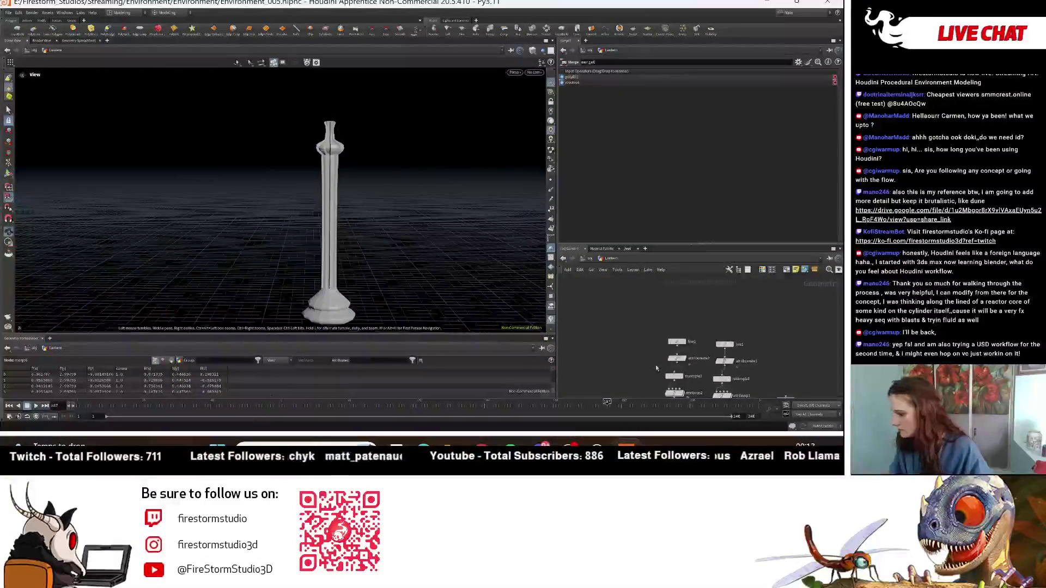
scroll(657, 370, "up", 3)
scroll(643, 305, "up", 3)
scroll(645, 315, "up", 3)
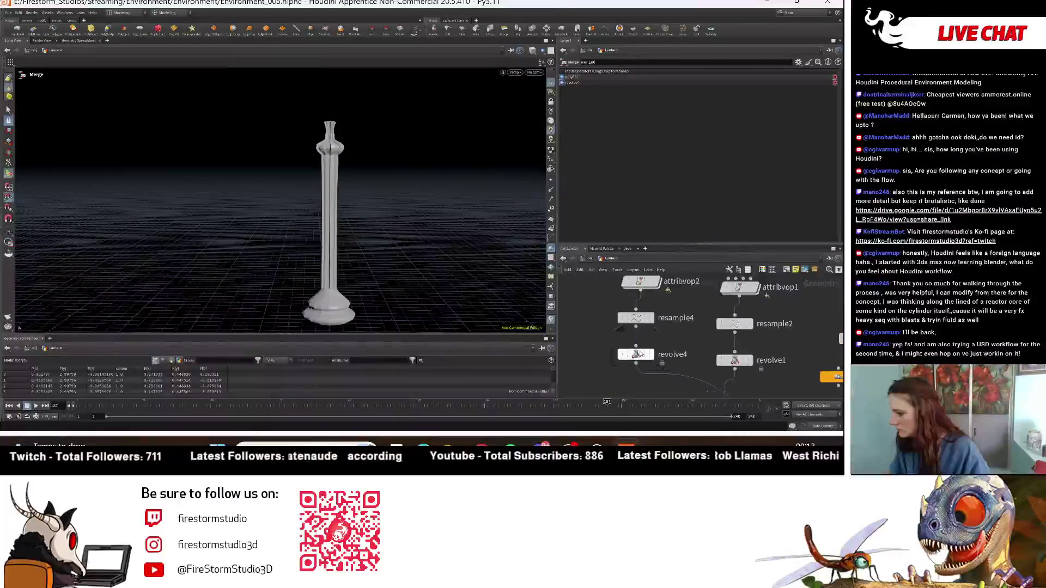
- Select attribvop2 to show the base profile ramp parameters
middle_click_drag(645, 322, 692, 361)
left_click(644, 328)
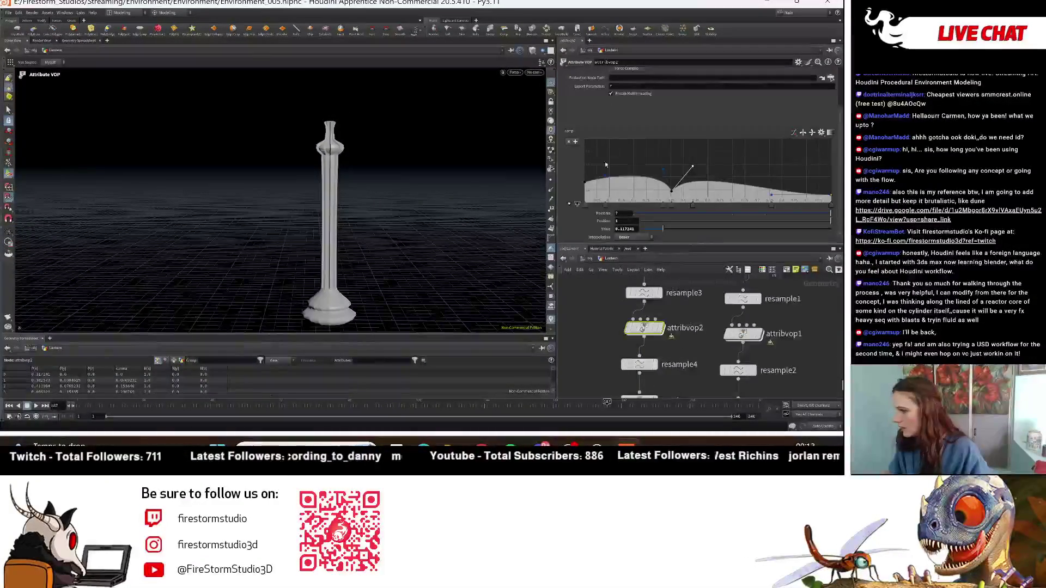
- Raise the leftmost point of the attribvop2 profile ramp to reshape the base
left_click_drag(584, 183, 582, 174)
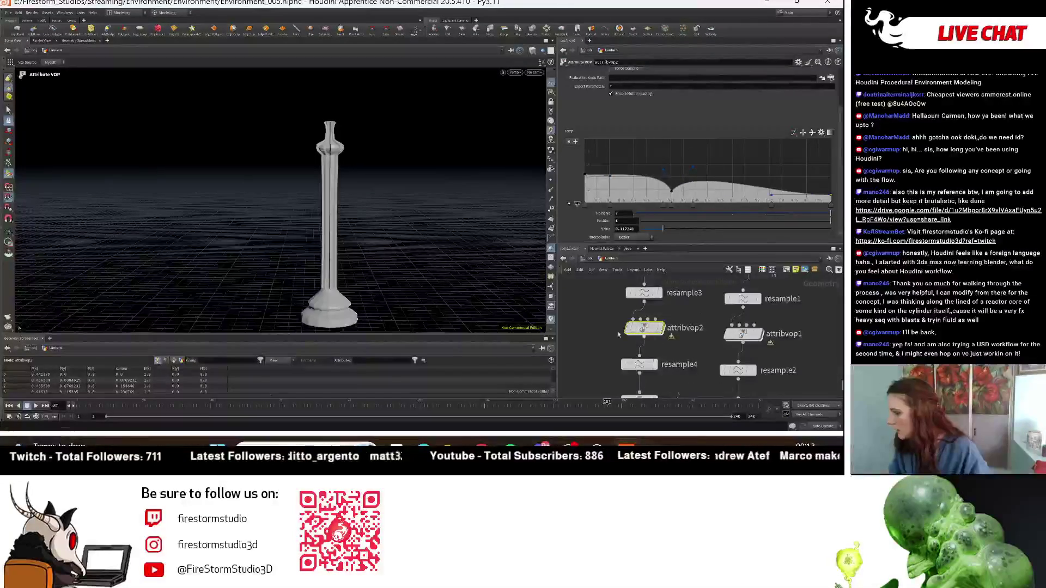
middle_click_drag(677, 329, 673, 384)
middle_click_drag(716, 331, 673, 345)
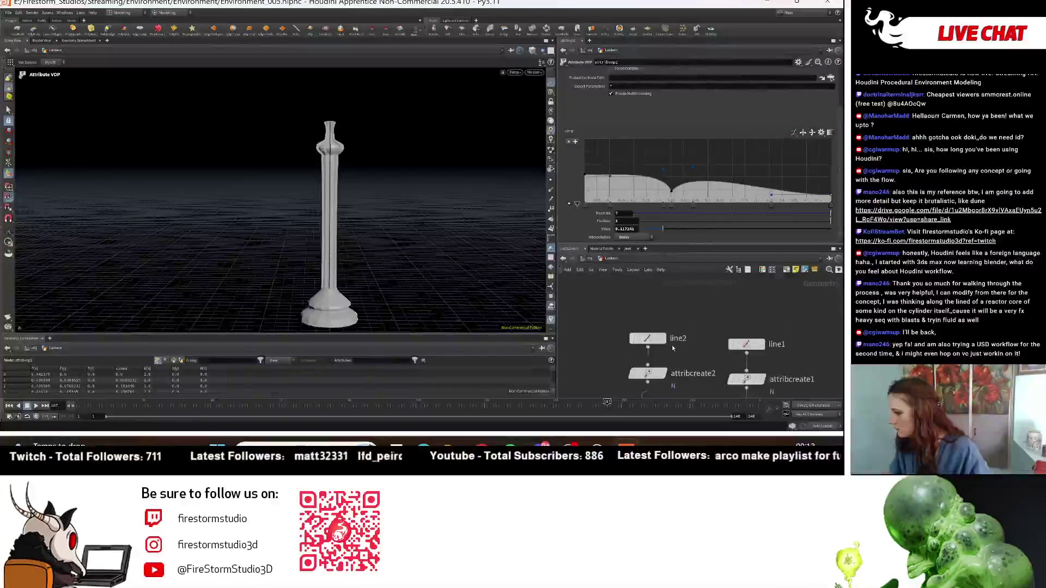
- Change line2's length from 0.35 to 0.4, then return to the attribvop2 ramp
left_click(647, 338)
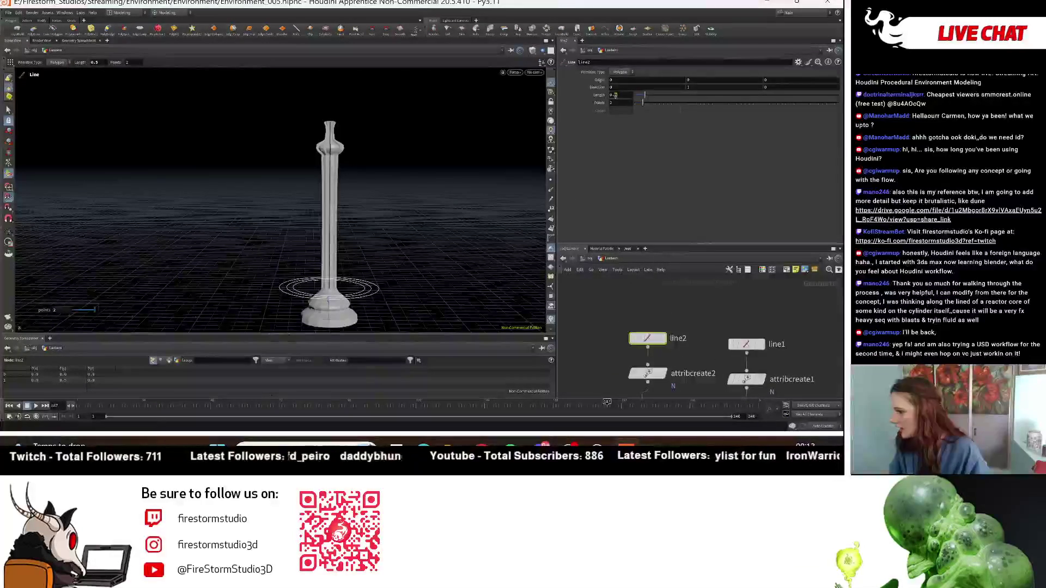
double_click(620, 96)
type("0.35")
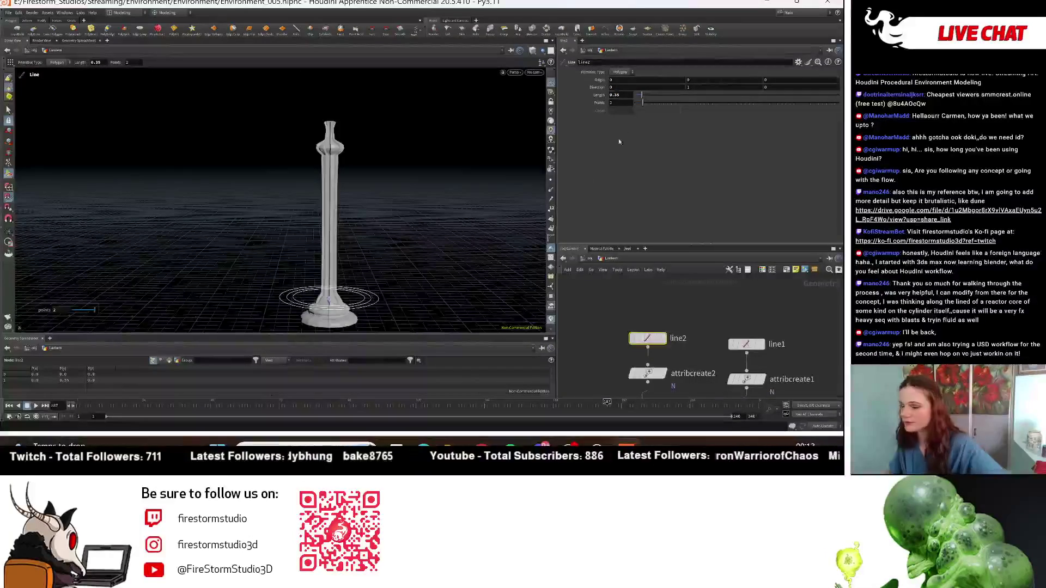
mouse_move(327, 246)
right_mouse_down()
mouse_move(332, 274)
mouse_move(667, 97)
right_mouse_up()
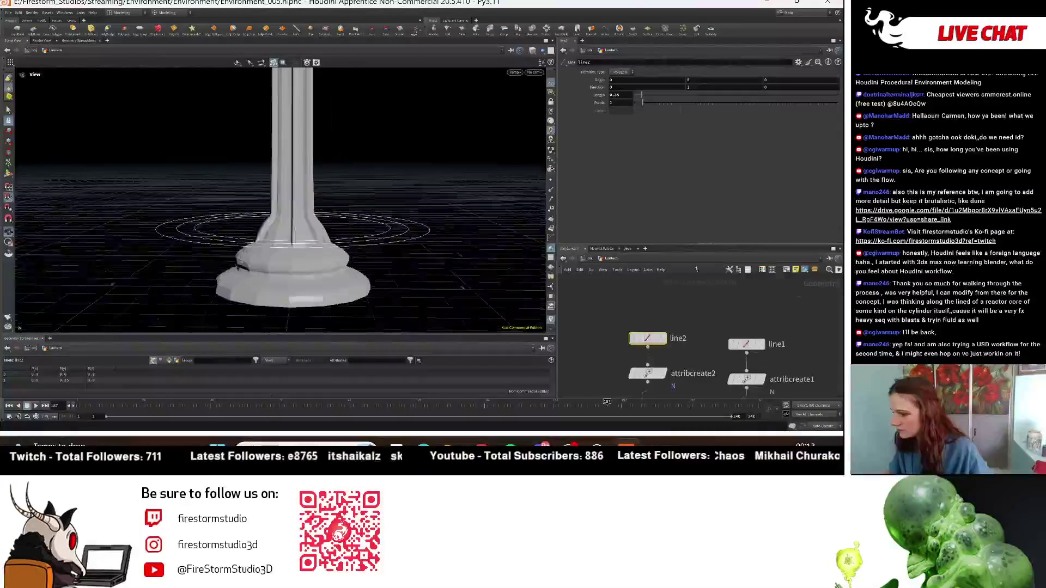
type("0.4")
key("Return")
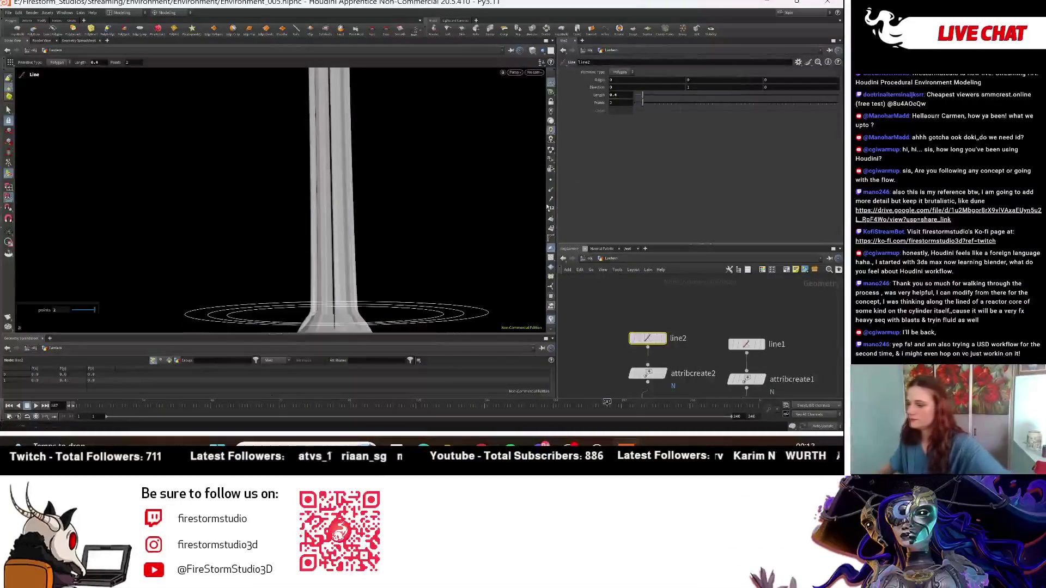
scroll(712, 327, "down", 3)
scroll(715, 335, "up", 2)
scroll(715, 335, "up", 1)
scroll(715, 335, "up", 2)
left_click(679, 322)
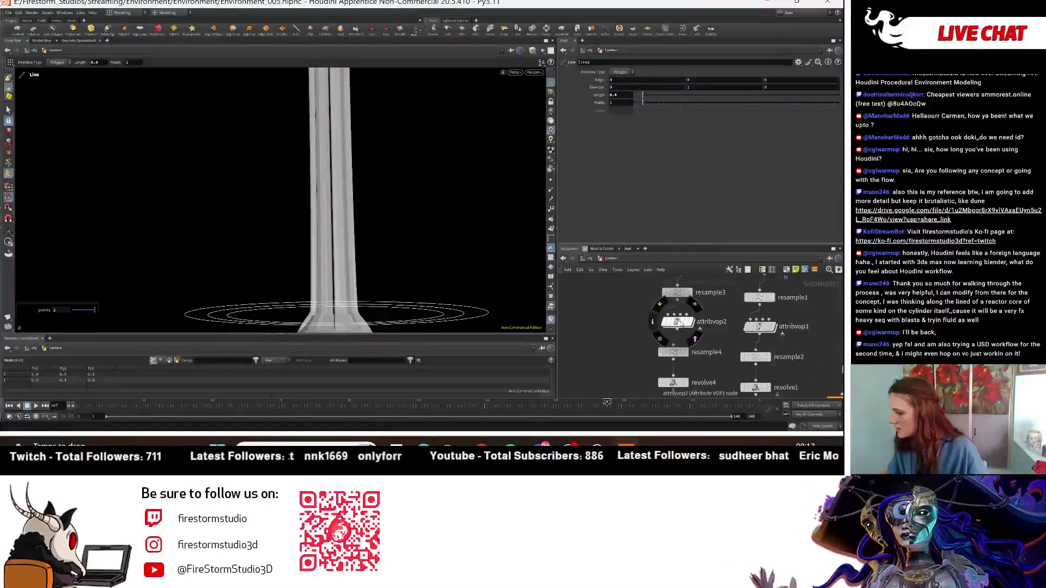
- Raise the right-end ramp point and add a new raised point, giving the base extra stepped tiers
mouse_move(343, 212)
left_mouse_down()
mouse_move(398, 155)
mouse_move(400, 238)
left_mouse_up()
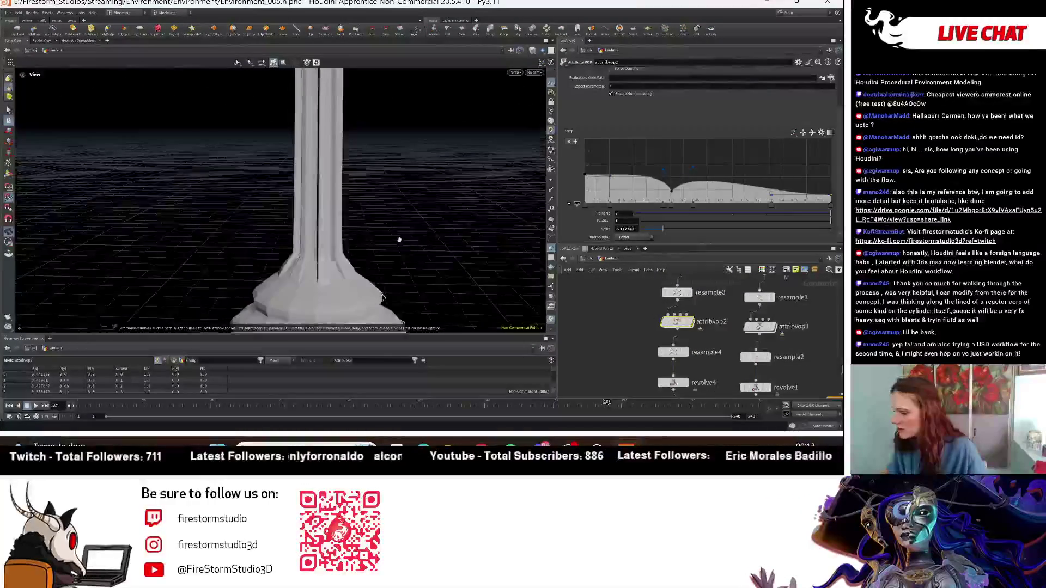
mouse_move(830, 199)
left_mouse_down()
mouse_move(830, 188)
mouse_move(791, 194)
mouse_move(833, 194)
left_mouse_up()
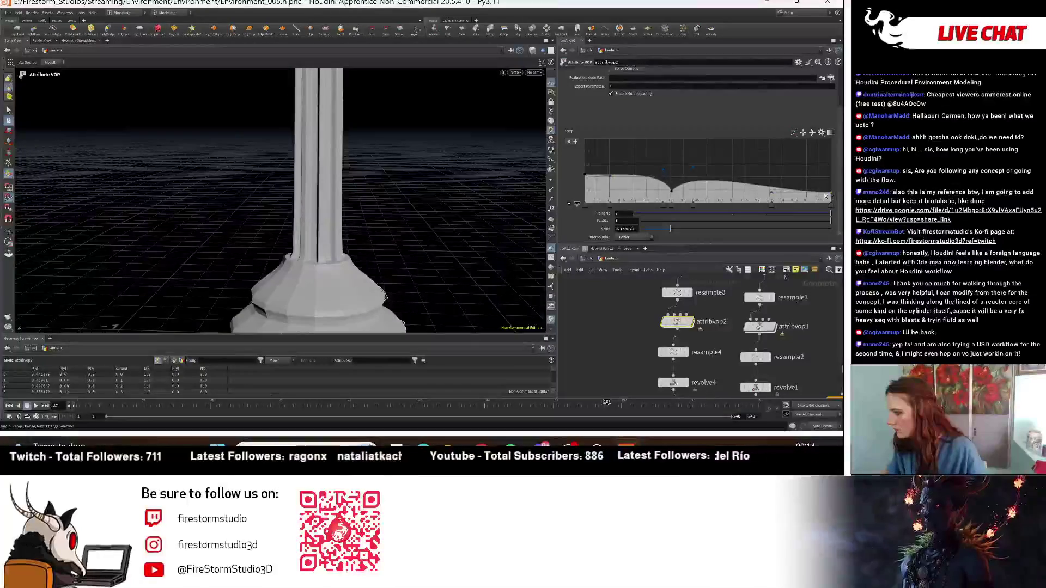
left_click(775, 188)
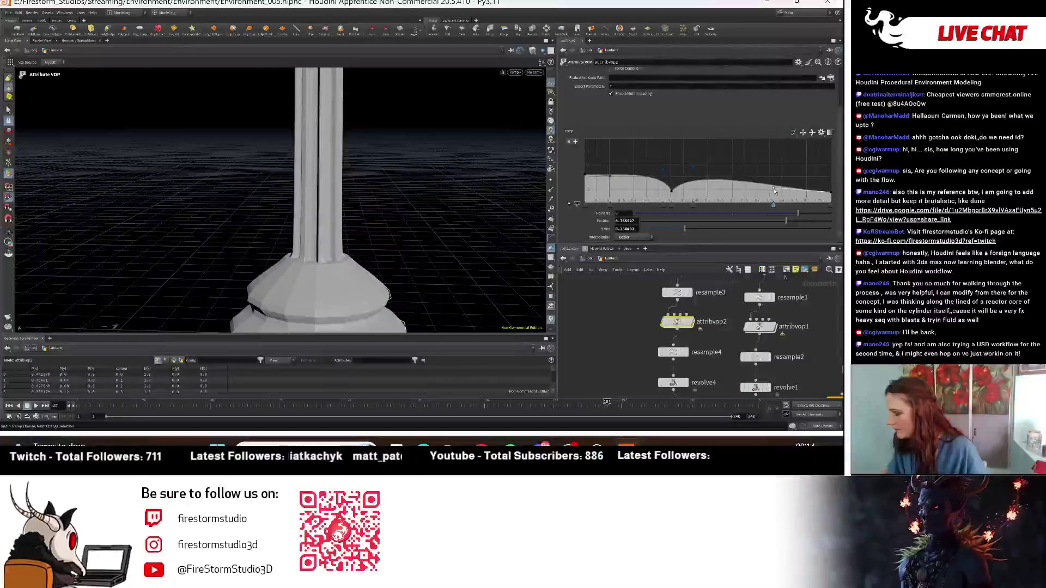
scroll(743, 382, "down", 2)
middle_click_drag(743, 382, 731, 364)
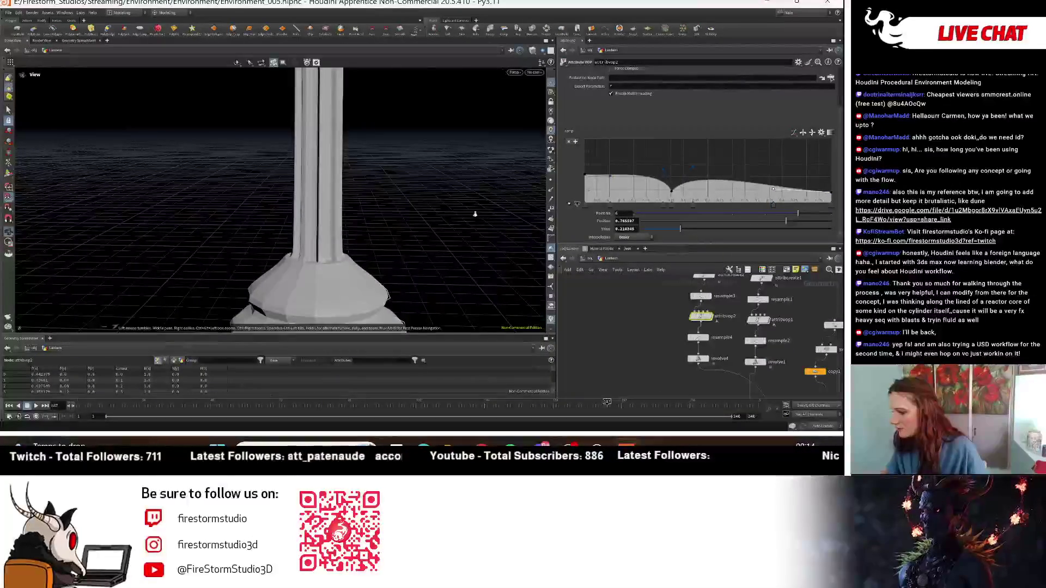
scroll(387, 208, "down", 3)
left_click_drag(387, 207, 330, 199)
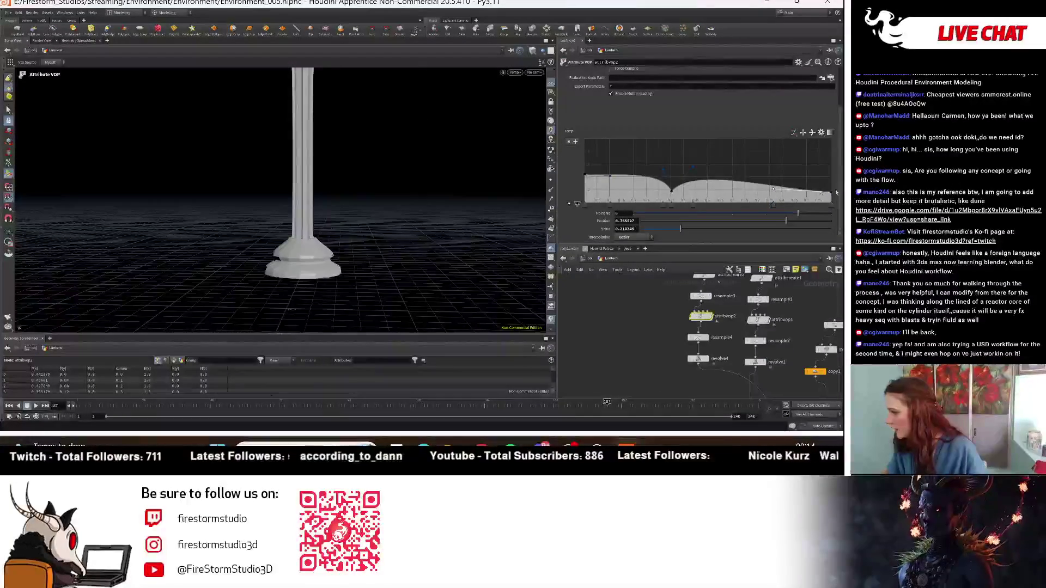
mouse_move(779, 190)
left_mouse_down()
mouse_move(781, 180)
mouse_move(763, 189)
left_mouse_up()
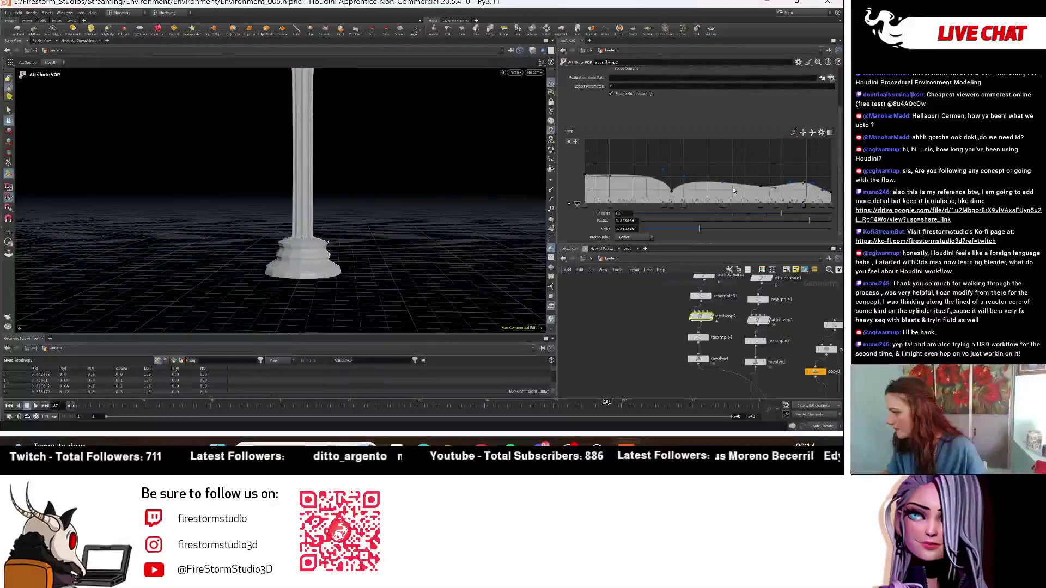
mouse_move(757, 194)
left_mouse_down()
mouse_move(715, 188)
mouse_move(720, 178)
left_mouse_up()
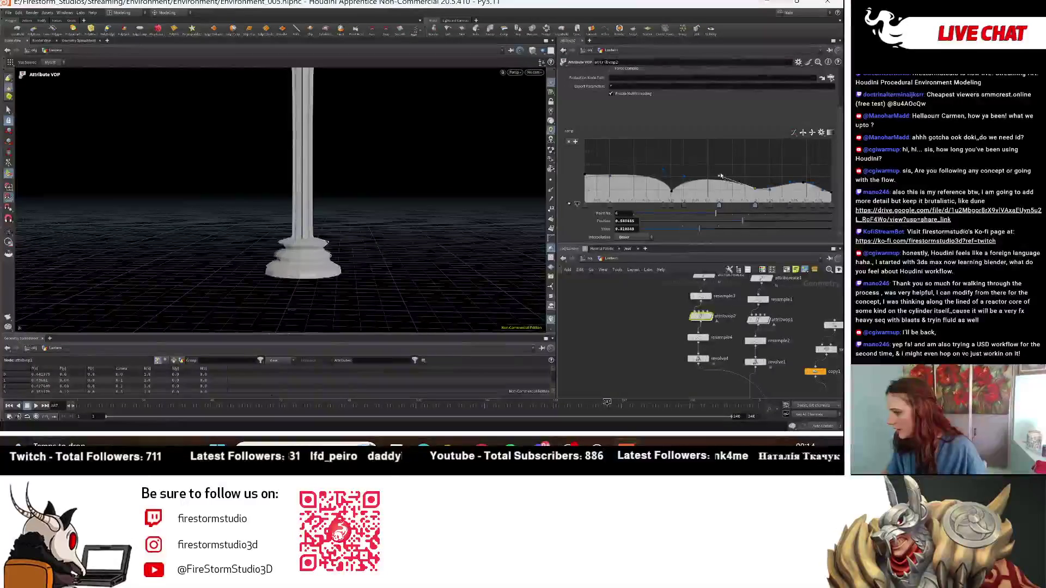
- Pull back to view the whole column and select line2 to adjust its length
key("Escape")
mouse_move(311, 179)
left_mouse_down()
mouse_move(121, 227)
mouse_move(381, 251)
mouse_move(327, 245)
mouse_move(425, 226)
mouse_move(51, 274)
left_mouse_up()
key("Return")
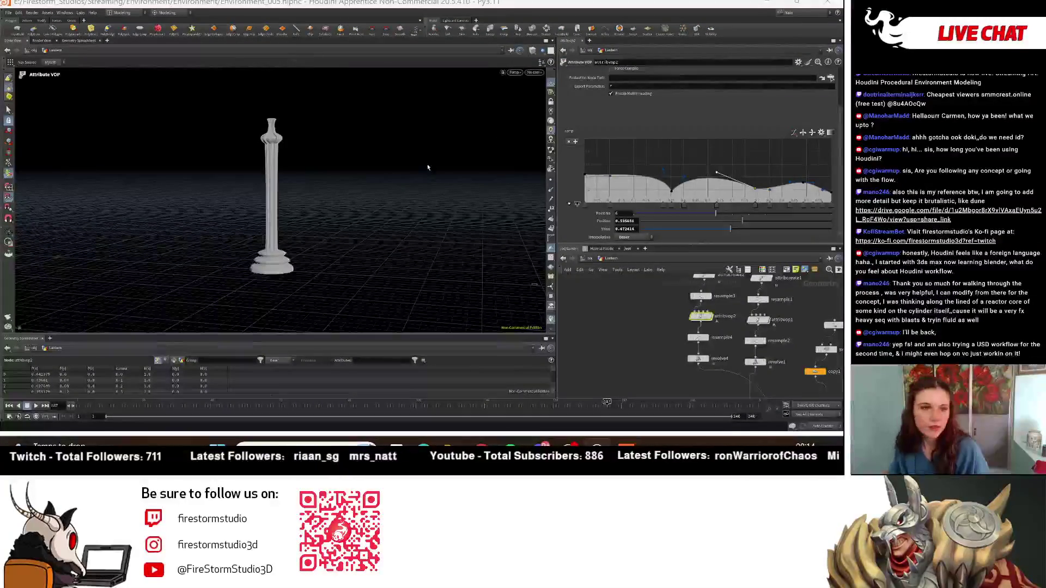
scroll(310, 279, "down", 5)
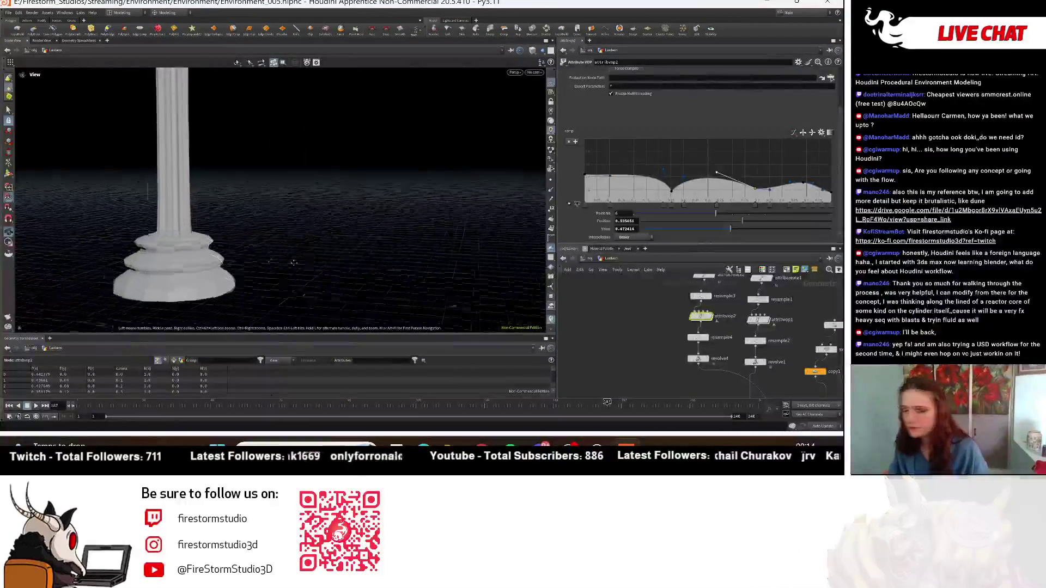
middle_click_drag(293, 263, 214, 299)
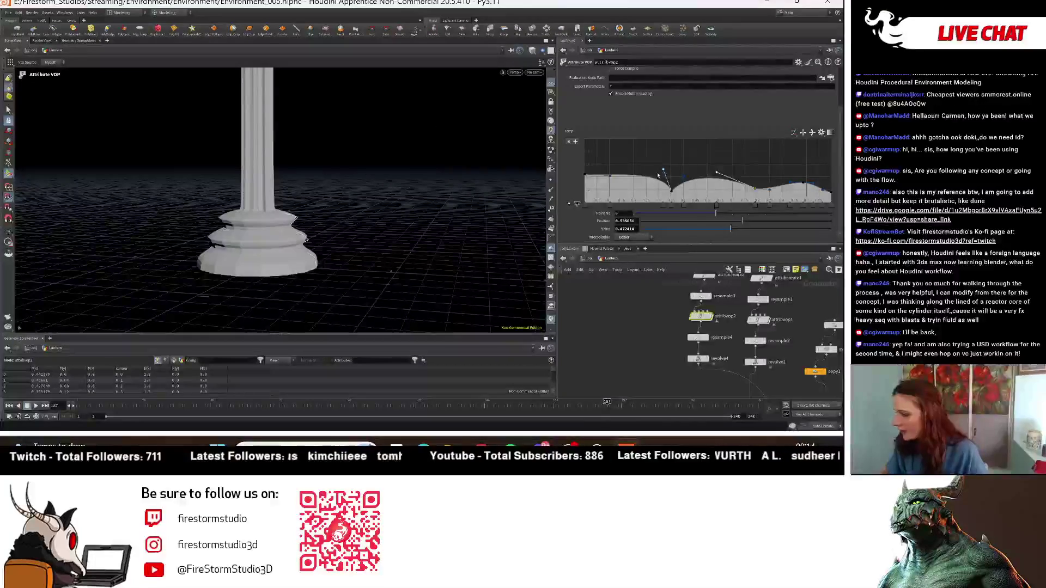
scroll(735, 295, "up", 2)
scroll(720, 327, "up", 2)
scroll(711, 332, "up", 2)
left_click(700, 333)
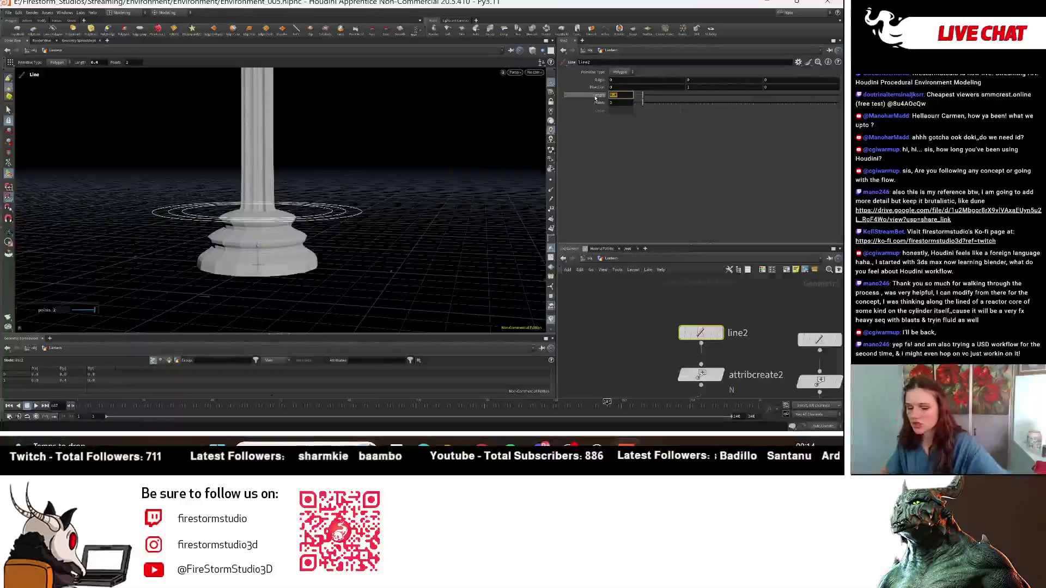
- Raise line2's length to 0.5, select the left node chain and bring up the Tab node menu
left_click_drag(596, 98, 448, 262)
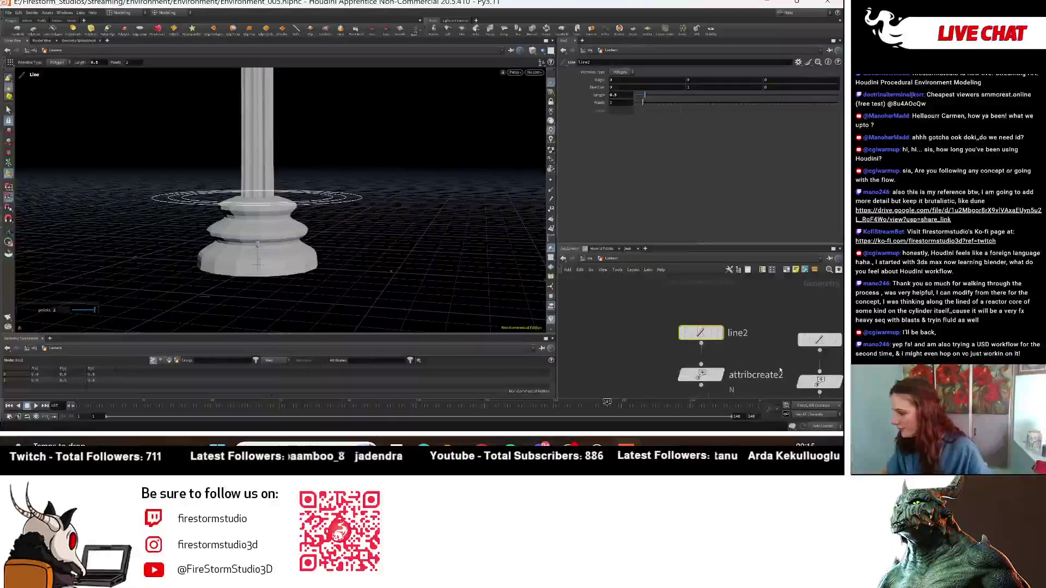
scroll(781, 374, "down", 5)
middle_click_drag(784, 334, 787, 286)
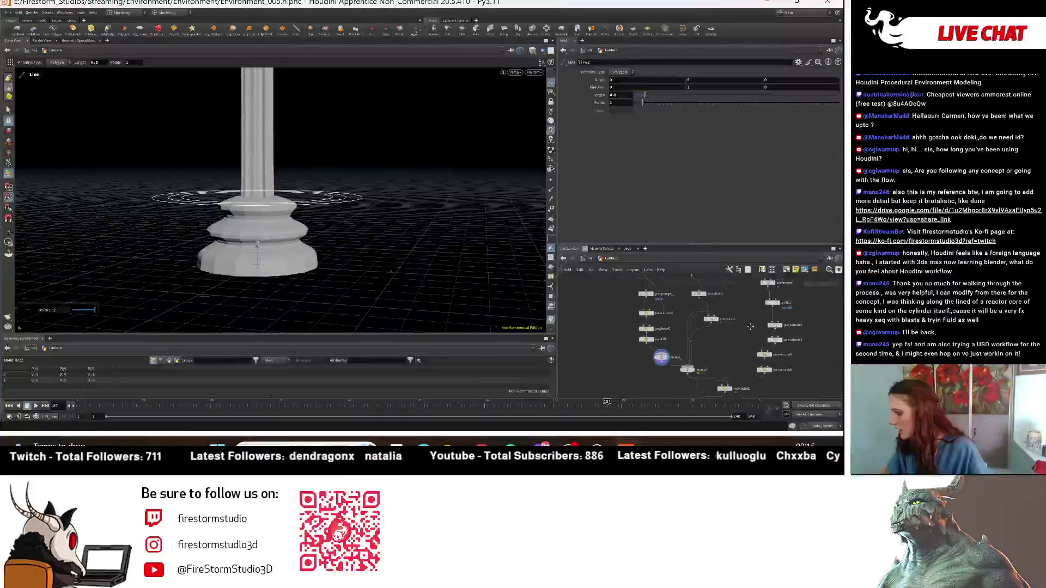
scroll(702, 332, "down", 2)
scroll(706, 340, "down", 3)
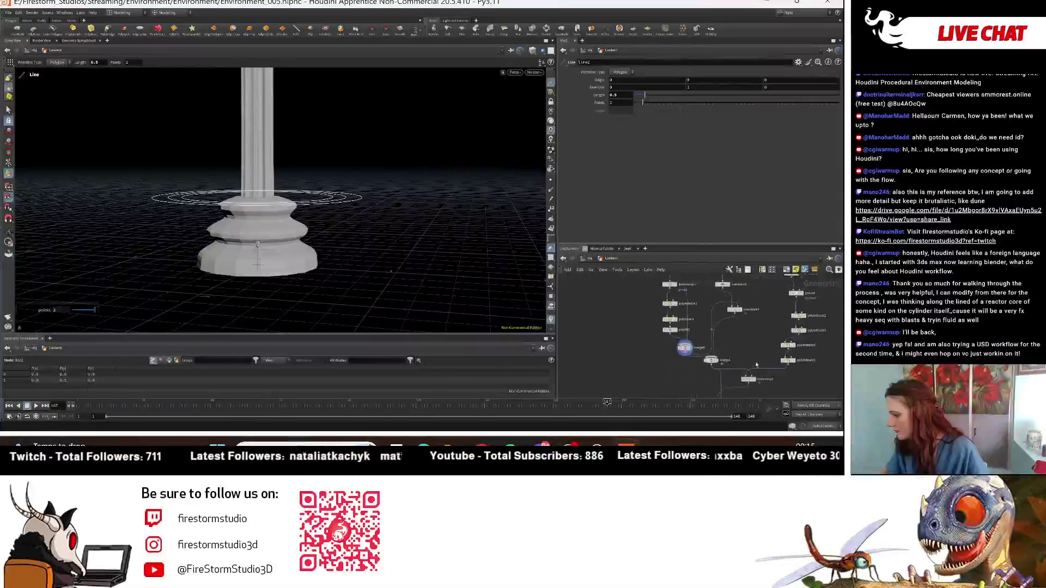
middle_click_drag(678, 351, 649, 302)
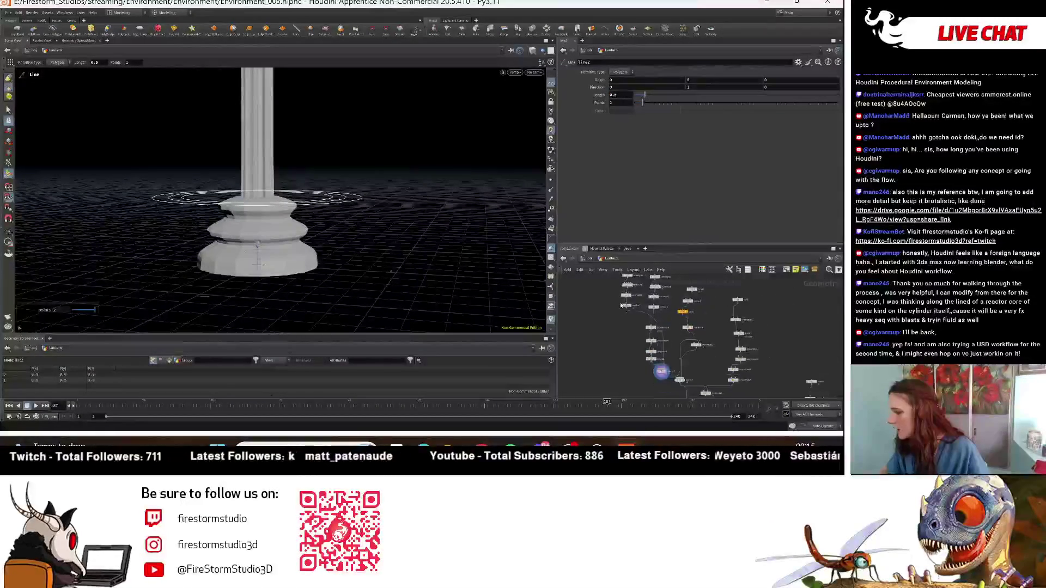
mouse_move(649, 303)
left_mouse_down()
mouse_move(661, 361)
mouse_move(595, 351)
left_mouse_up()
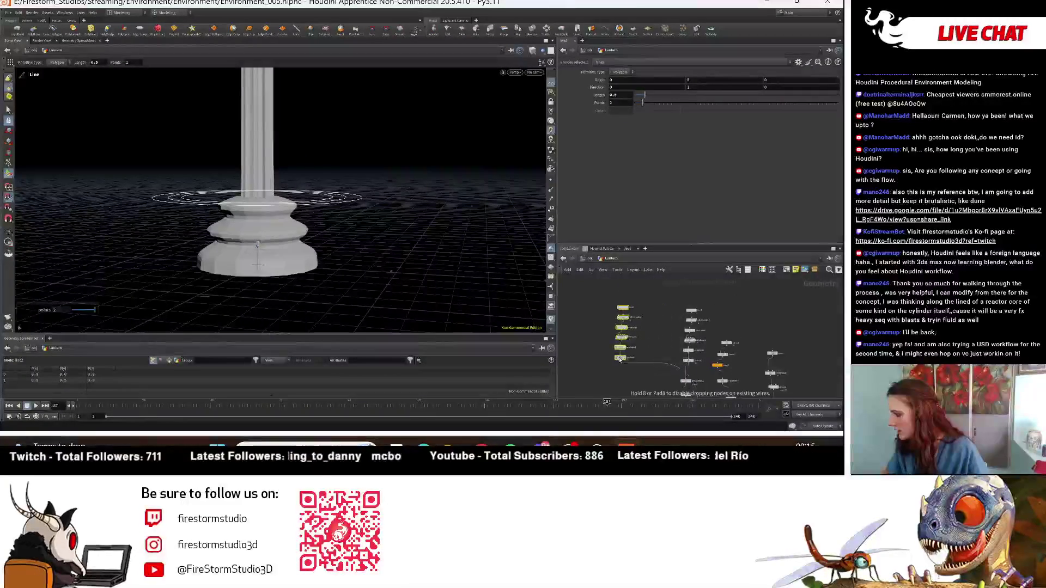
middle_click_drag(674, 352, 657, 325)
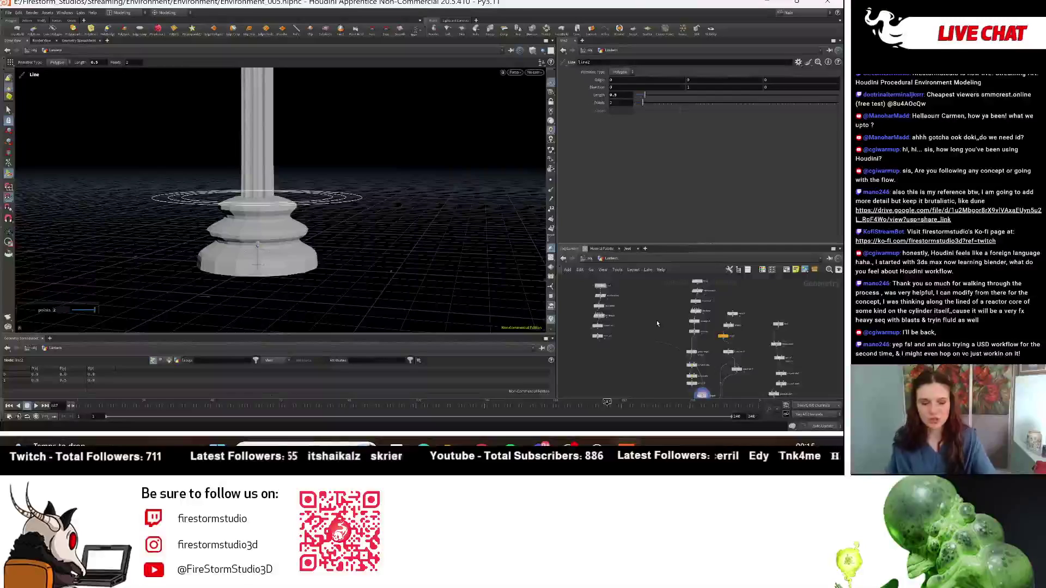
key("Tab")
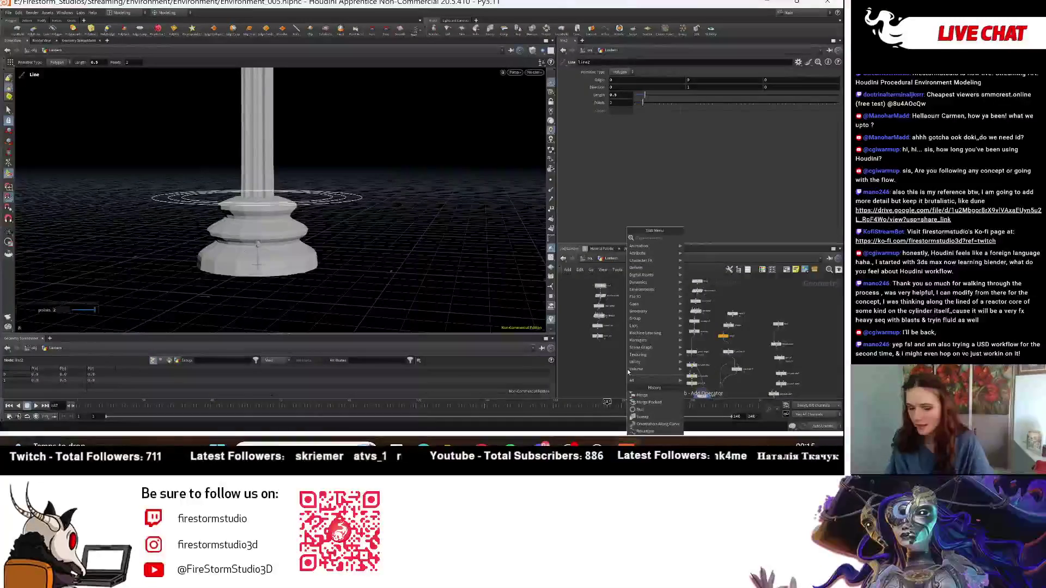
type("match")
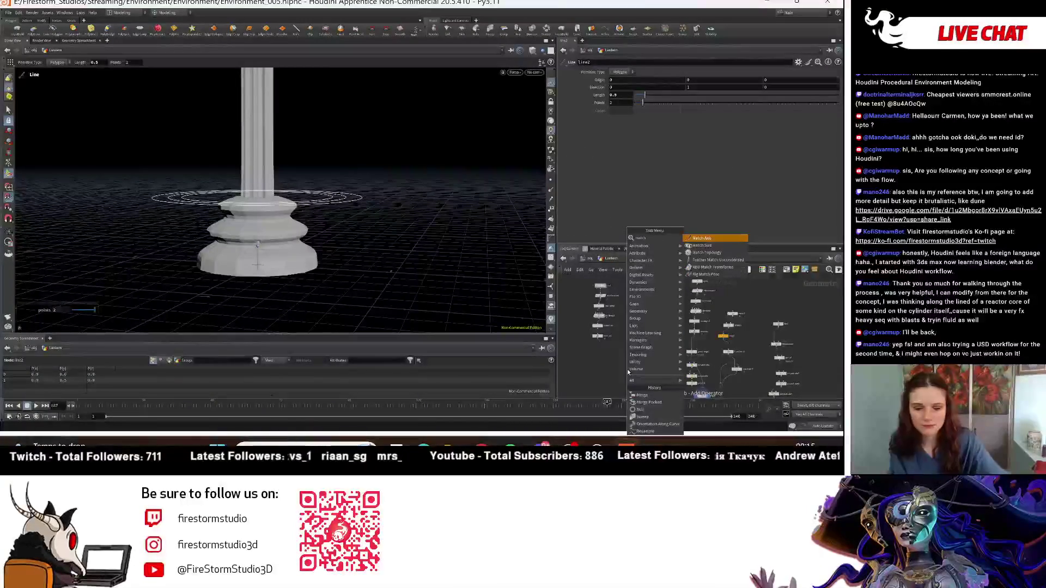
type(" s")
- Place a Match Size node with revolve4 as size target and the column chain as its input
left_click(701, 238)
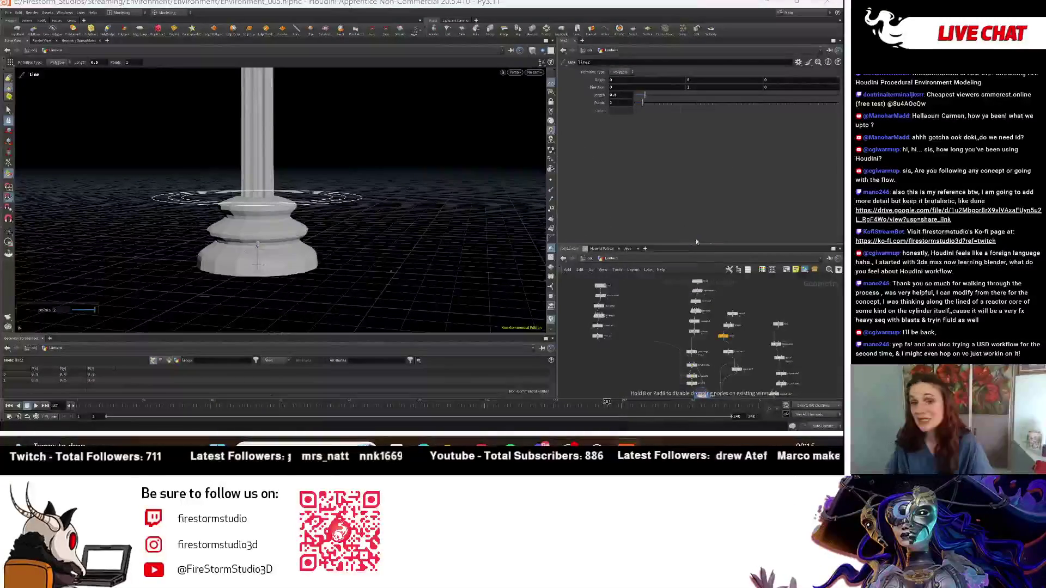
left_click(615, 358)
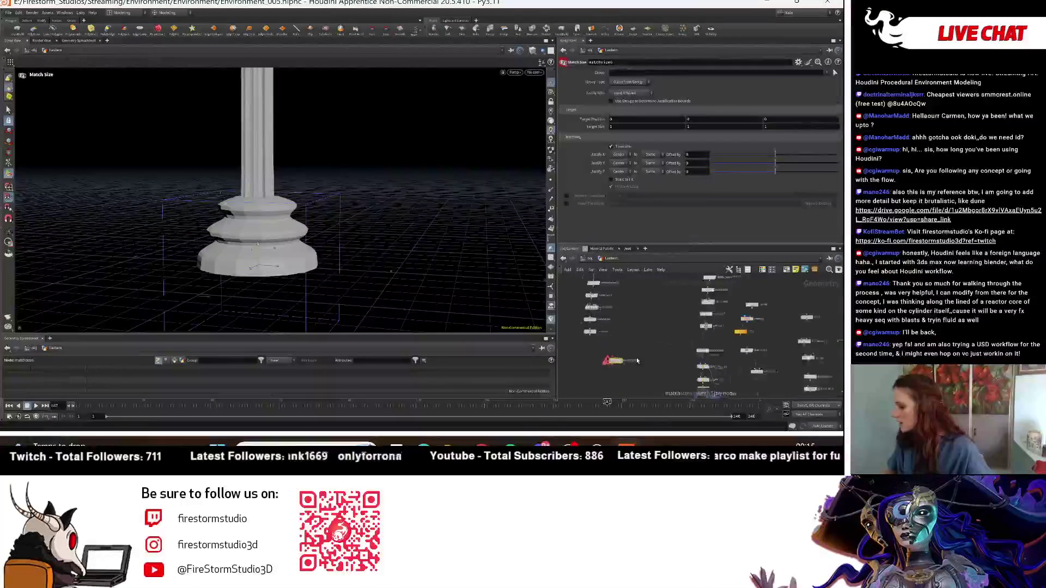
middle_click_drag(656, 342, 624, 329)
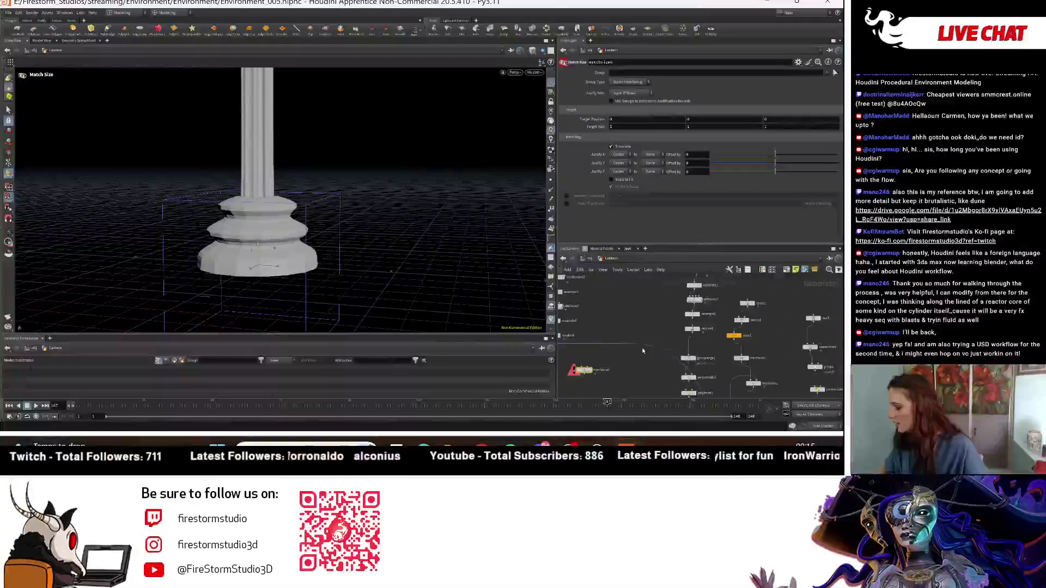
left_click(631, 328)
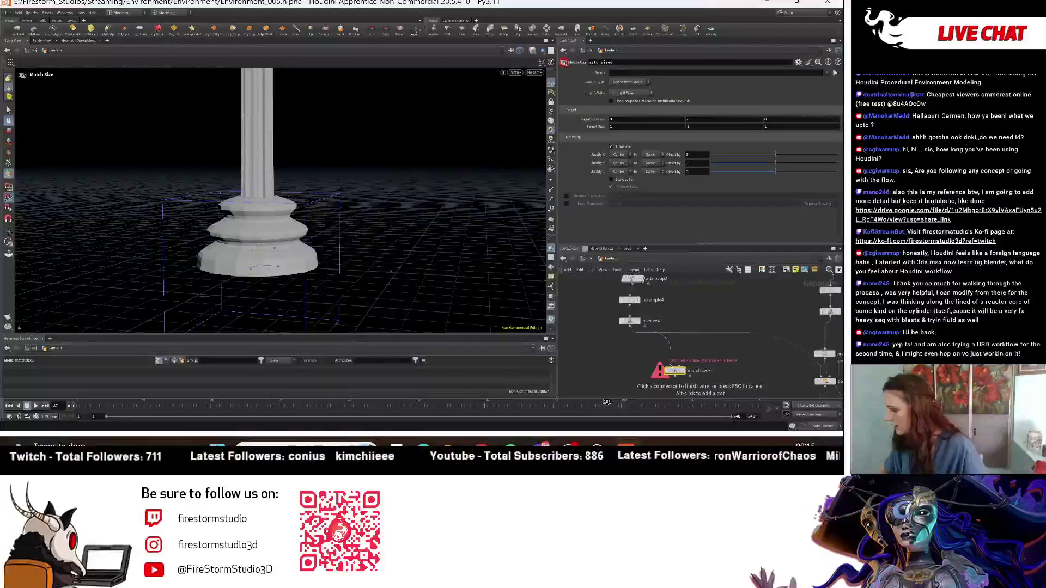
left_click(674, 366)
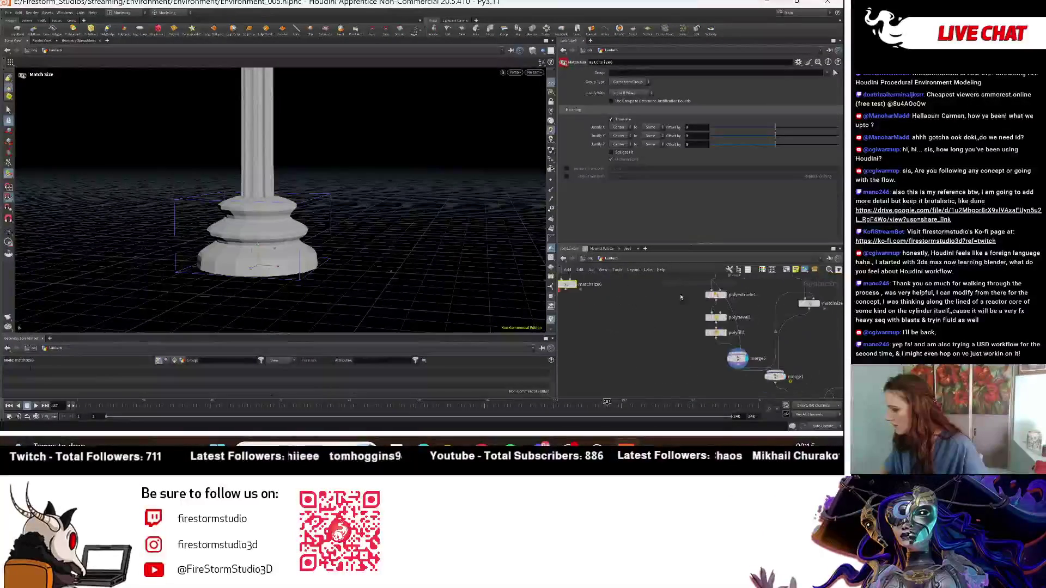
middle_click_drag(691, 344, 711, 374)
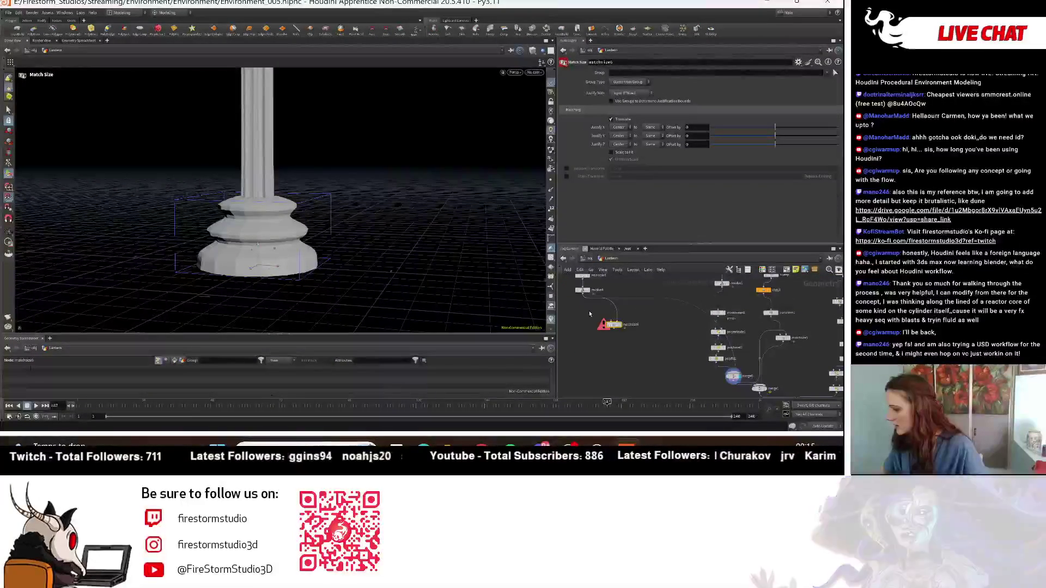
left_click(734, 383)
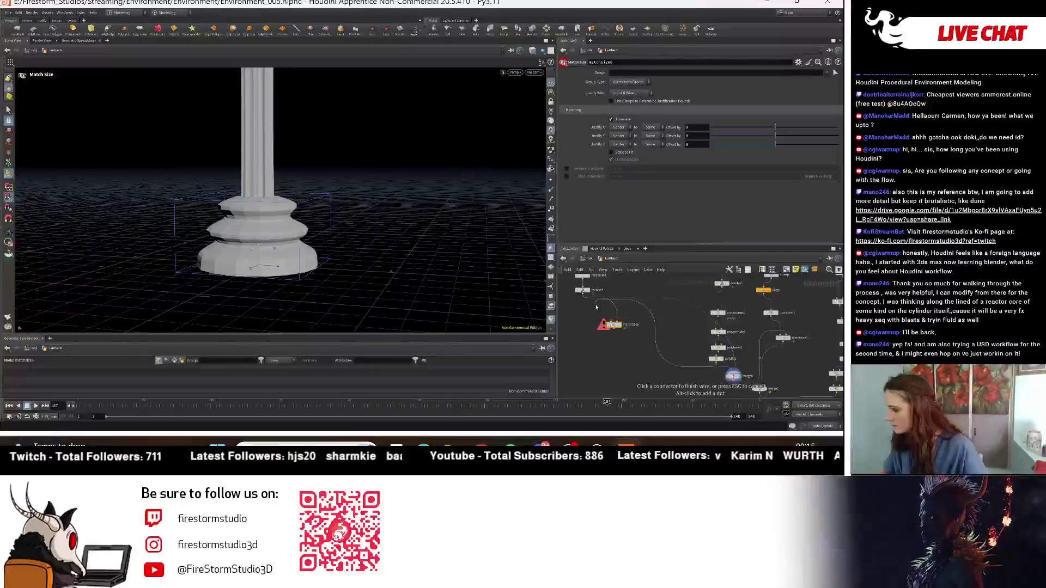
left_click(607, 319)
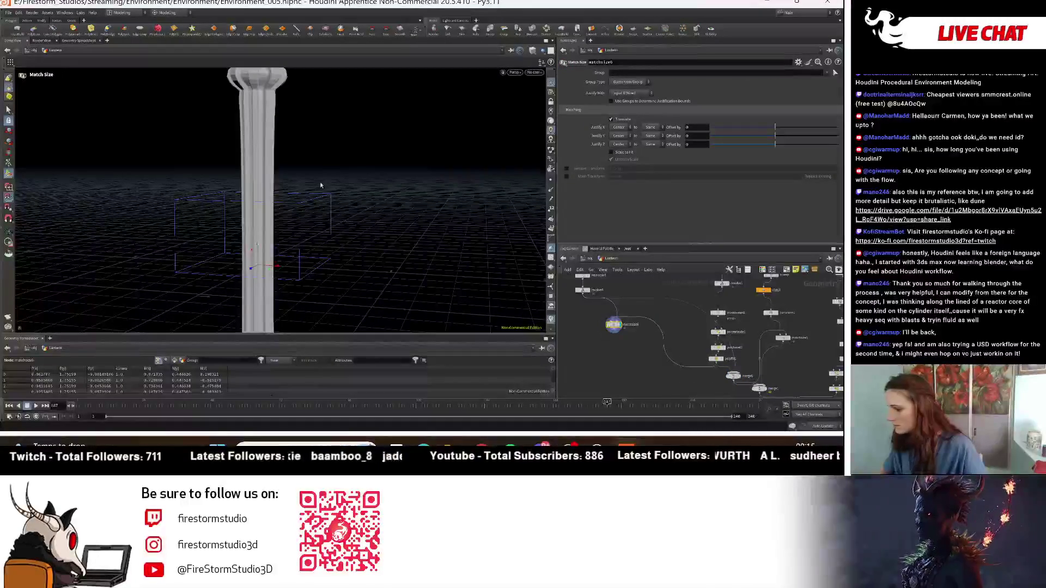
left_click_drag(614, 324, 610, 348)
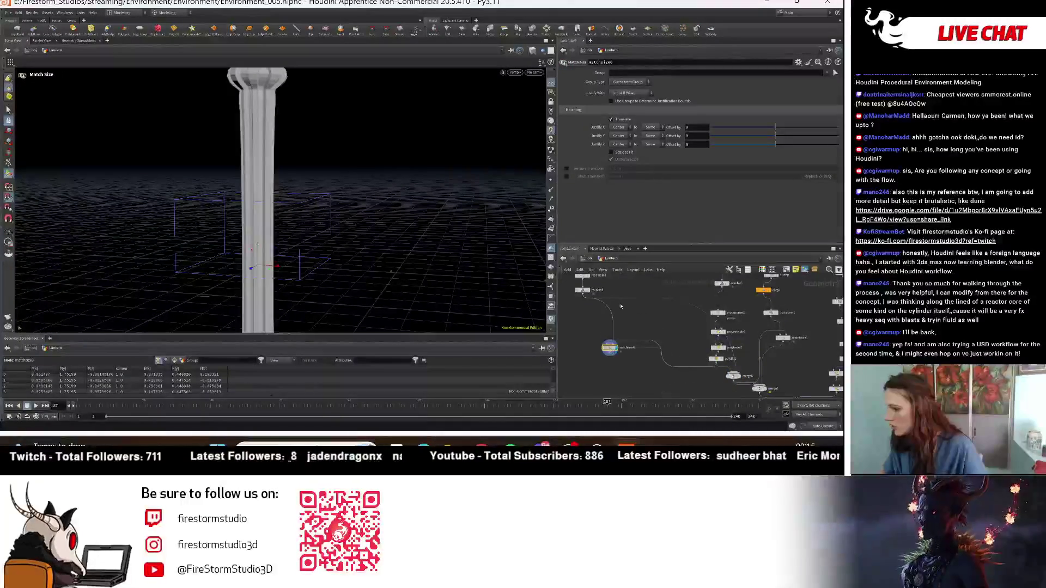
- Set the Match Size Justify options so the column rests on top of the base
left_click(620, 143)
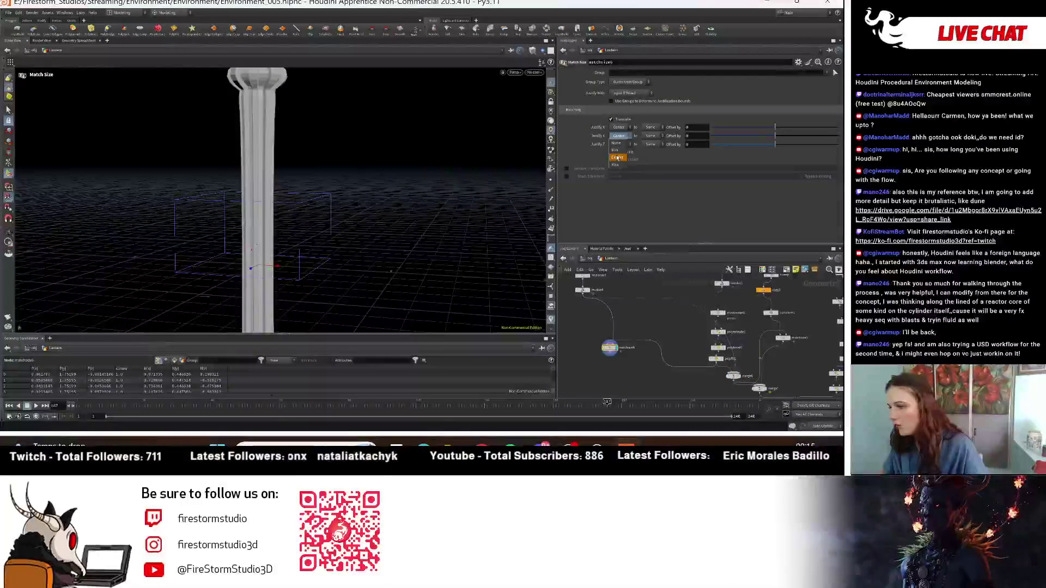
left_click(617, 155)
left_click(650, 136)
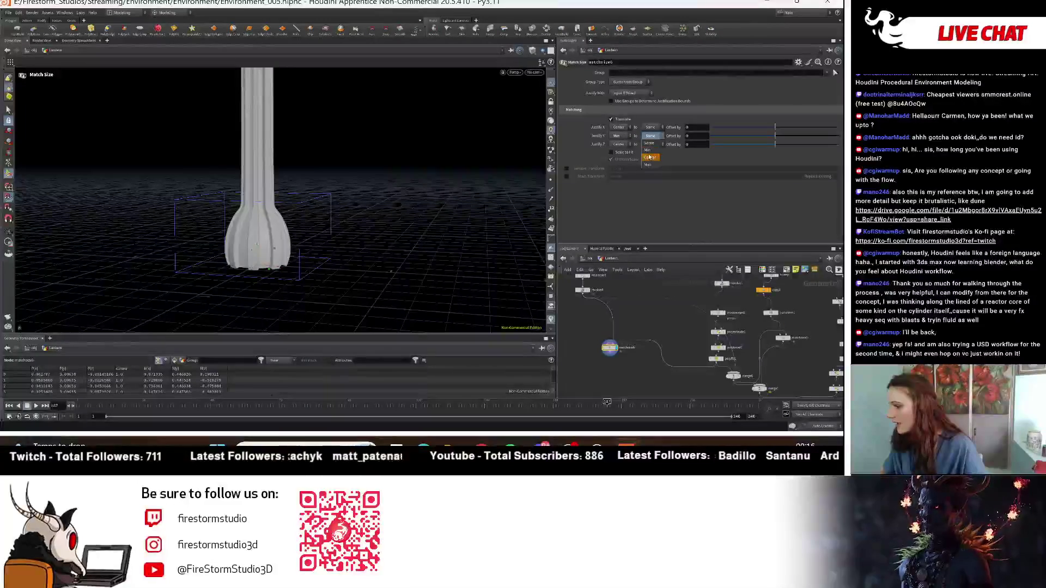
left_click(648, 154)
left_click(651, 164)
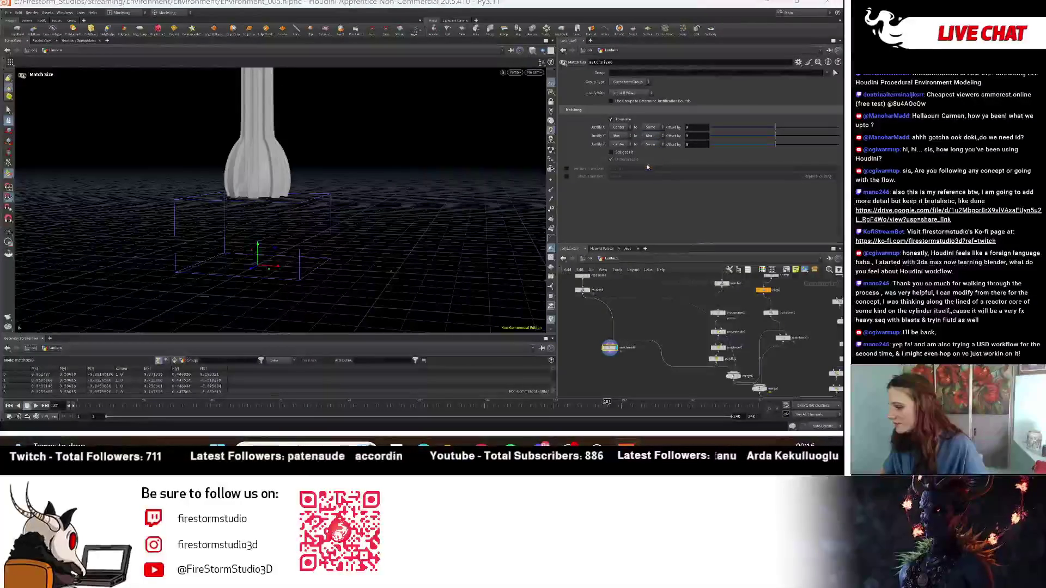
scroll(637, 370, "up", 5)
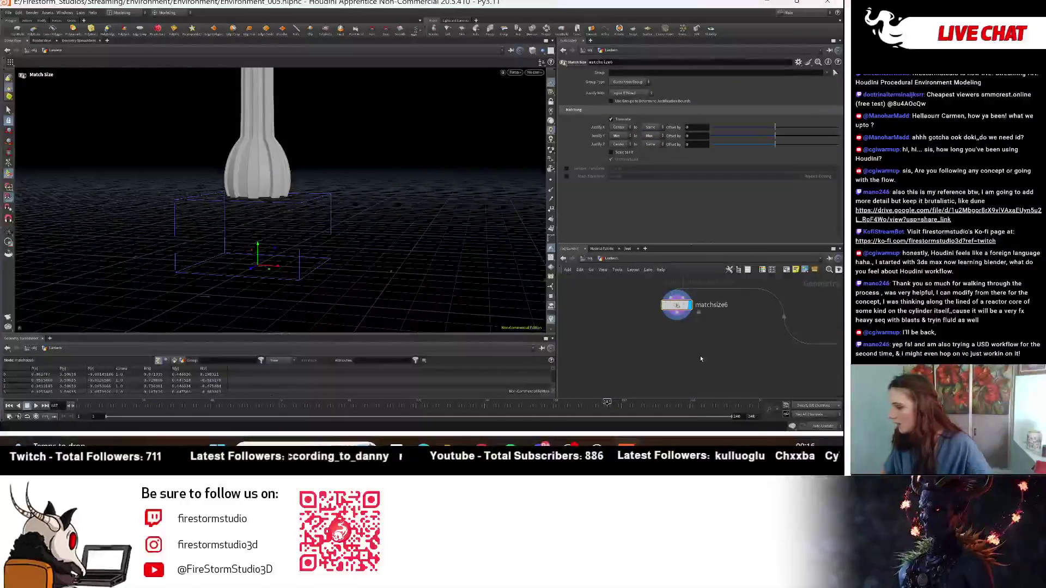
- Add merge7 joining the matched column and revolve4, and display the complete pillar
key("Tab")
type("merge")
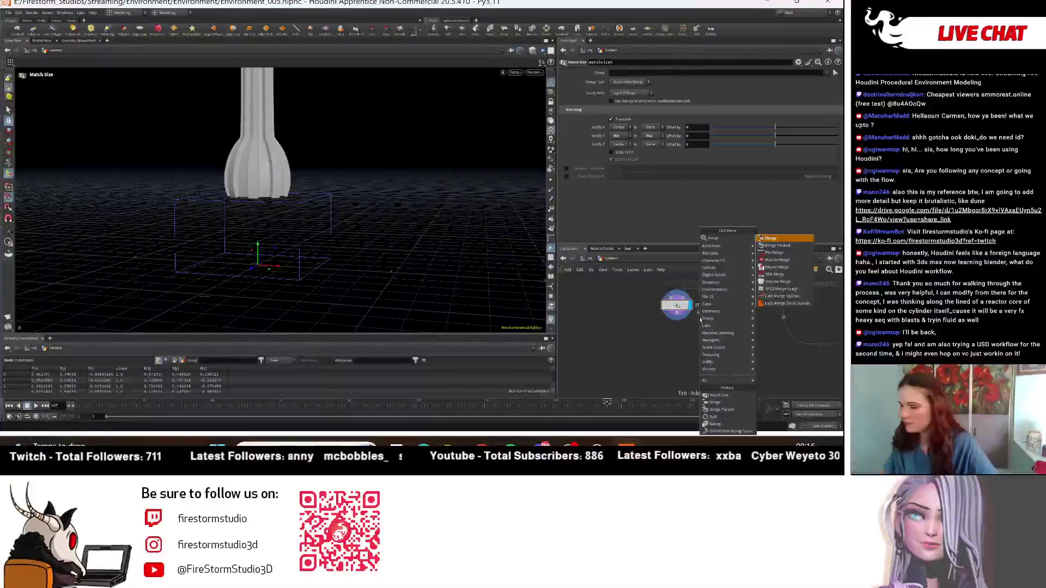
left_click(772, 241)
left_click(666, 344)
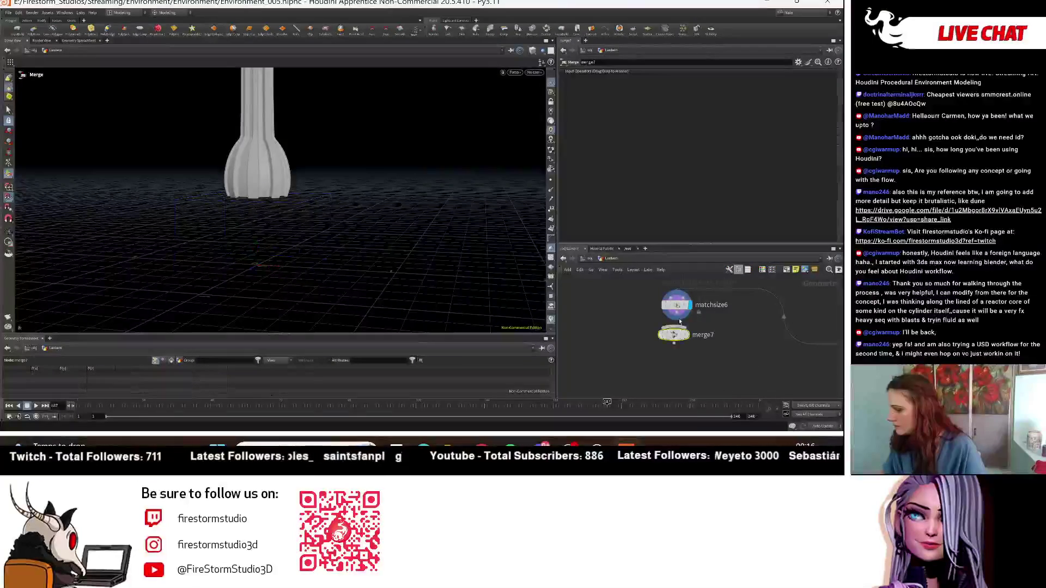
left_click_drag(676, 315, 666, 338)
middle_click_drag(631, 228, 664, 325)
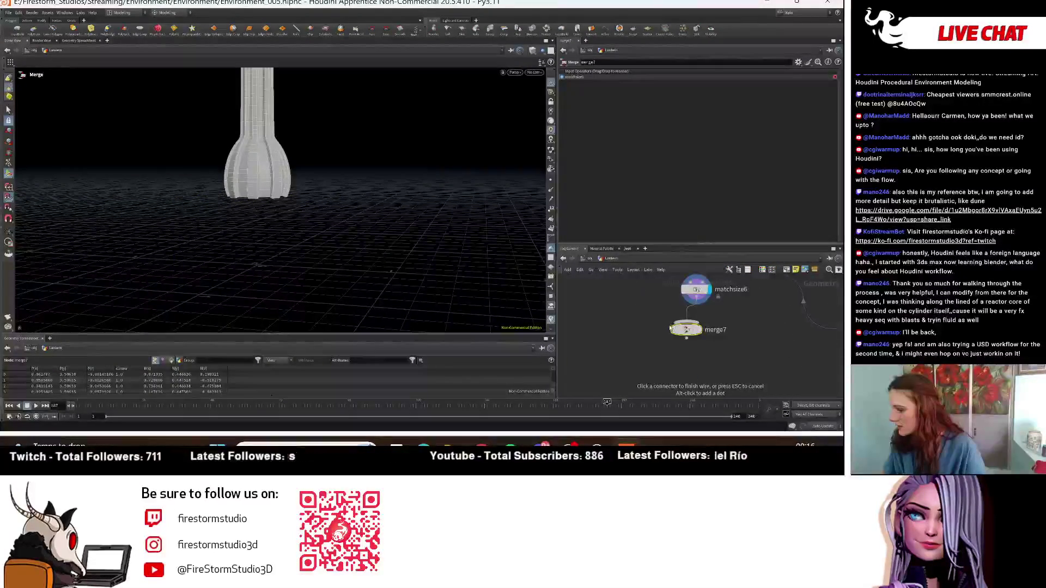
left_click(685, 319)
left_click(697, 329)
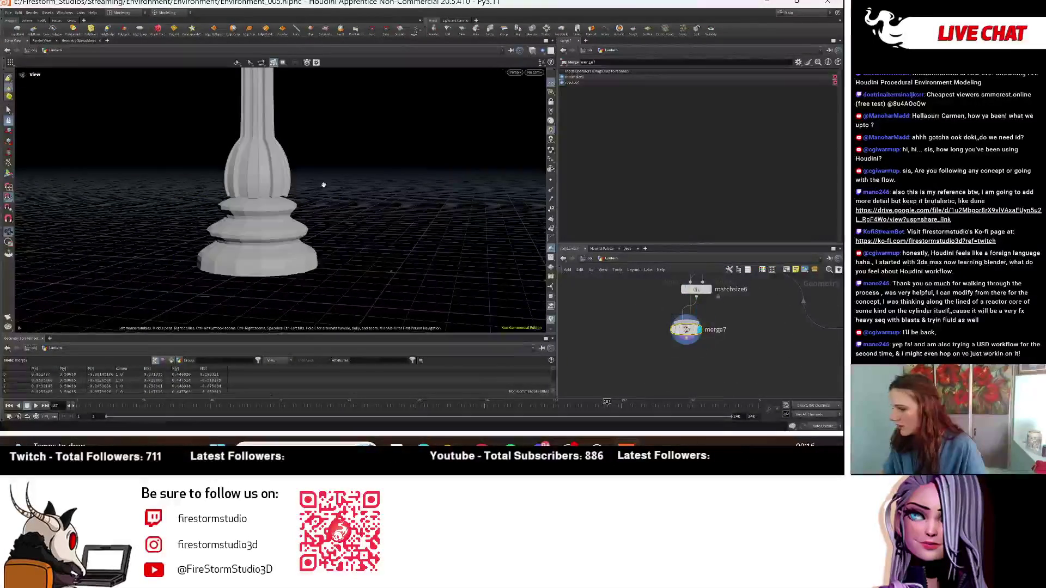
scroll(420, 221, "down", 5)
scroll(463, 227, "up", 2)
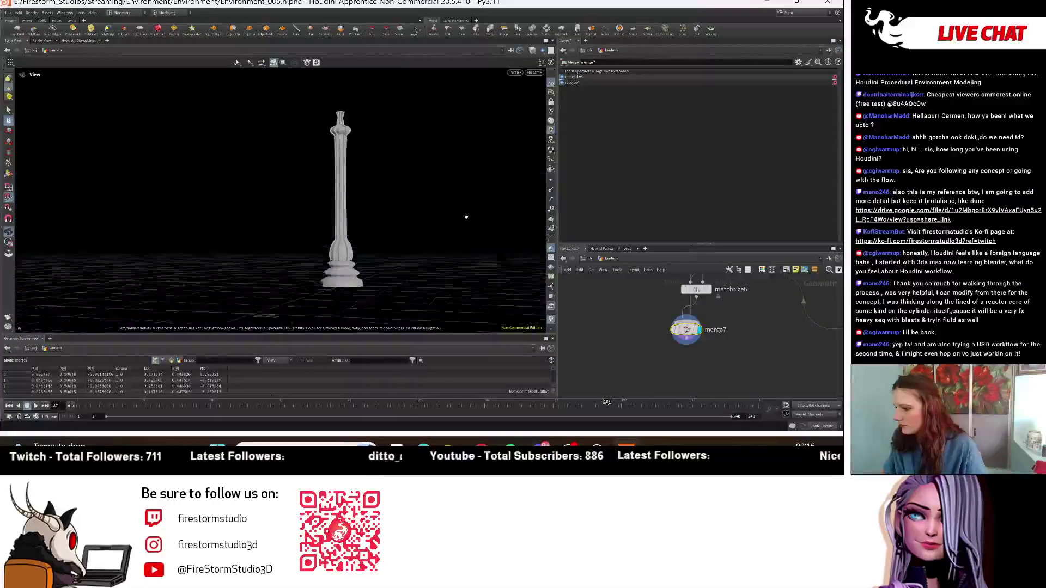
scroll(463, 228, "up", 2)
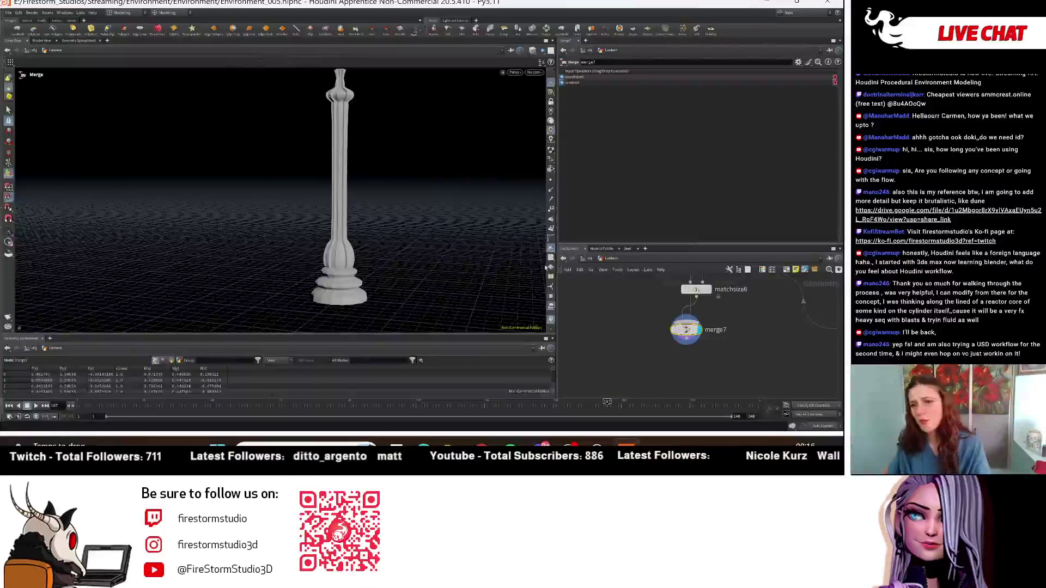
middle_click_drag(654, 234, 636, 344)
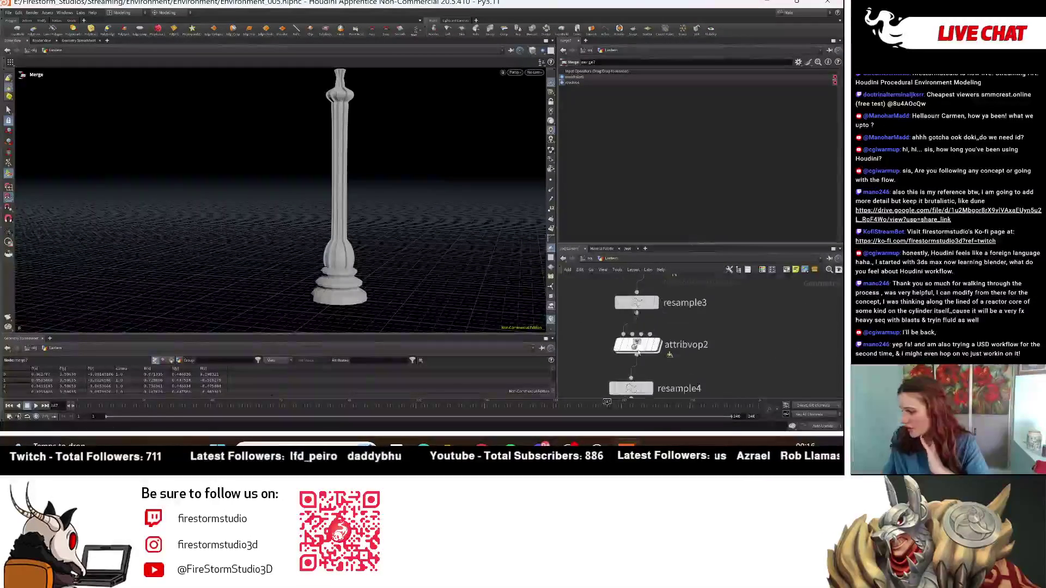
- Edit attribvop2's ramp: raise a dip to a peak, slide the dip left and push the last point to the end
left_click(636, 344)
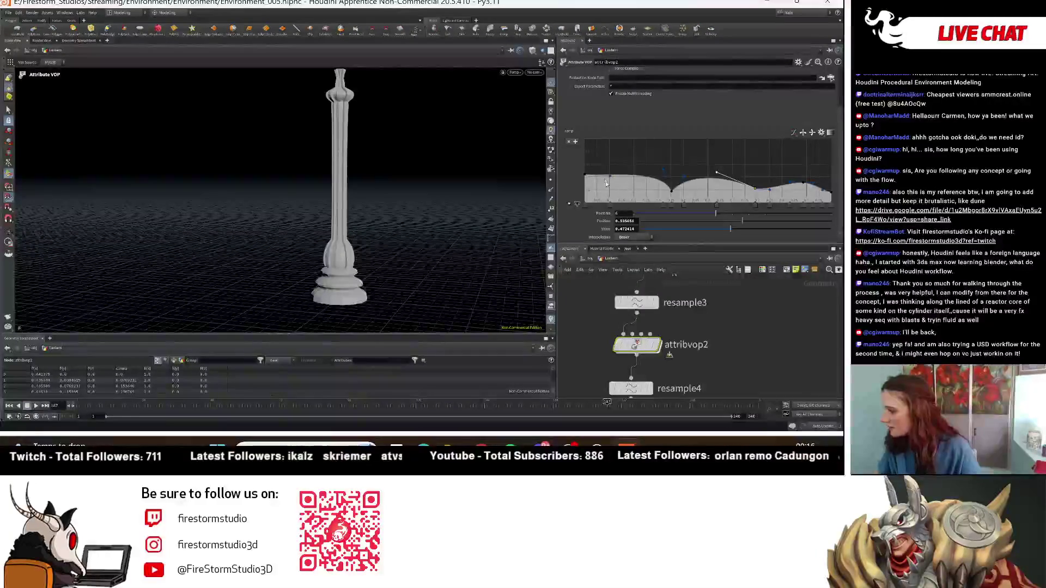
left_click_drag(608, 178, 676, 194)
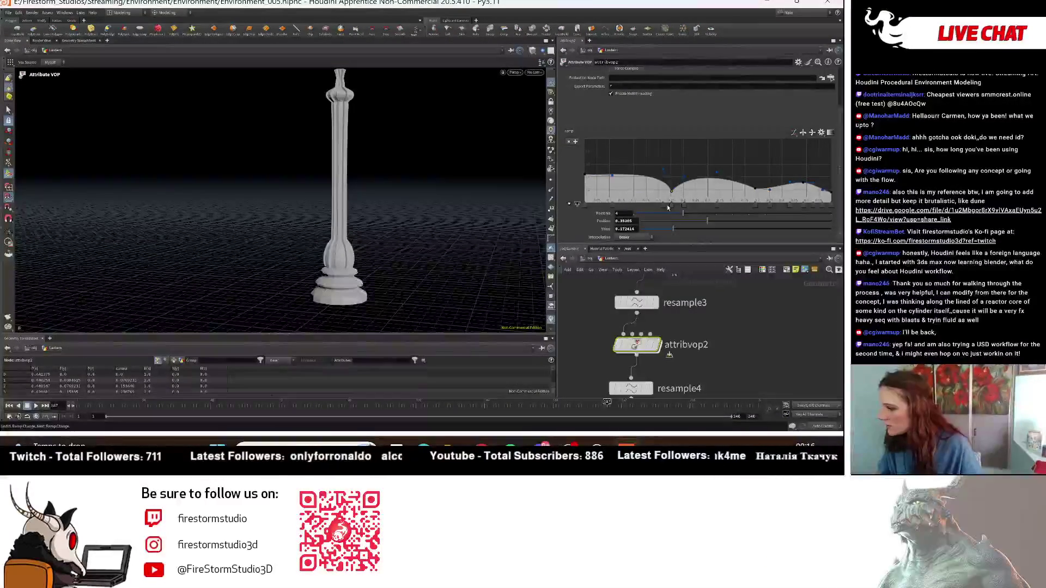
left_click_drag(675, 195, 663, 171)
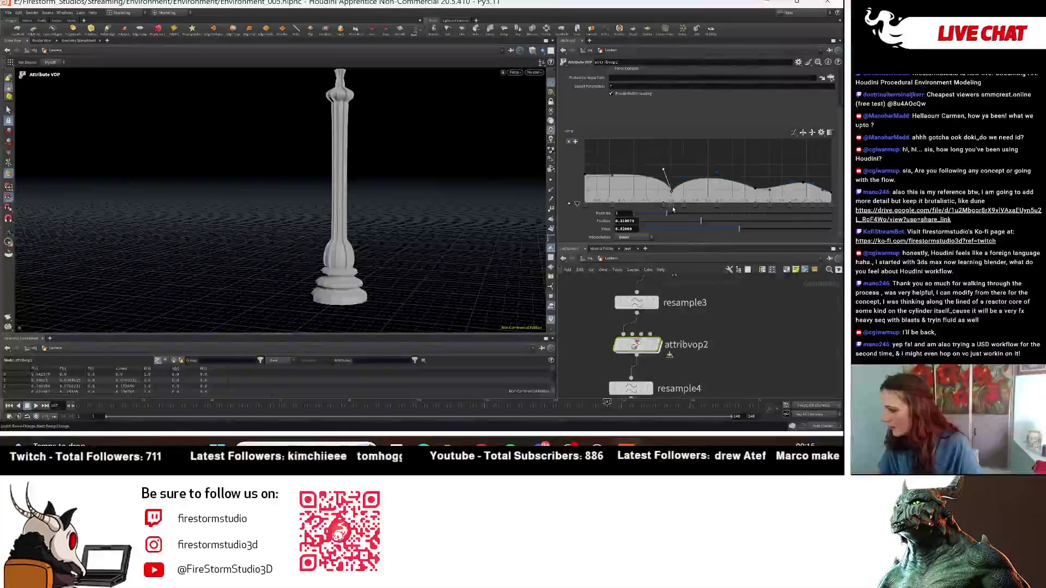
left_click_drag(640, 211, 653, 210)
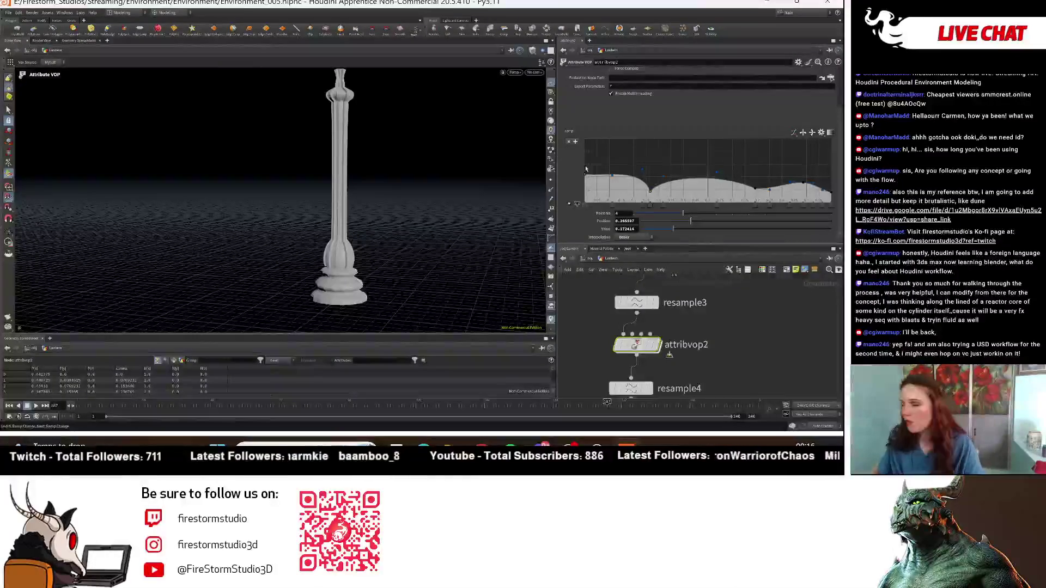
left_click(758, 188)
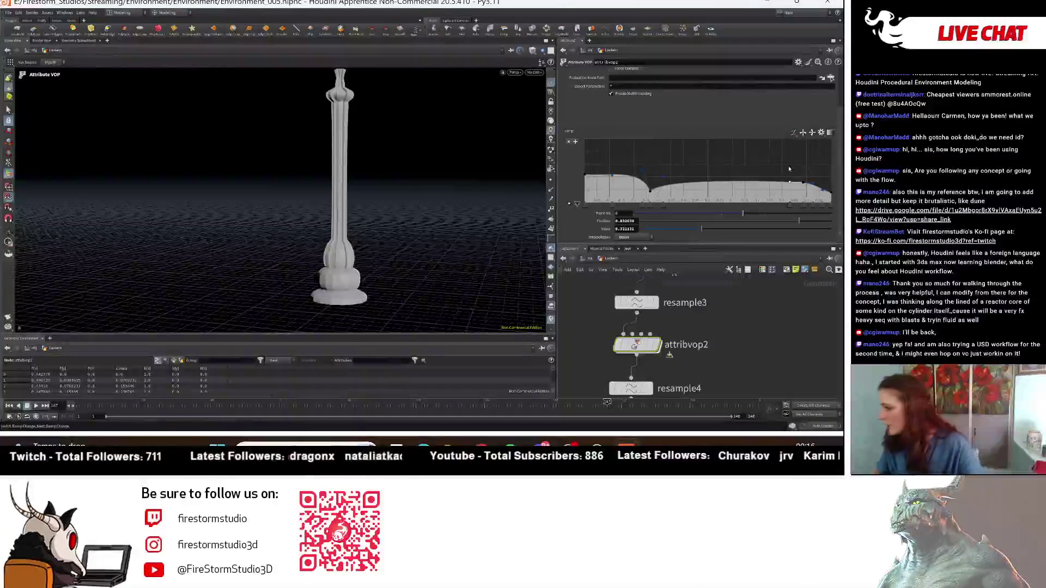
left_click(806, 187)
mouse_move(807, 187)
left_mouse_down()
mouse_move(837, 194)
mouse_move(712, 183)
mouse_move(708, 171)
left_mouse_up()
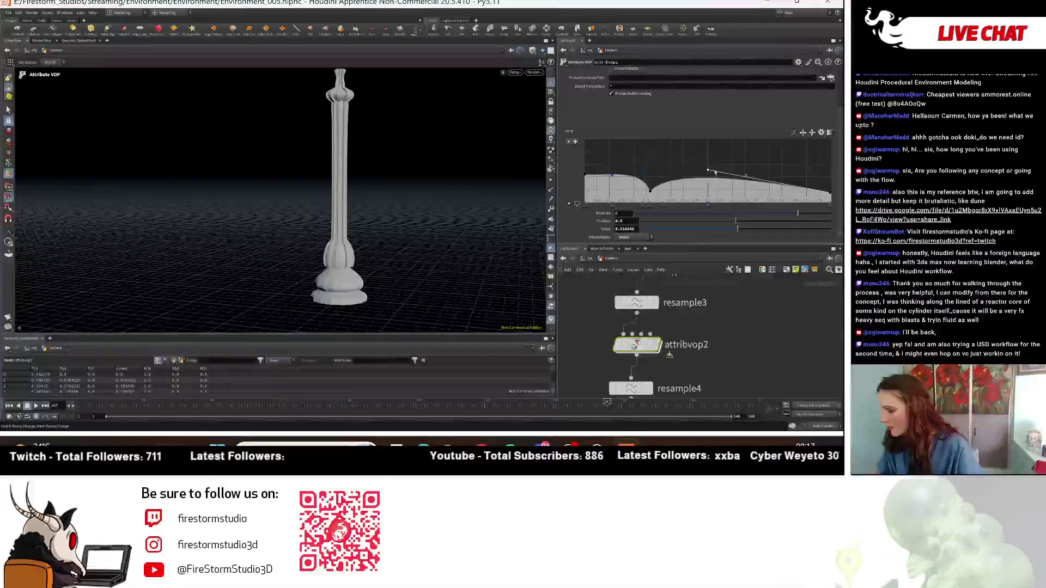
scroll(662, 304, "down", 2)
scroll(663, 304, "down", 2)
scroll(663, 304, "down", 1)
scroll(720, 350, "up", 2)
left_click(732, 364)
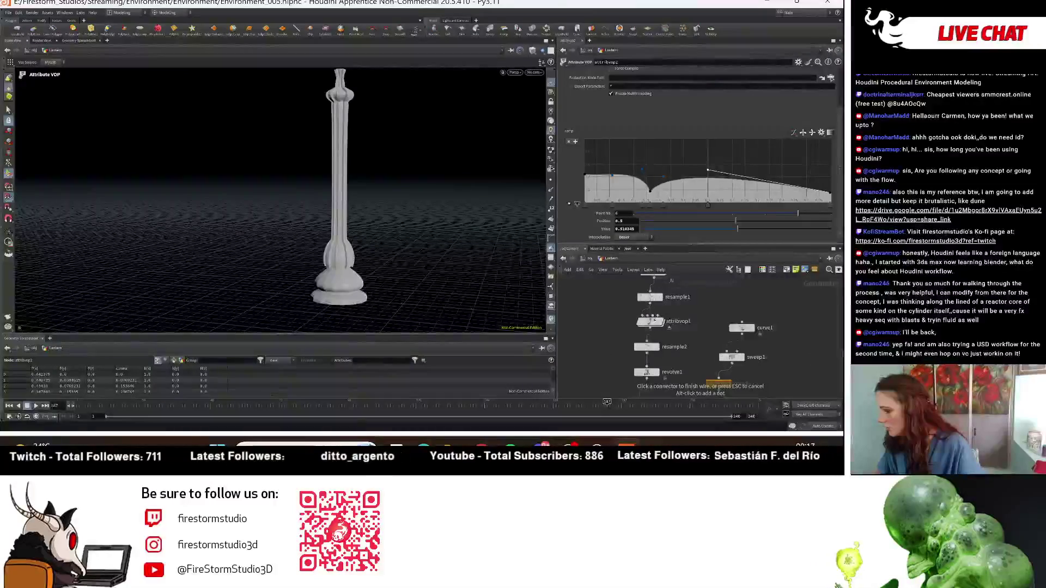
- Cancel the wire, select attribvop1 and lower and shift its left ramp key
key("Escape")
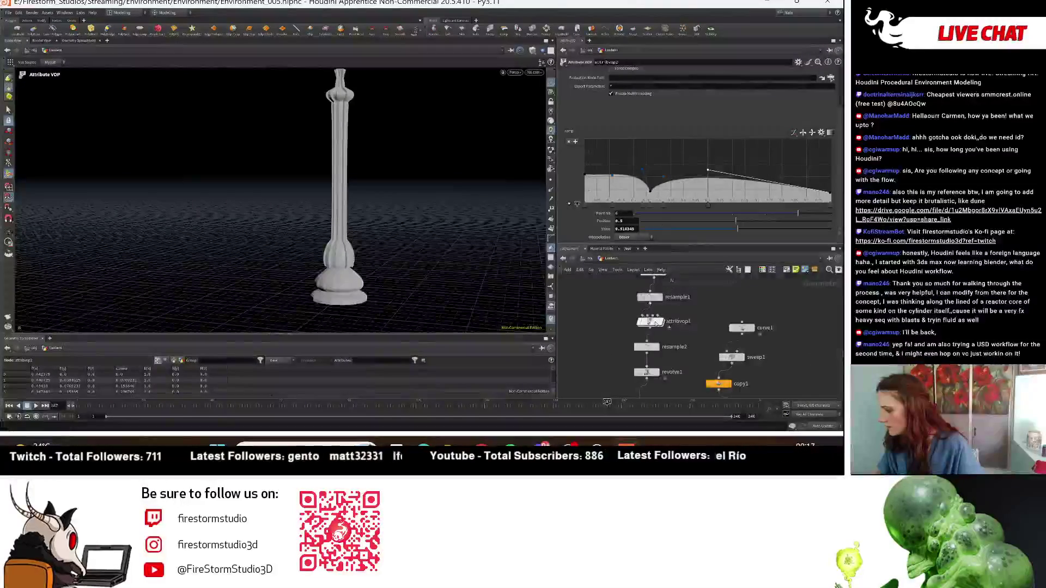
left_click(653, 324)
scroll(717, 328, "down", 1)
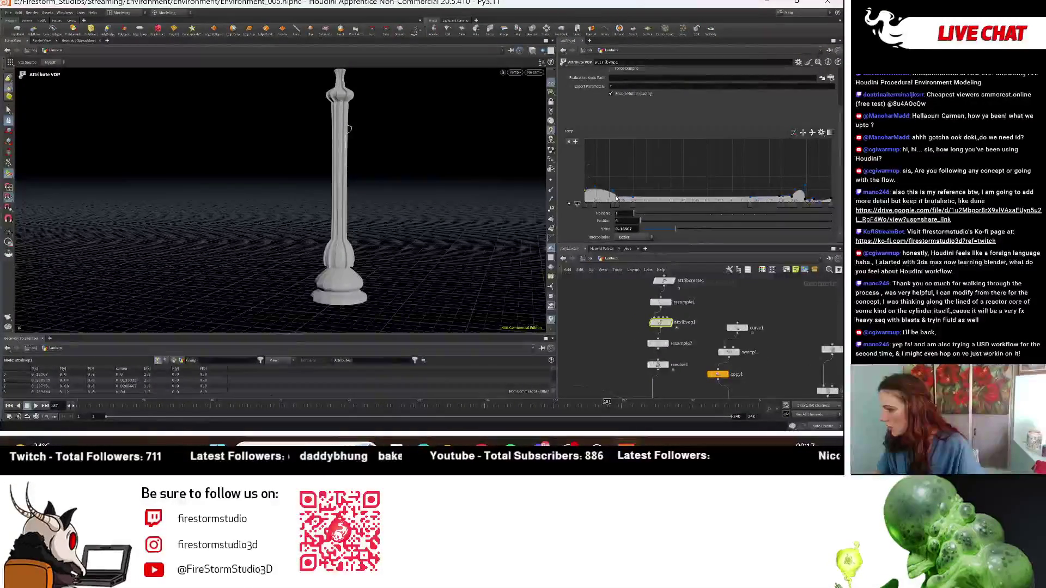
mouse_move(617, 198)
left_mouse_down()
mouse_move(585, 200)
mouse_move(609, 211)
left_mouse_up()
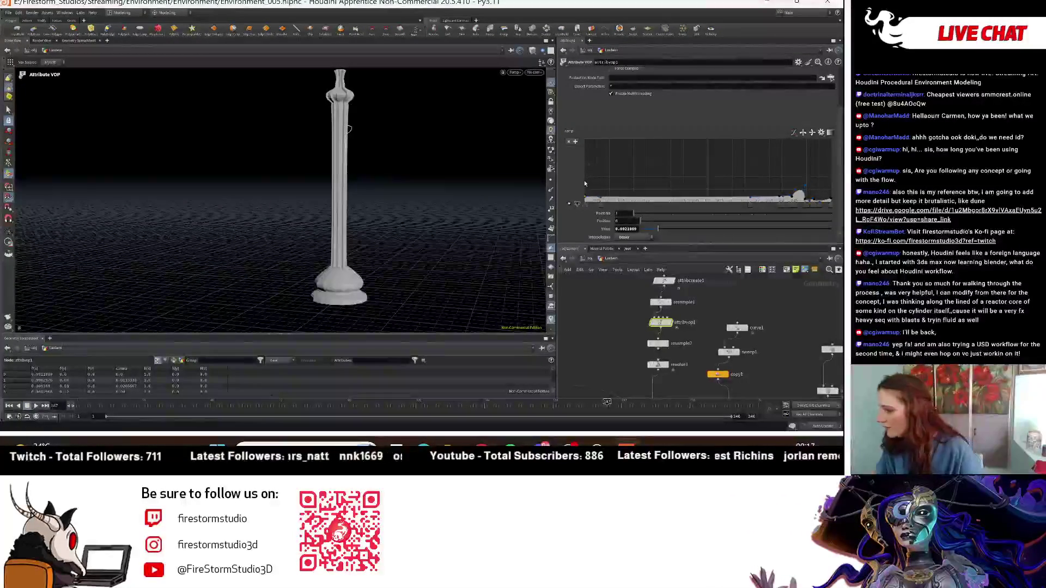
left_click_drag(601, 198, 585, 203)
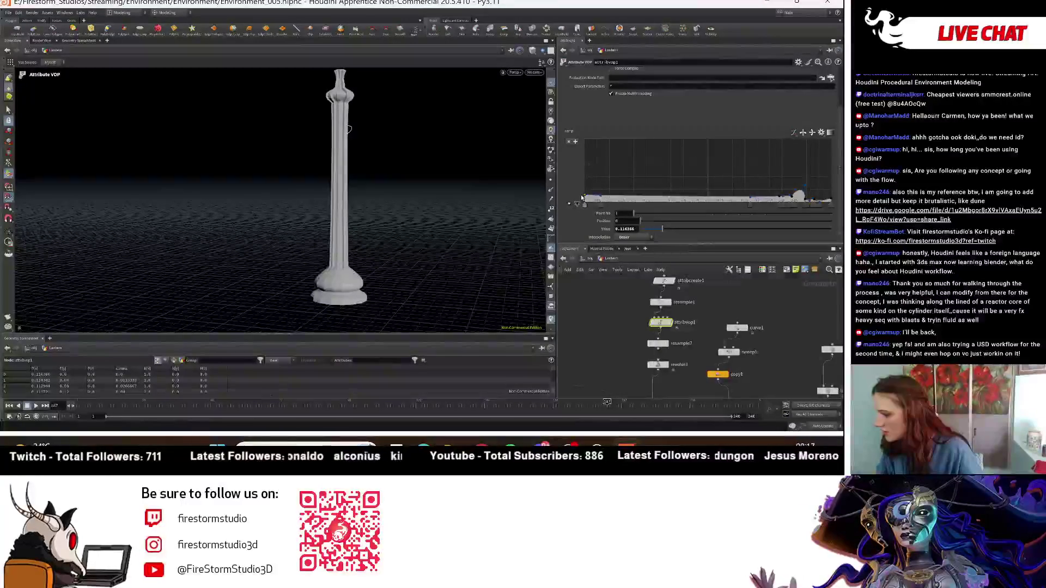
mouse_move(586, 198)
left_mouse_down()
mouse_move(601, 199)
mouse_move(585, 190)
mouse_move(604, 194)
mouse_move(589, 199)
mouse_move(581, 180)
mouse_move(596, 205)
left_mouse_up()
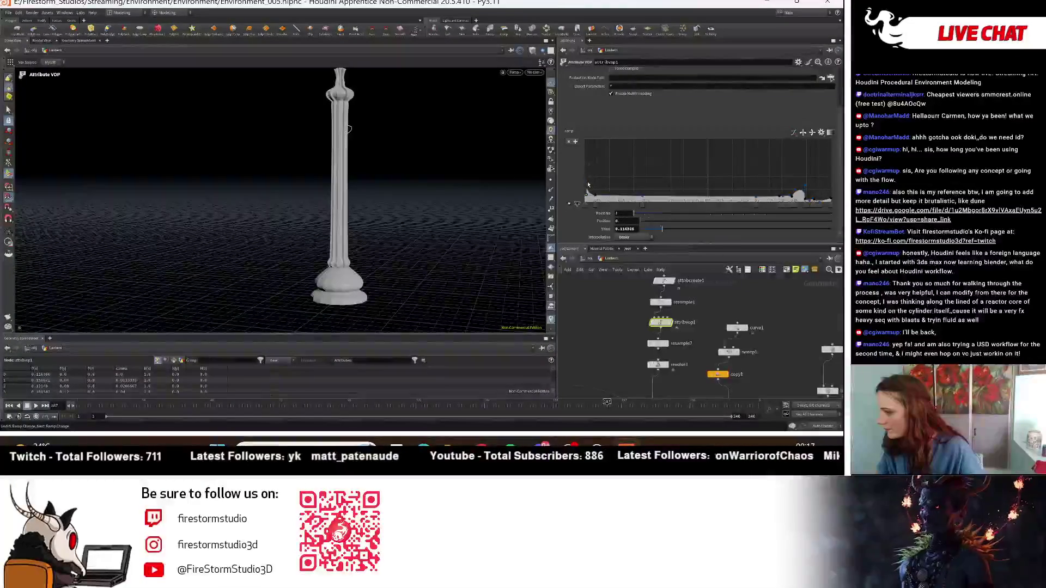
- Retune the left ramp key's position and value, undoing the change that made a cone
mouse_move(580, 183)
left_mouse_down()
mouse_move(564, 184)
mouse_move(590, 168)
left_mouse_up()
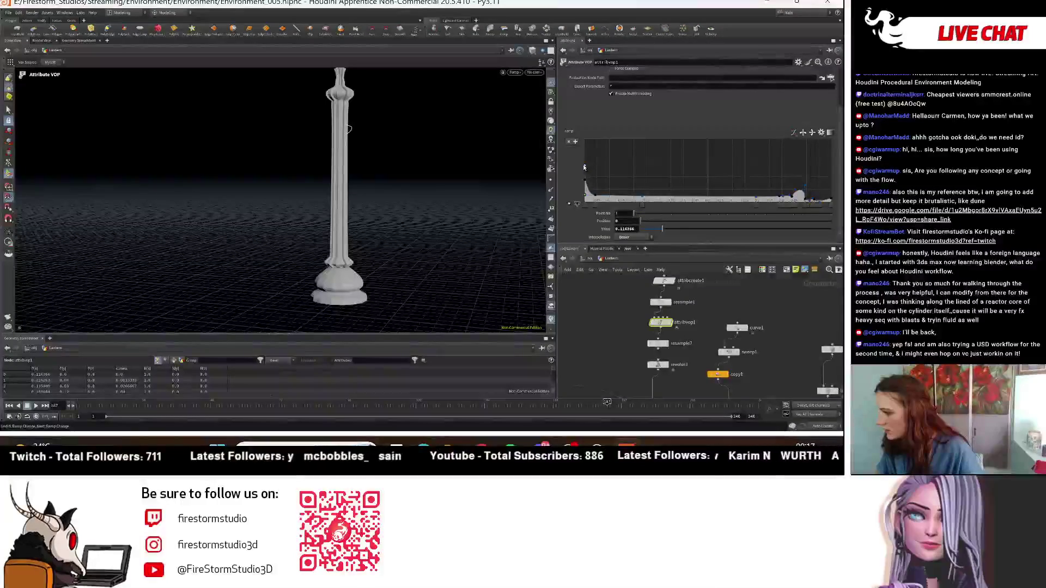
left_click_drag(585, 167, 585, 196)
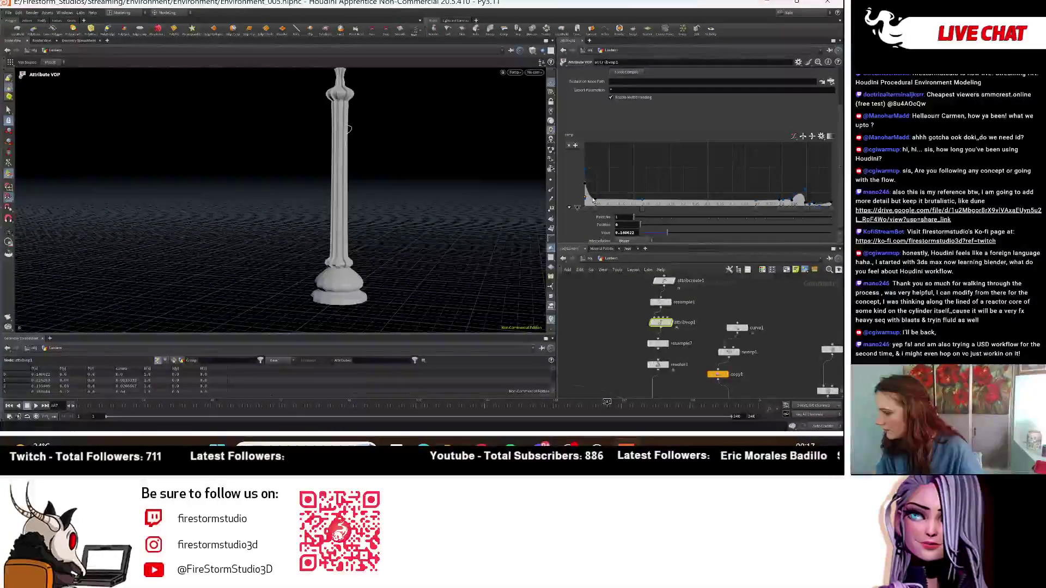
left_click_drag(586, 191, 585, 186)
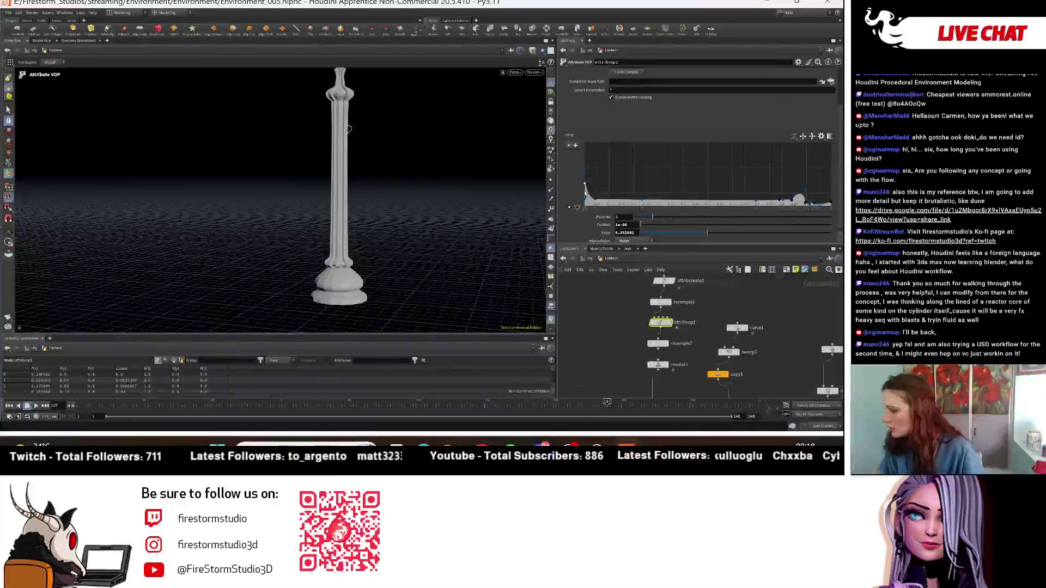
left_click_drag(587, 187, 586, 193)
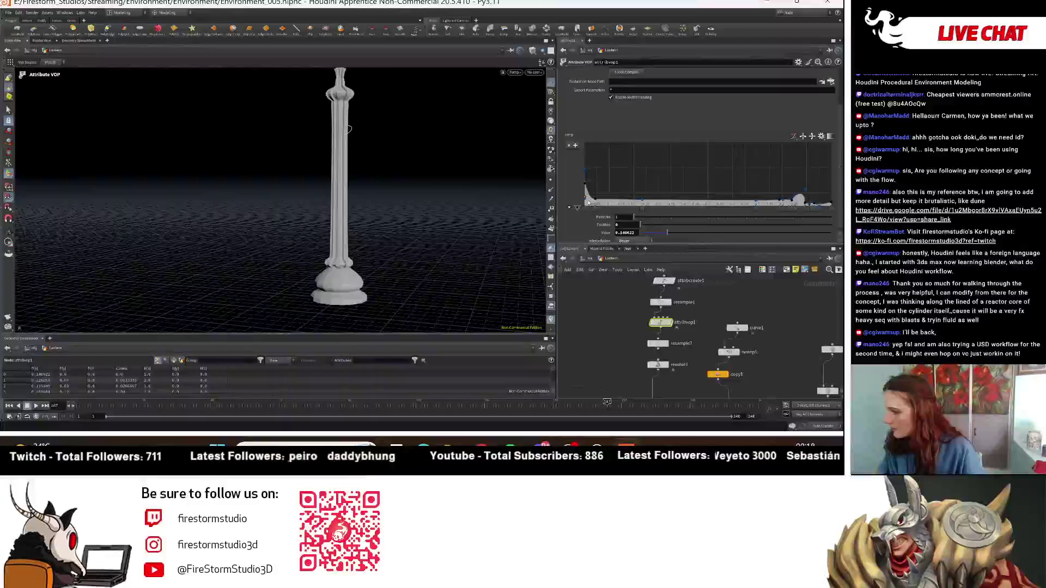
left_click_drag(587, 200, 593, 195)
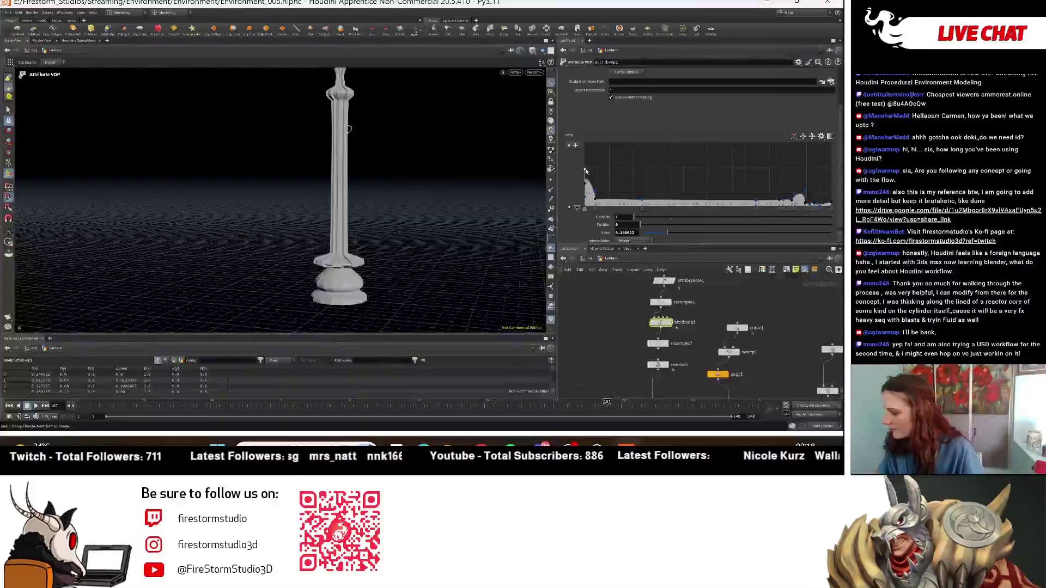
left_click_drag(586, 185, 586, 191)
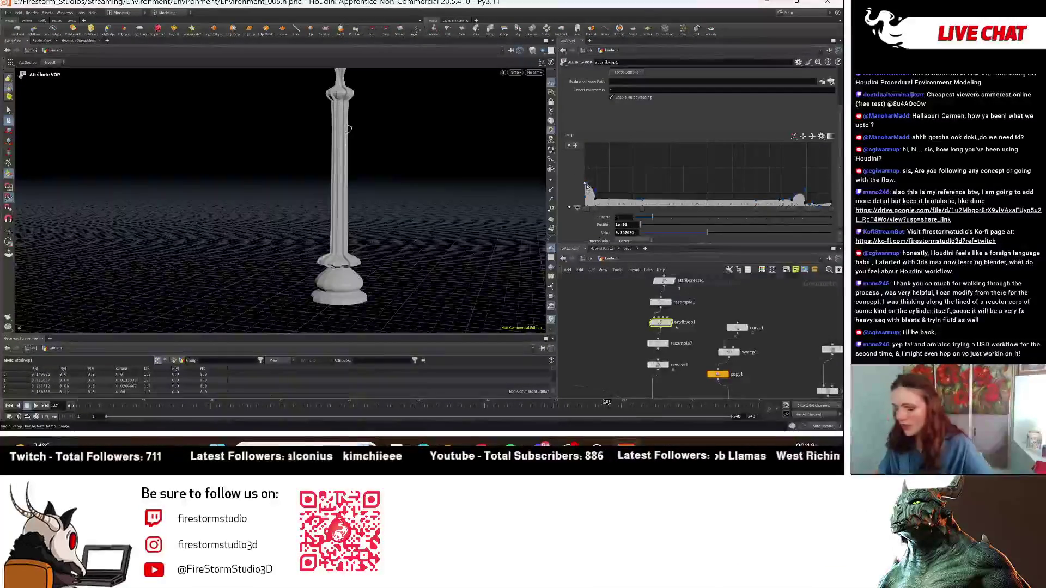
left_click_drag(585, 187, 658, 182)
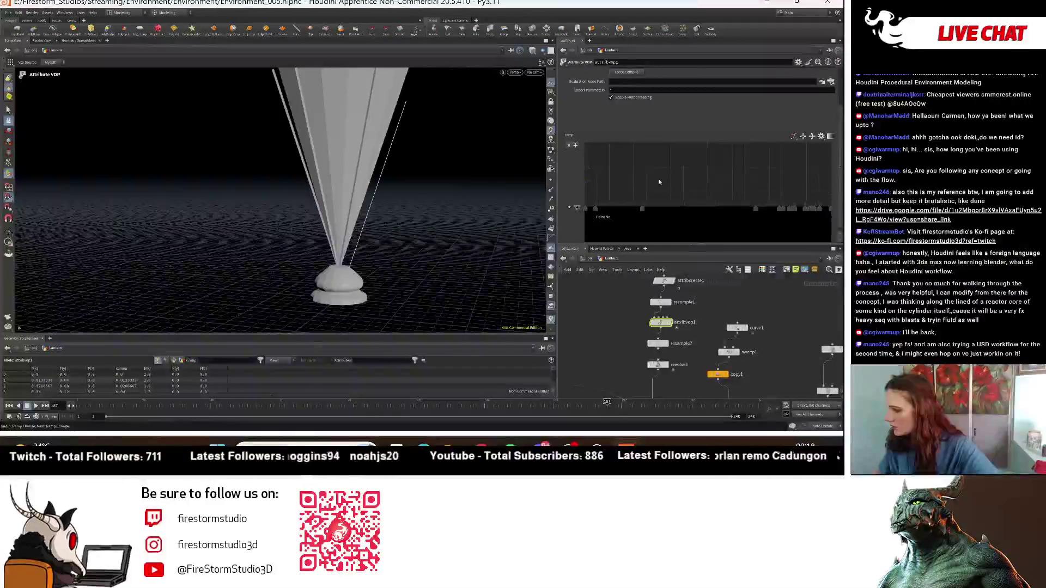
key("ctrl+z")
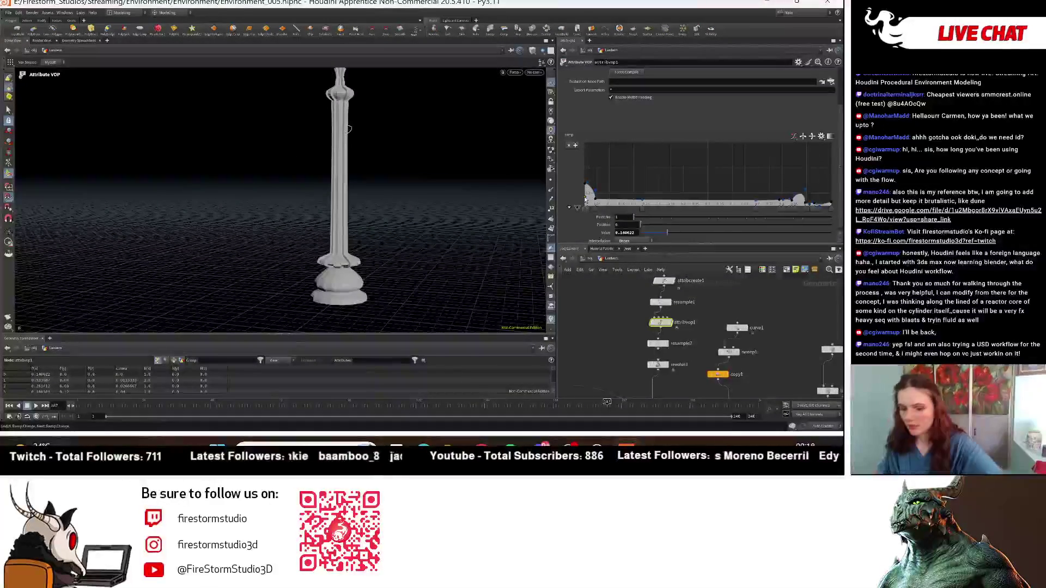
- Settle the left ramp key at about 0.35 and nudge its position
left_click_drag(585, 199, 593, 207)
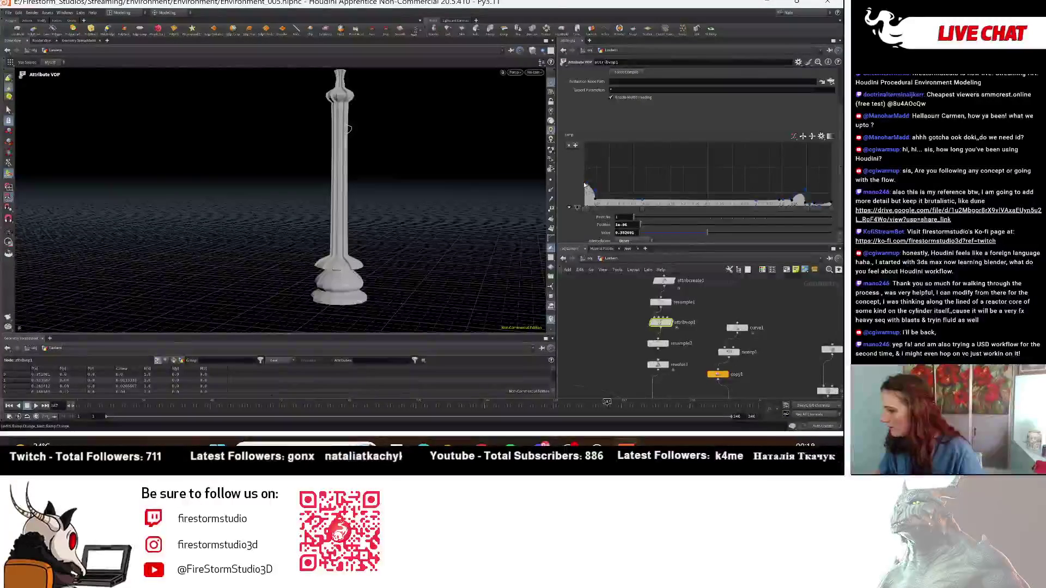
mouse_move(587, 185)
left_mouse_down()
mouse_move(575, 201)
mouse_move(593, 209)
left_mouse_up()
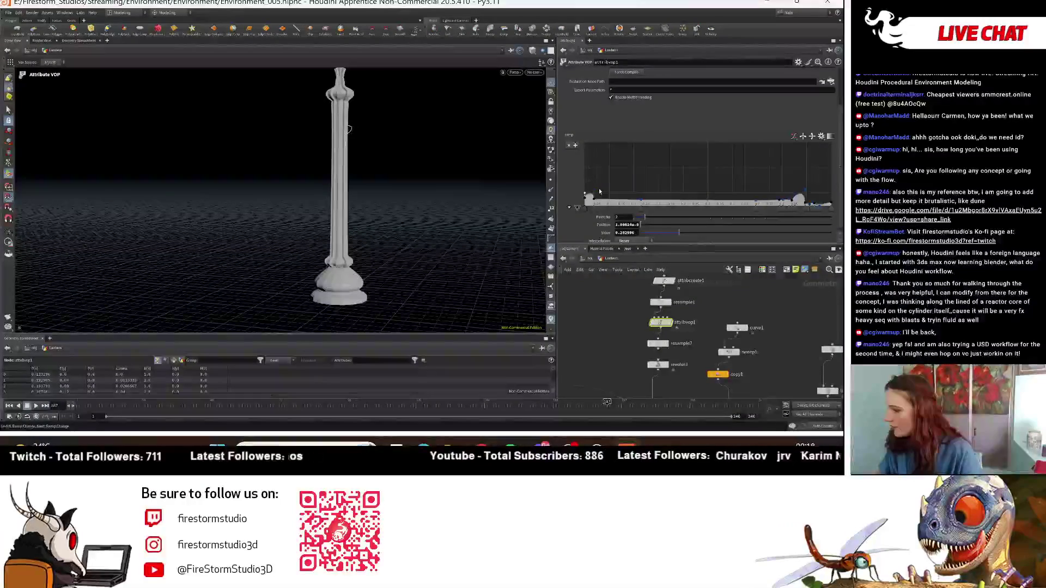
left_click(593, 194)
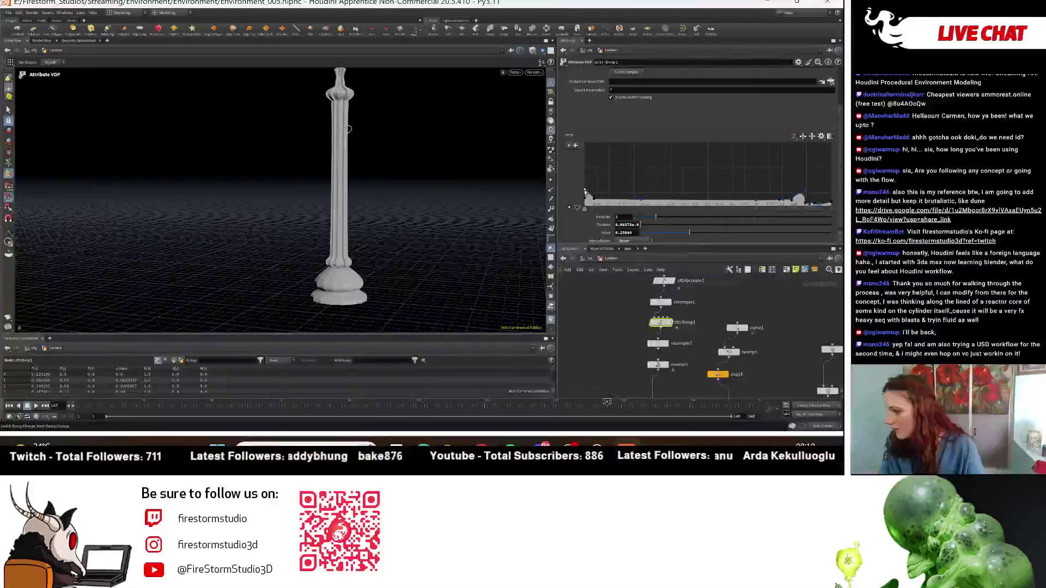
left_click_drag(585, 193, 589, 191)
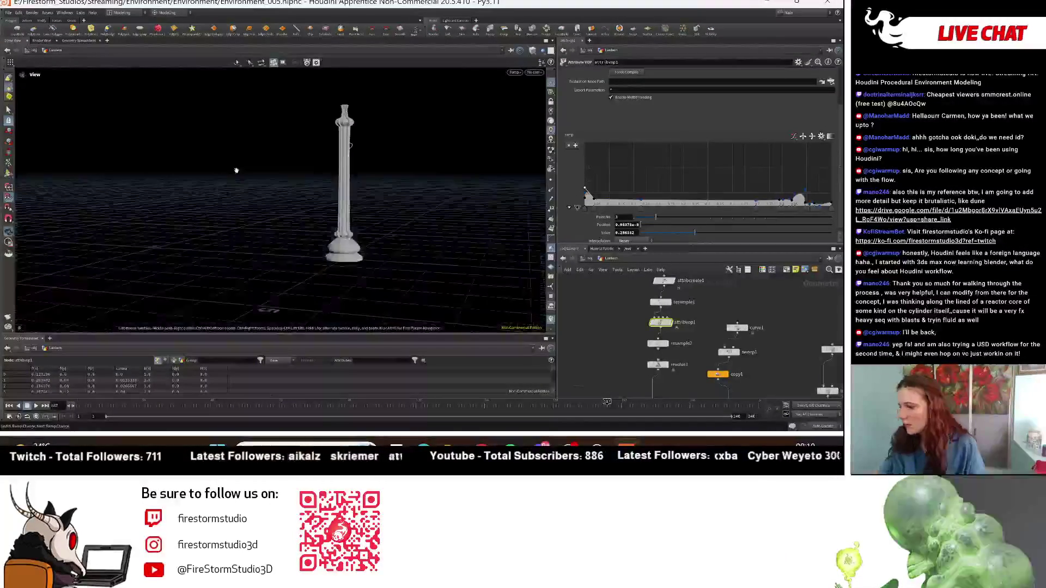
- Fine-tune two ramp keys on the pillar profile, then frame merge7 and start a wire from its output
left_click_drag(141, 175, 374, 187, "alt")
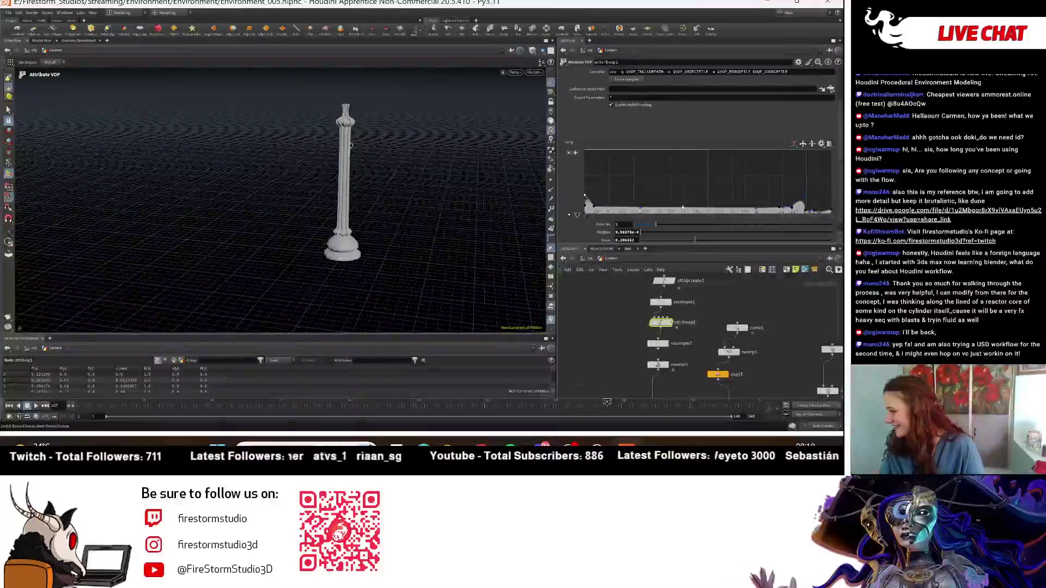
left_click_drag(585, 202, 587, 209)
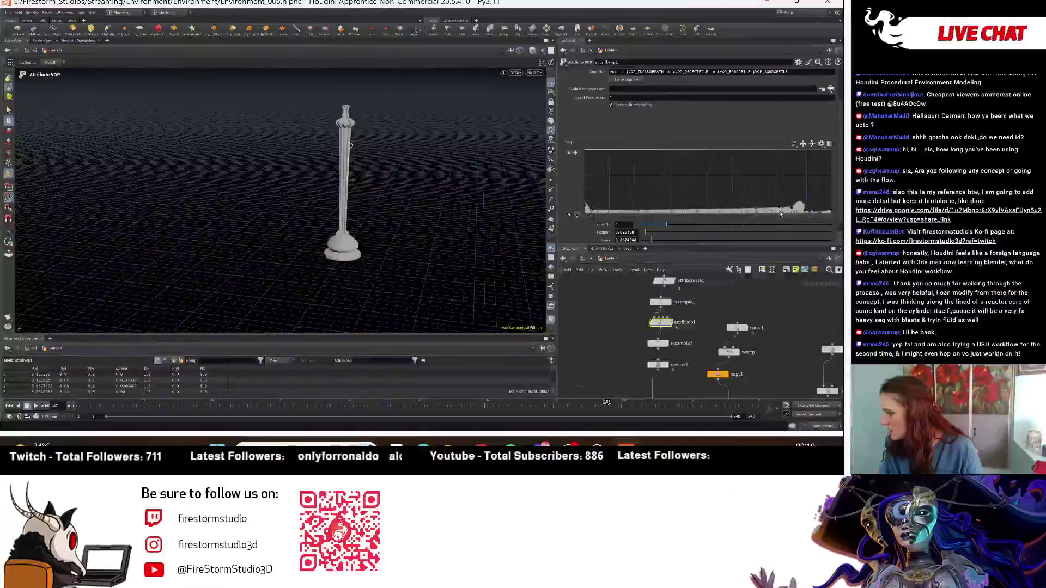
left_click_drag(781, 211, 779, 213)
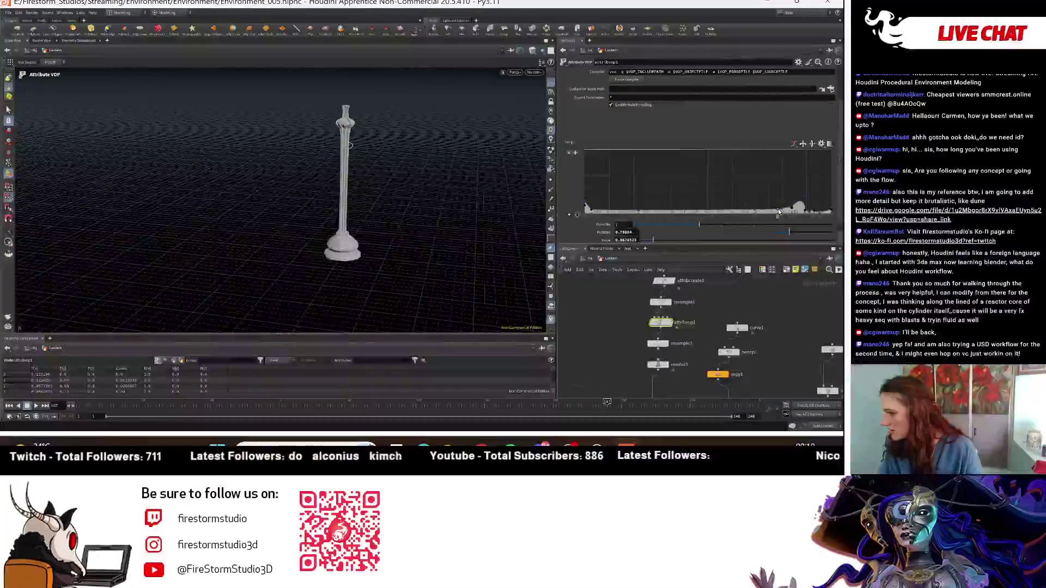
mouse_move(360, 163)
left_mouse_down("alt")
mouse_move(370, 219)
mouse_move(442, 254)
mouse_move(466, 211)
left_mouse_up("alt")
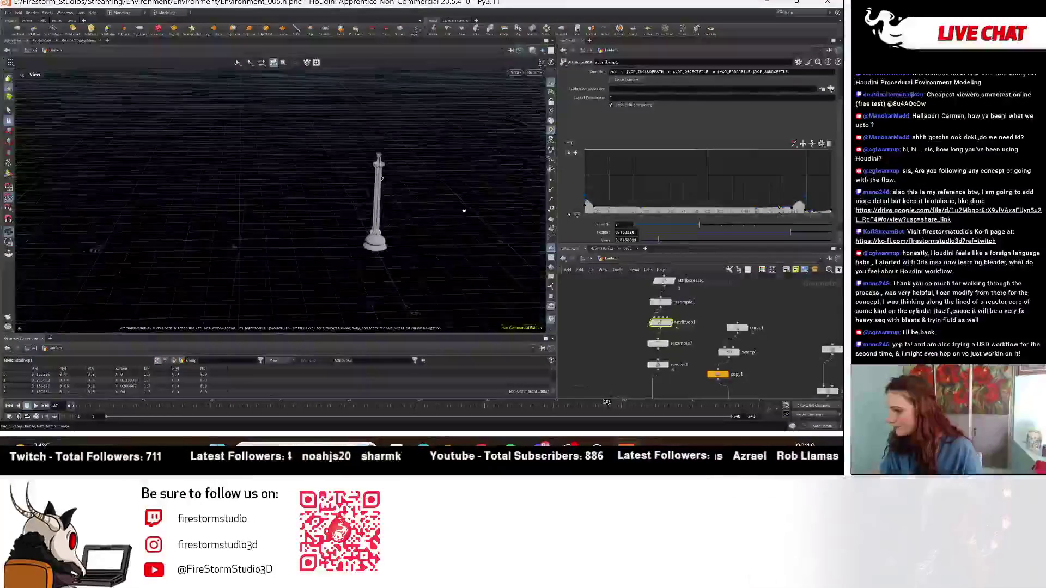
key("h")
key("f")
left_click(648, 319)
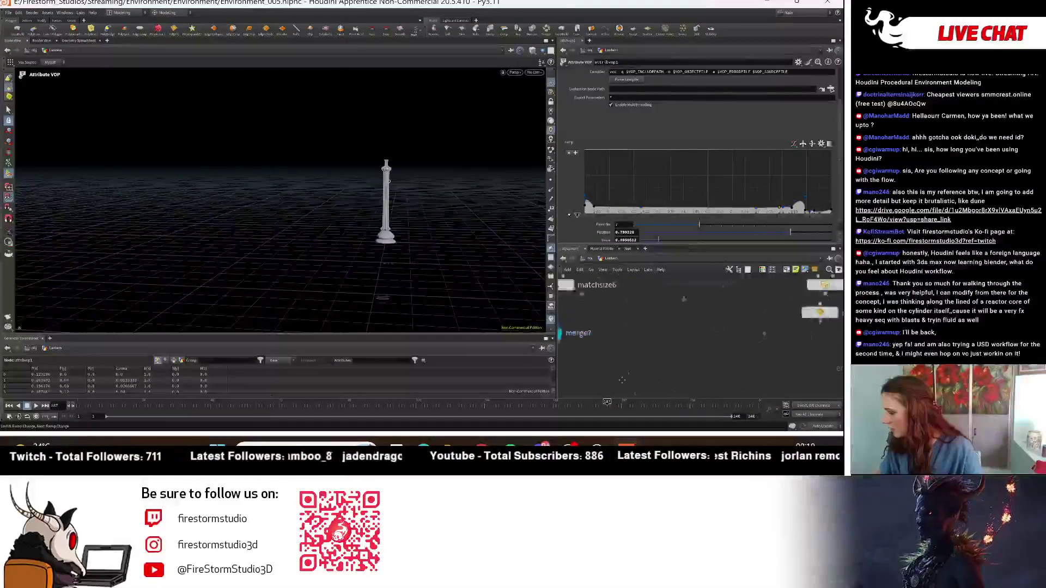
scroll(648, 323, "down", 5)
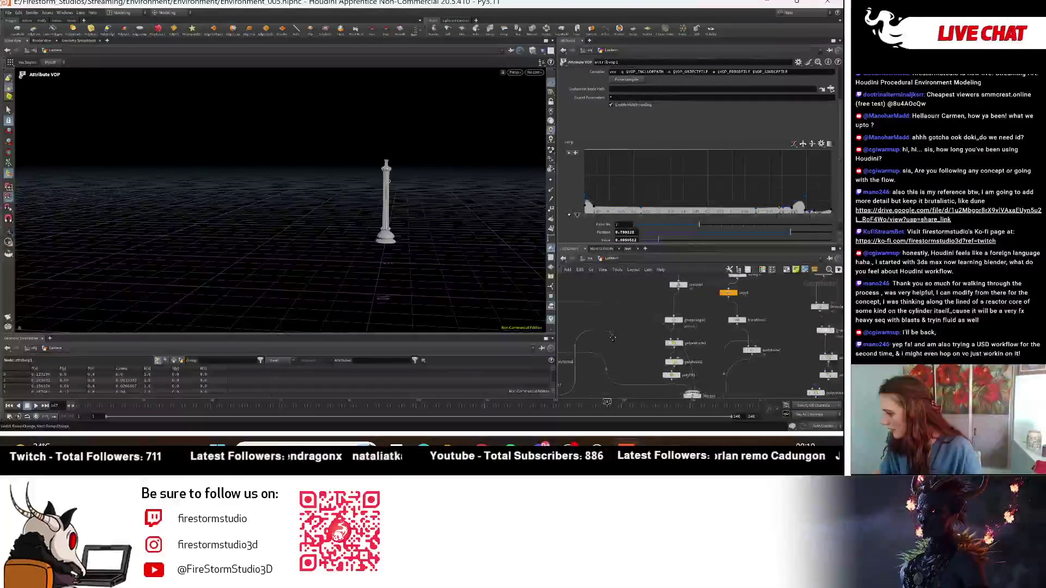
- Wire merge7 into merge6 and move matchsize1 up and to the right
mouse_move(613, 340)
middle_mouse_down()
mouse_move(701, 321)
mouse_move(687, 309)
middle_mouse_up()
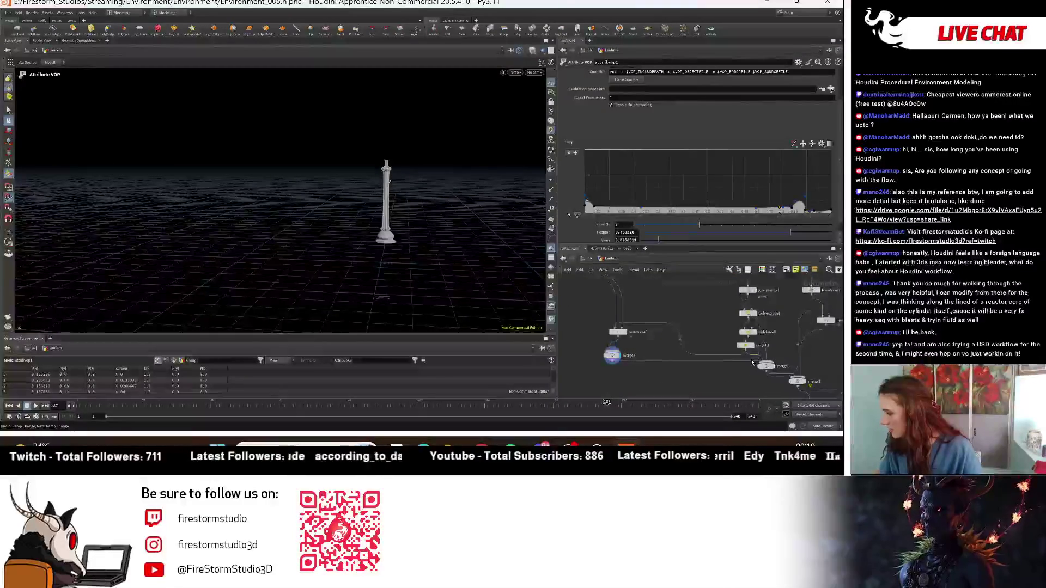
left_click(759, 360)
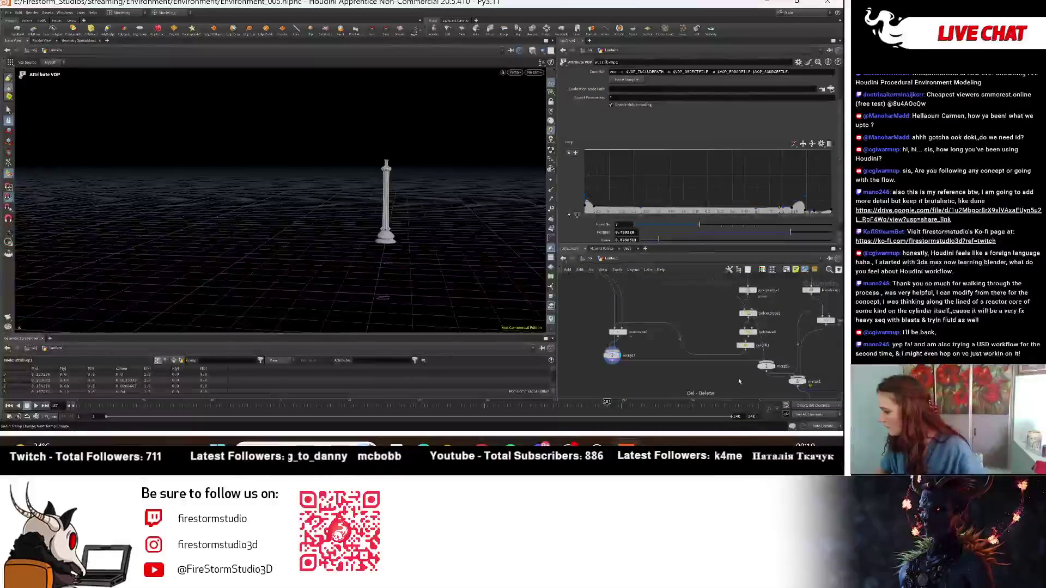
middle_click_drag(743, 376, 693, 393)
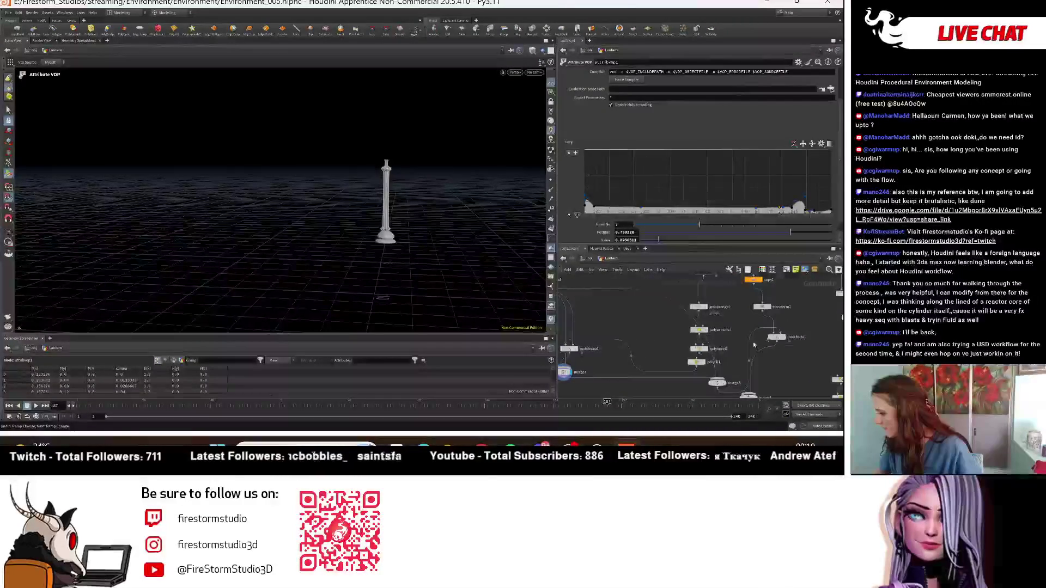
left_click_drag(781, 337, 793, 331)
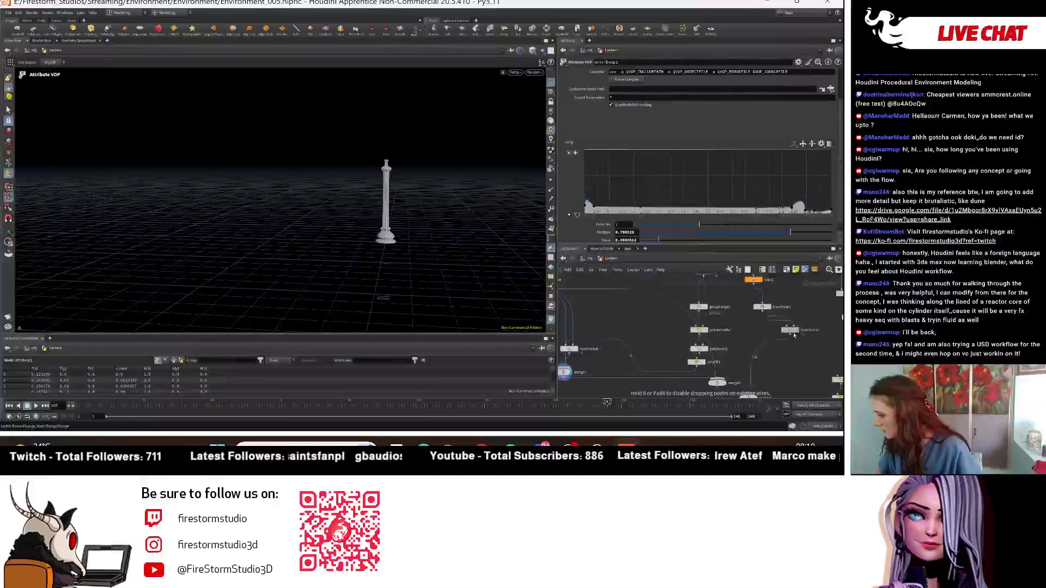
middle_click_drag(781, 350, 777, 323)
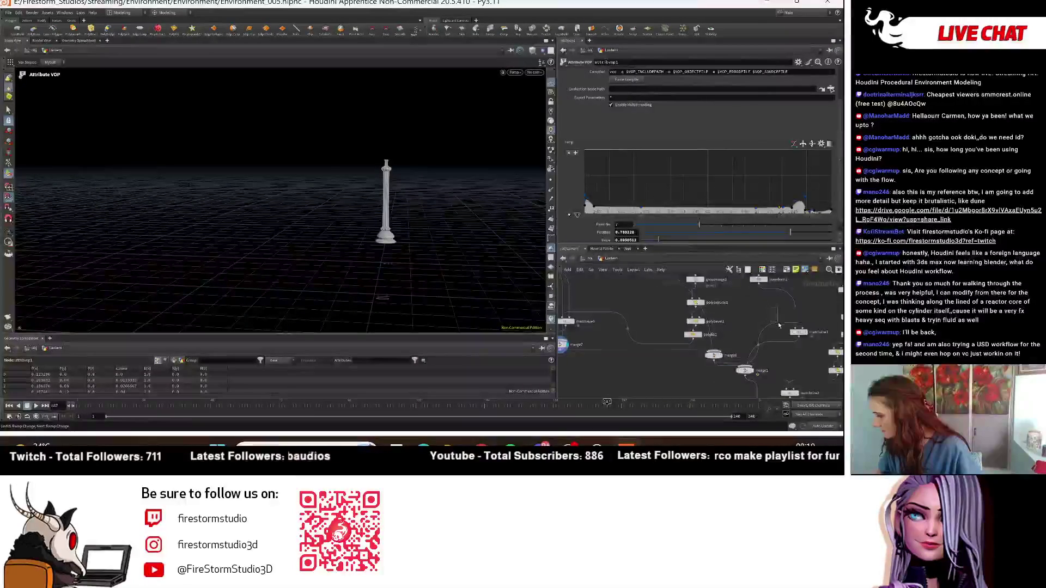
- Preview matchsize1, then display the final merge showing the full lamp post with lantern
left_click(809, 323)
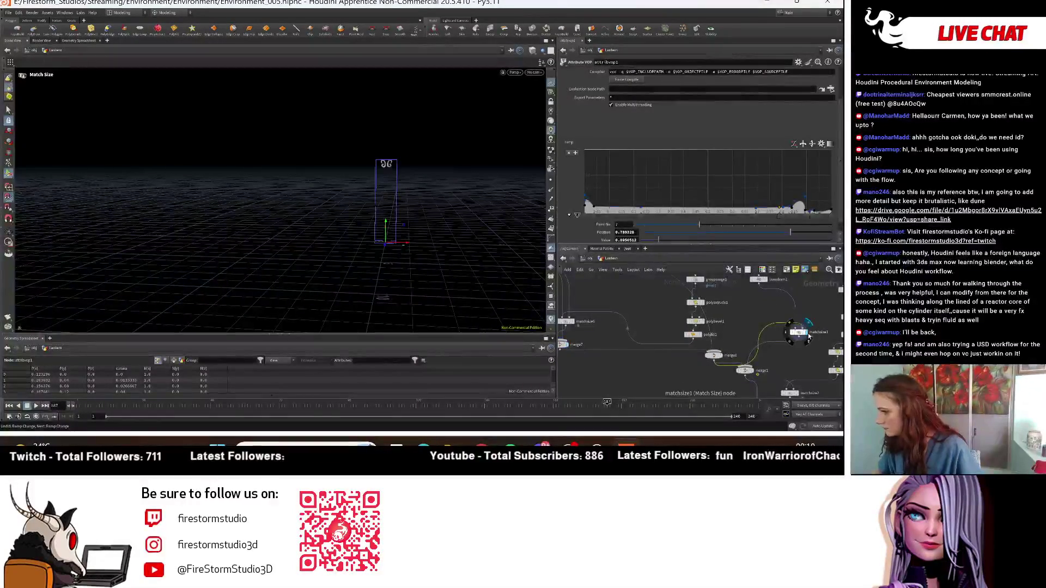
left_click(756, 375)
key("Escape")
mouse_move(425, 246)
left_mouse_down()
mouse_move(494, 243)
mouse_move(333, 243)
left_mouse_up()
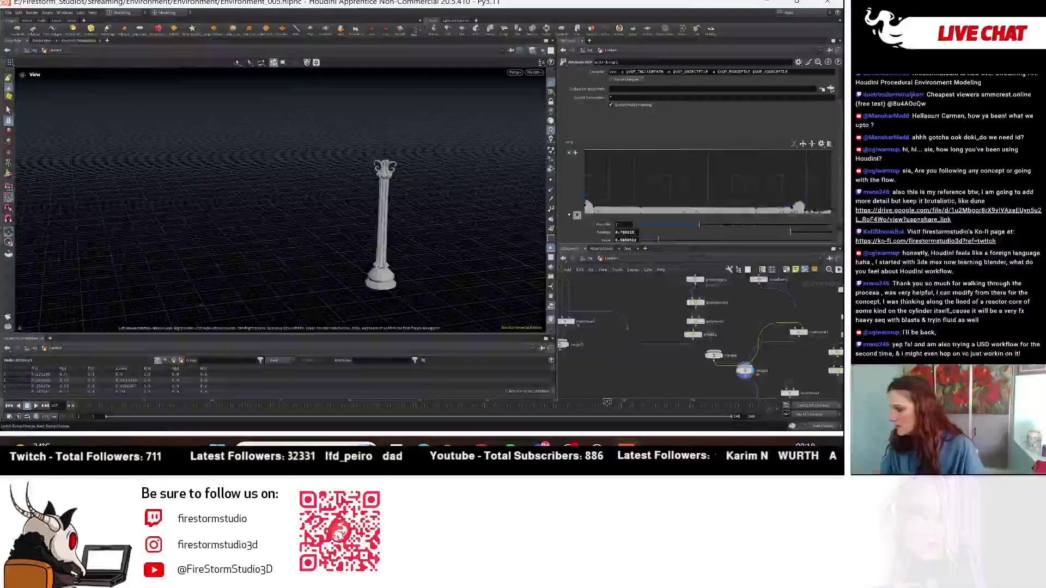
scroll(729, 373, "up", 2)
scroll(751, 354, "up", 3)
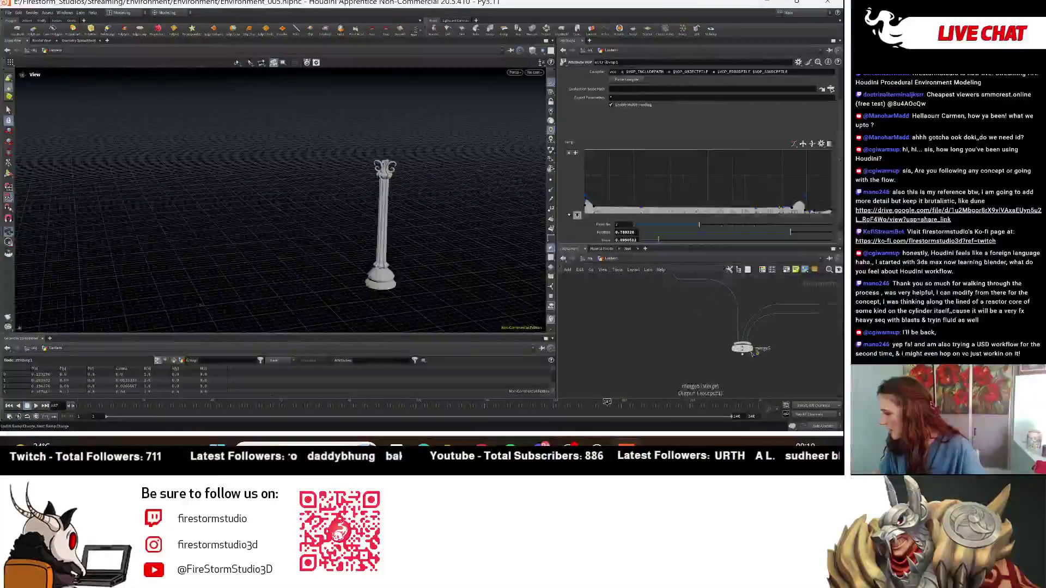
left_click(753, 349)
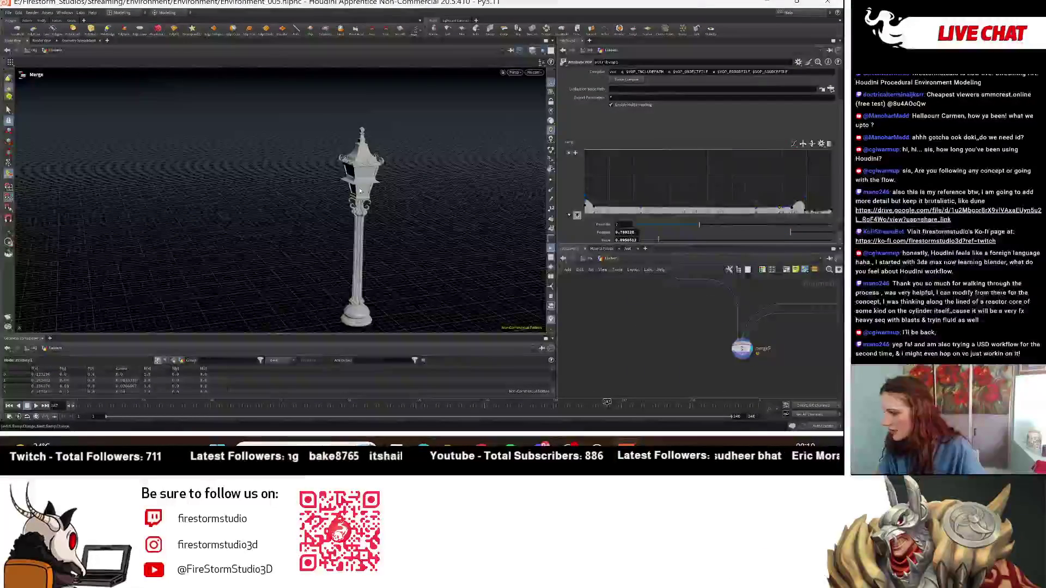
left_click_drag(396, 236, 672, 183)
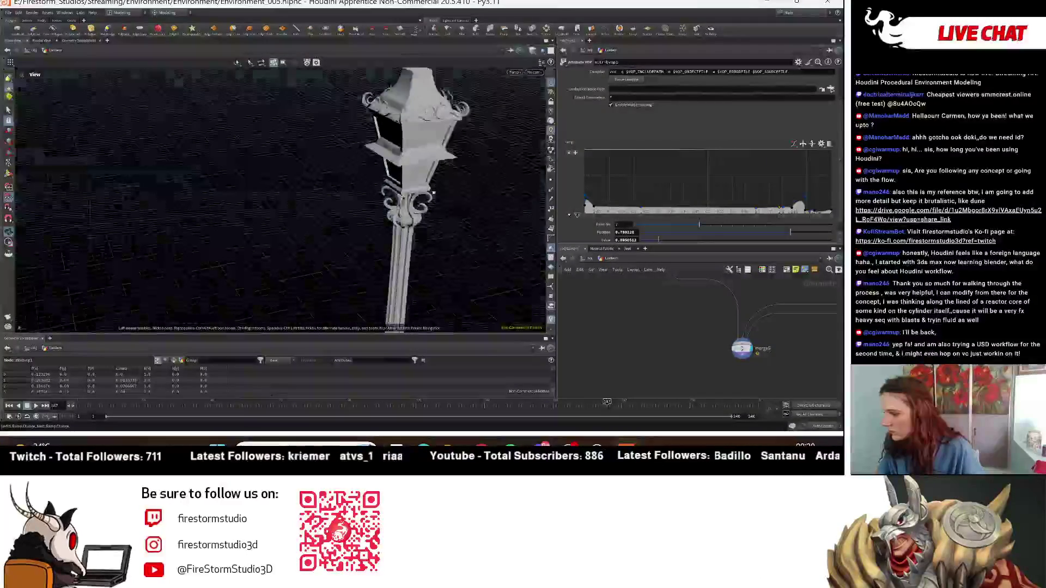
left_click_drag(672, 184, 638, 196)
middle_click_drag(742, 355, 681, 389)
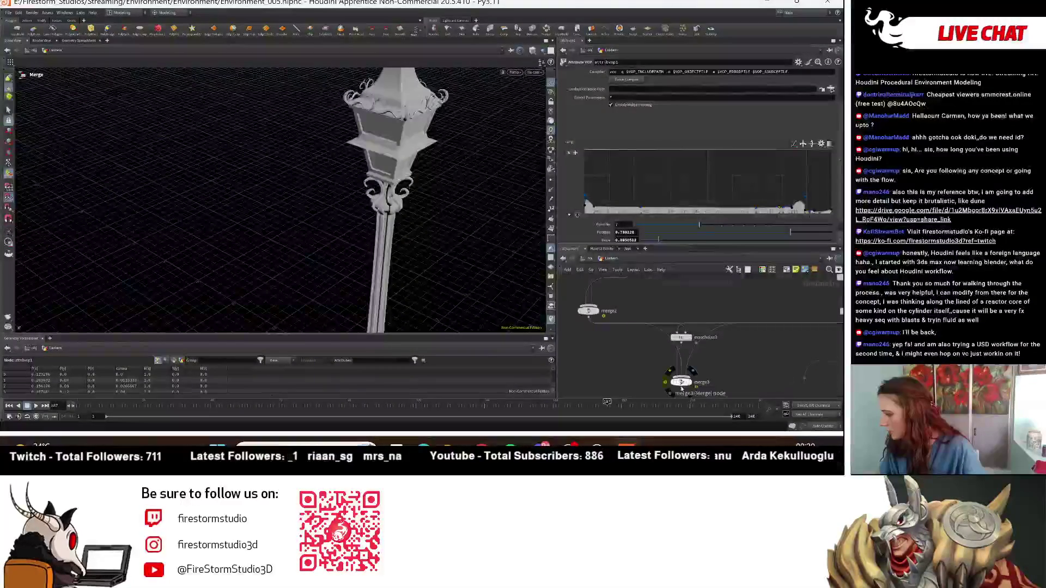
mouse_move(384, 181)
left_mouse_down()
mouse_move(400, 153)
mouse_move(400, 163)
left_mouse_up()
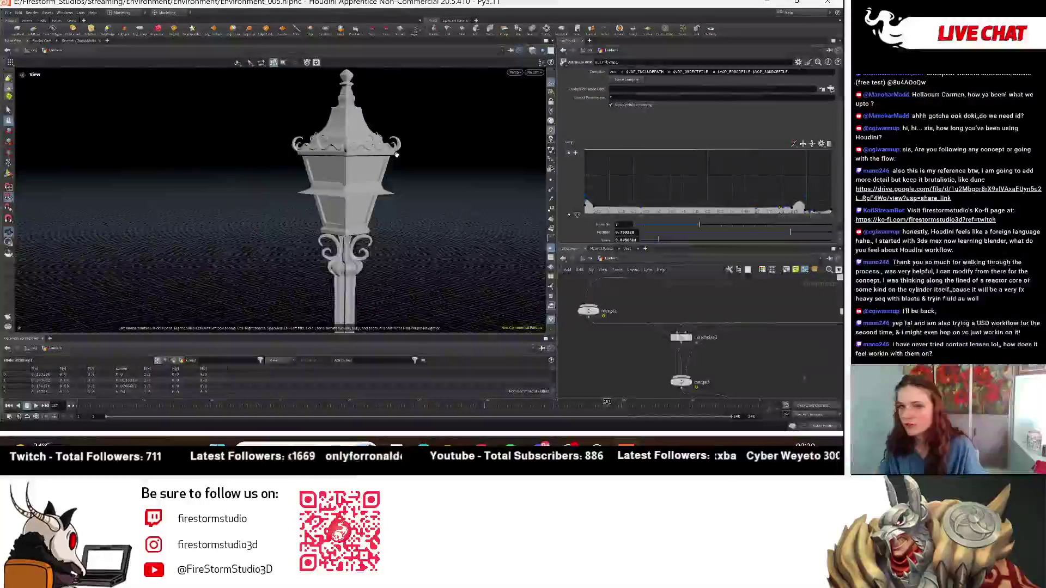
left_click_drag(399, 159, 327, 145)
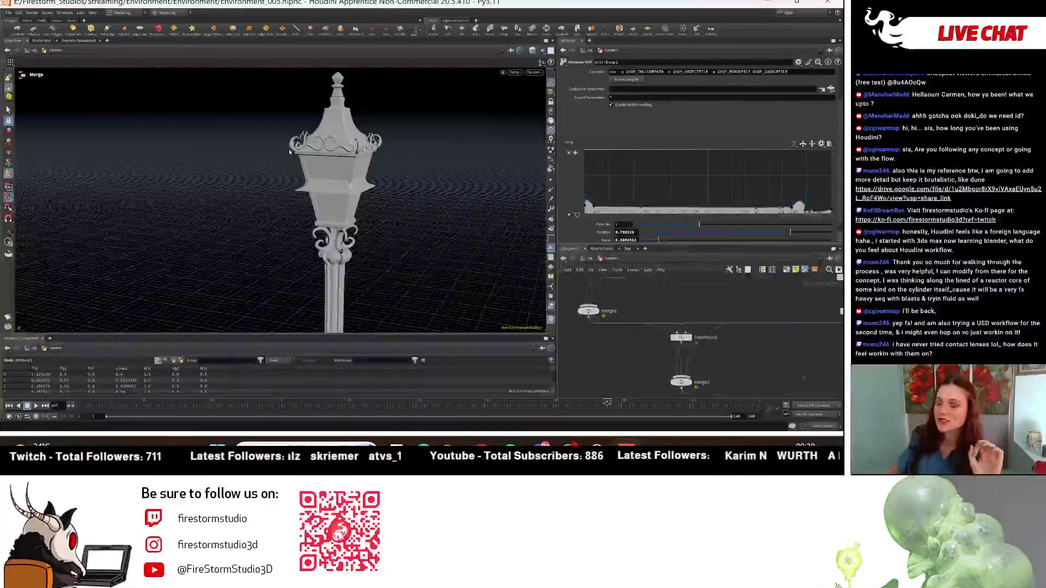
scroll(702, 361, "up", 1)
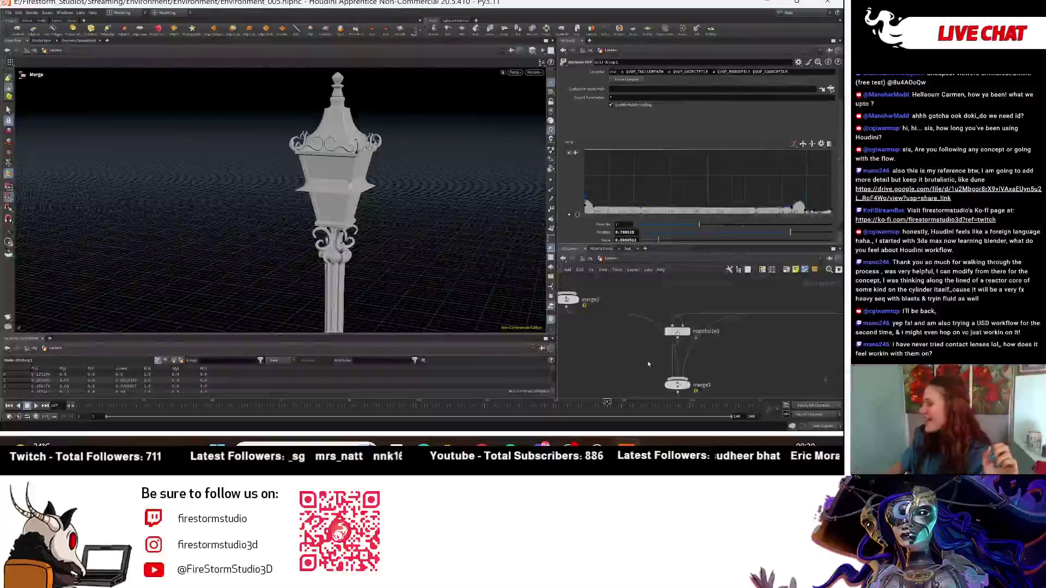
middle_click_drag(649, 360, 643, 365)
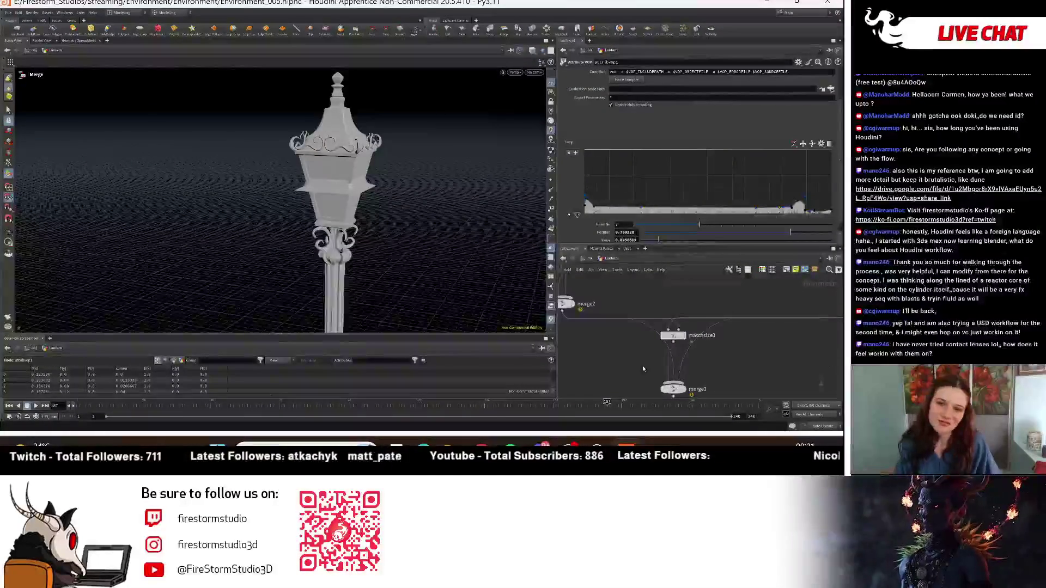
middle_click_drag(396, 201, 381, 169)
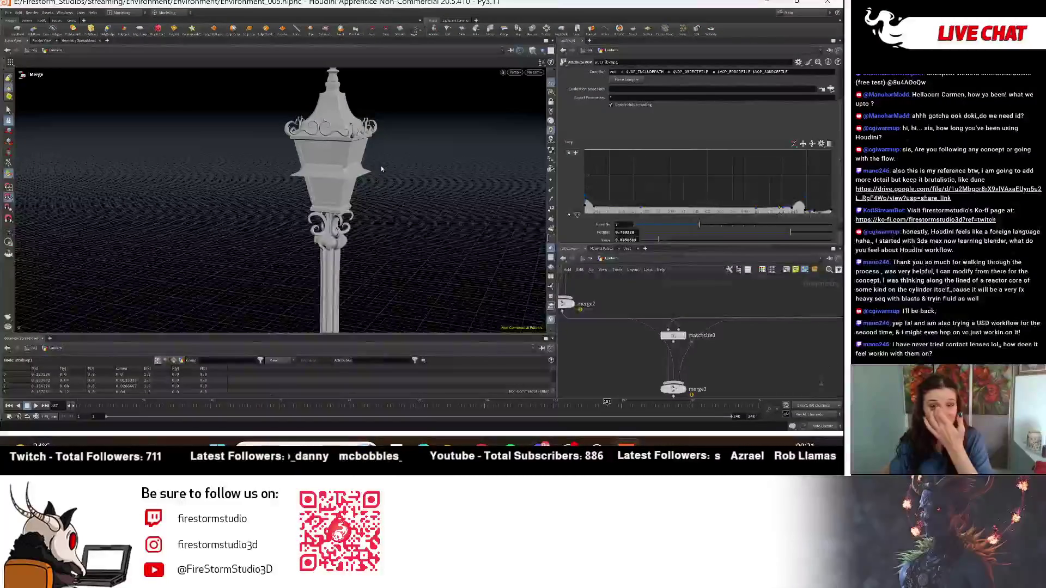
mouse_move(382, 169)
left_mouse_down()
mouse_move(413, 219)
mouse_move(341, 211)
mouse_move(539, 274)
left_mouse_up()
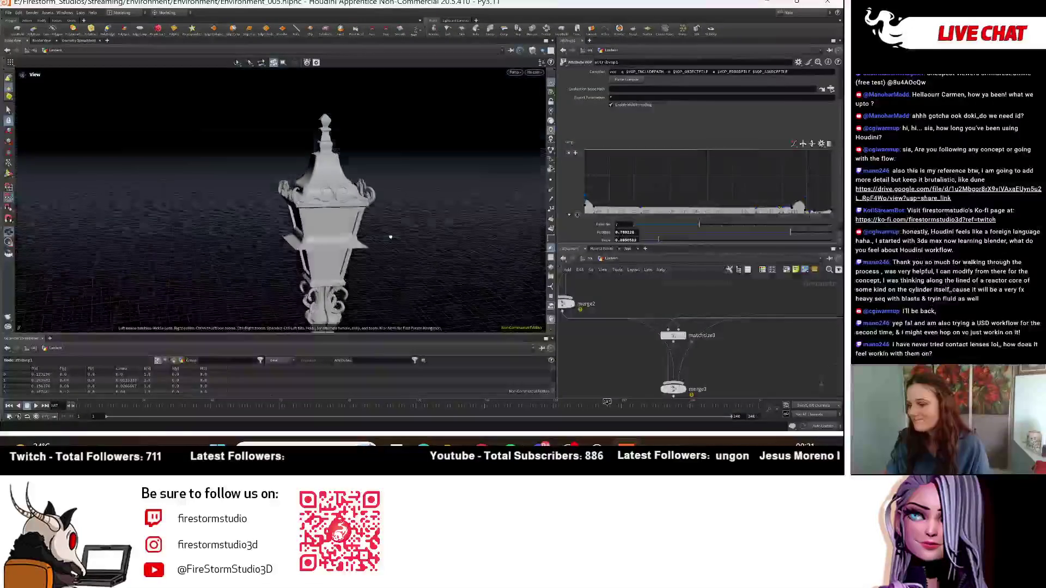
scroll(672, 388, "down", 3)
scroll(668, 372, "up", 5)
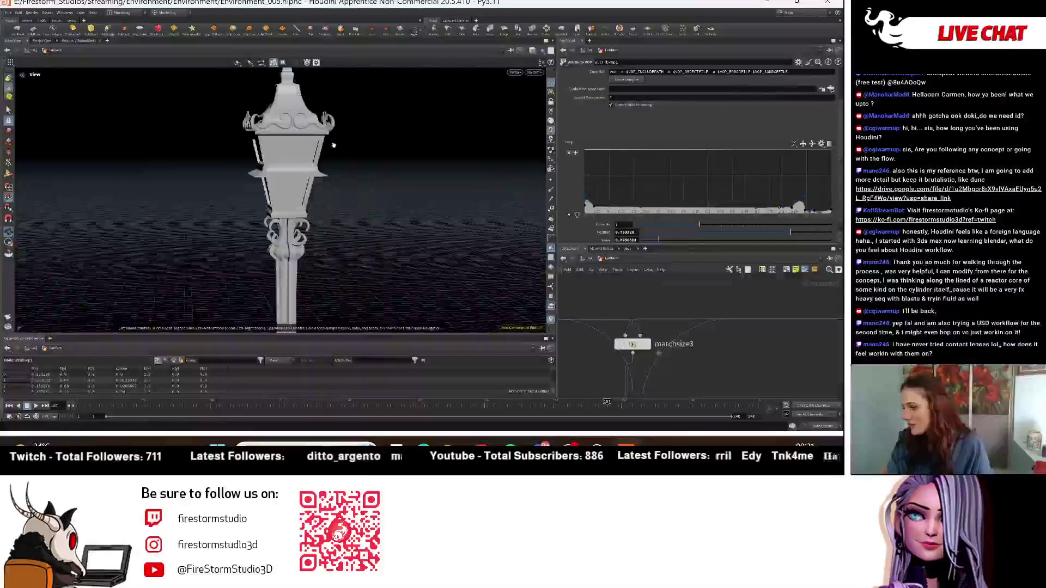
left_click_drag(337, 147, 432, 159)
scroll(690, 331, "down", 2)
scroll(703, 343, "up", 2)
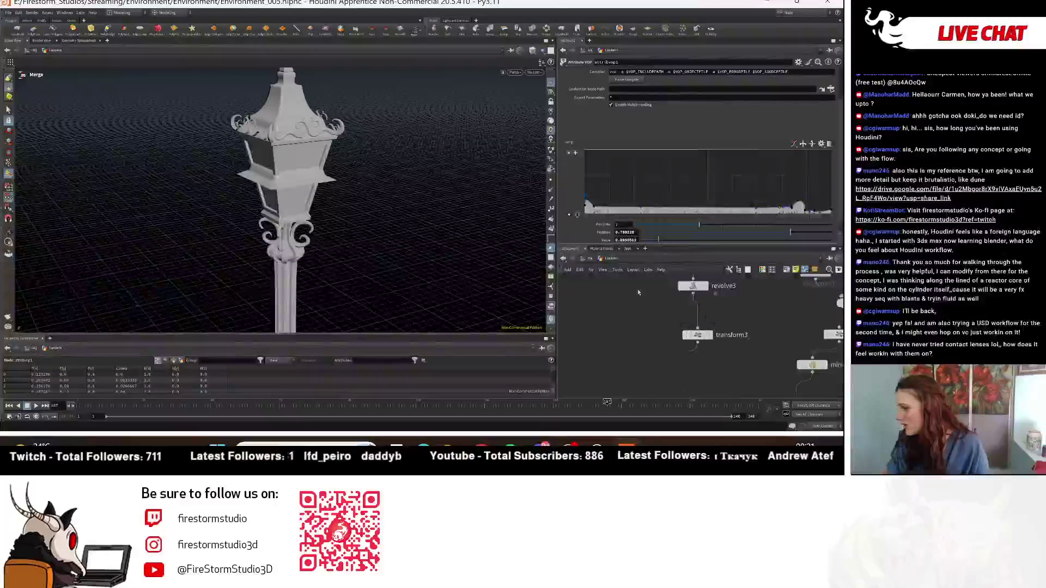
left_click(708, 301)
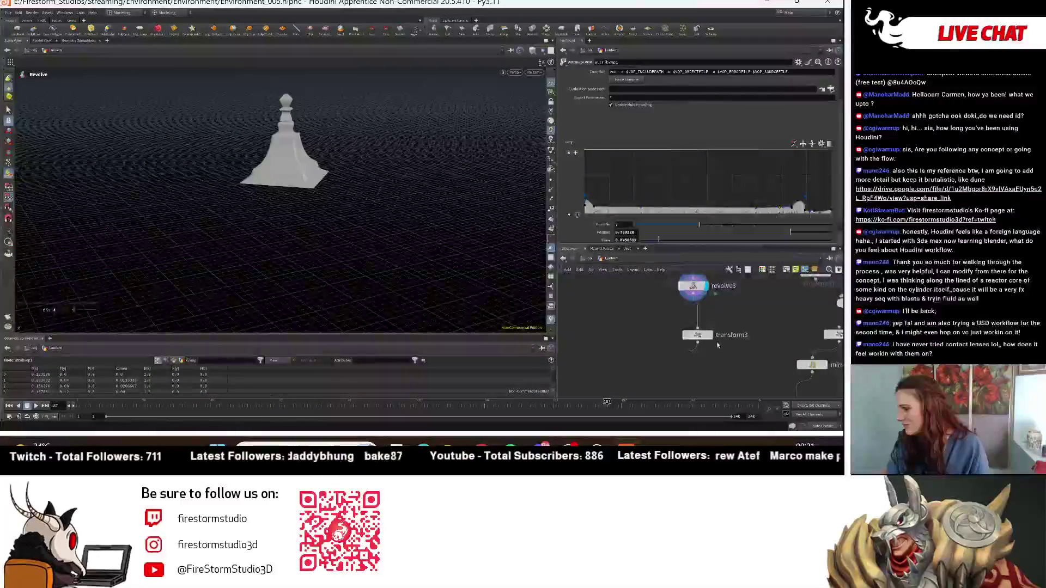
left_click(709, 348)
middle_click_drag(619, 373, 710, 331)
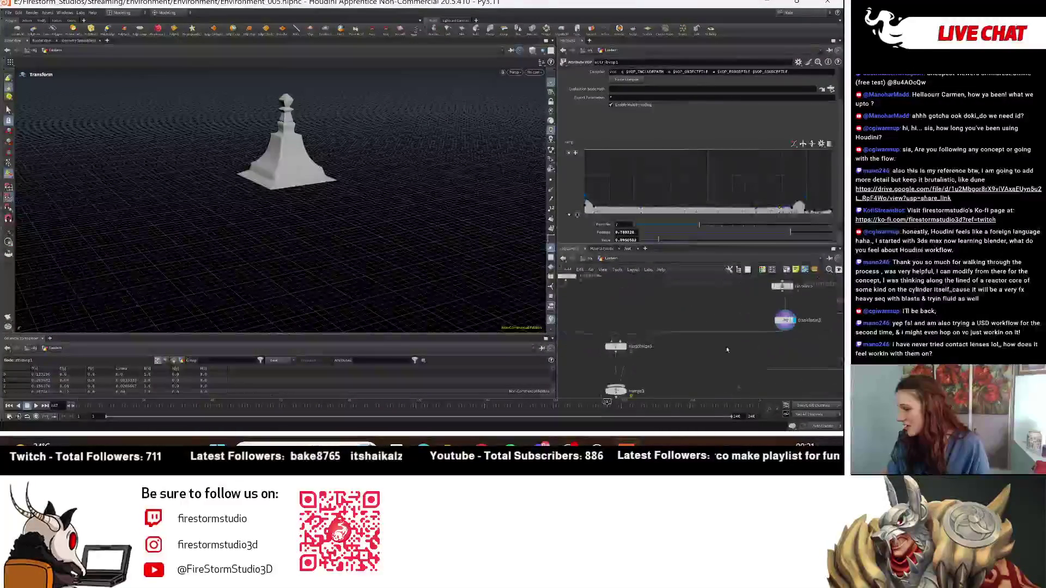
scroll(652, 351, "down", 3)
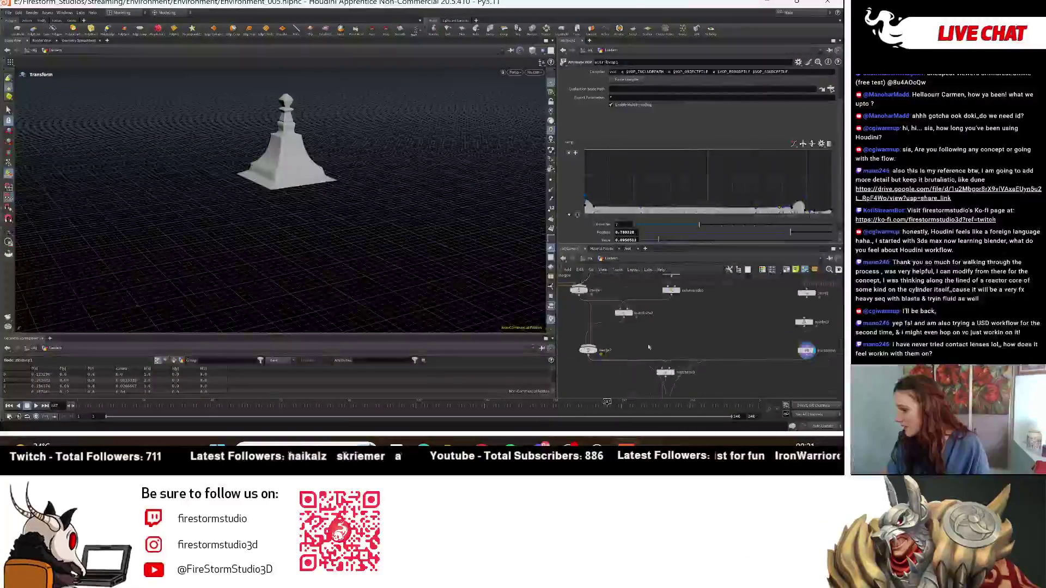
middle_click_drag(634, 386, 673, 360)
scroll(702, 333, "up", 3)
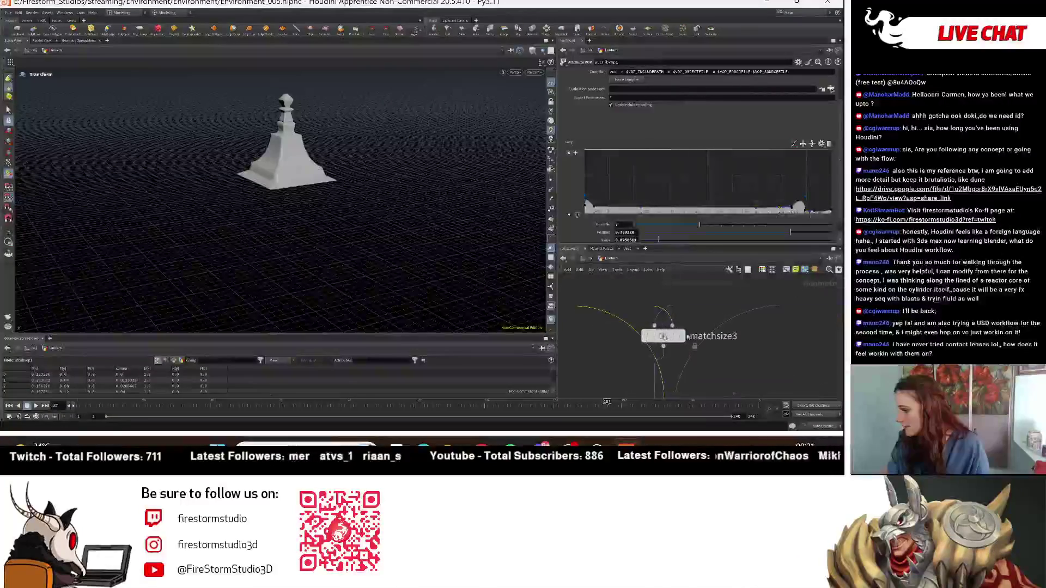
left_click(664, 337)
left_click(664, 359)
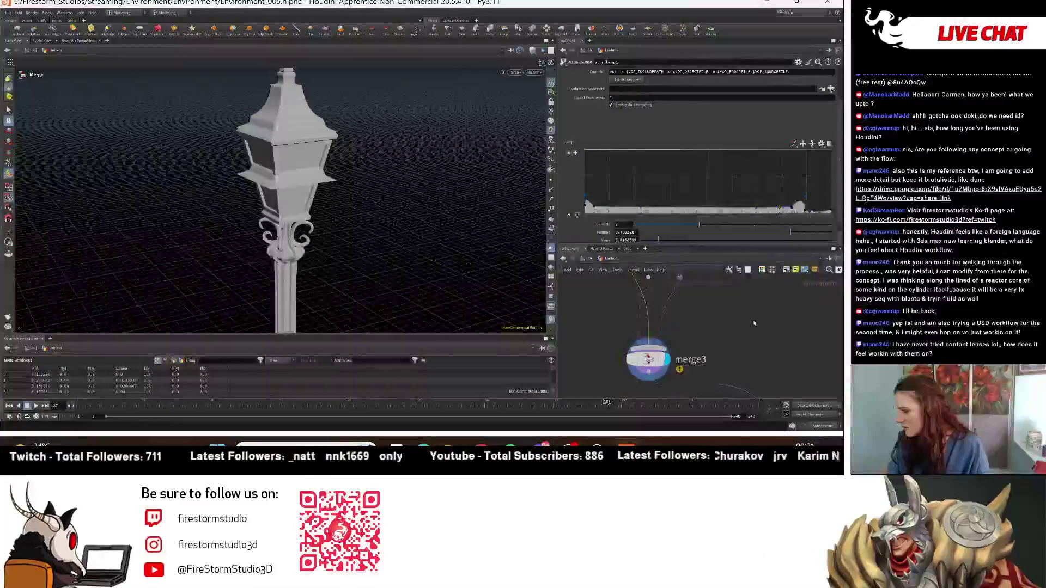
scroll(719, 355, "down", 3)
left_click(683, 330)
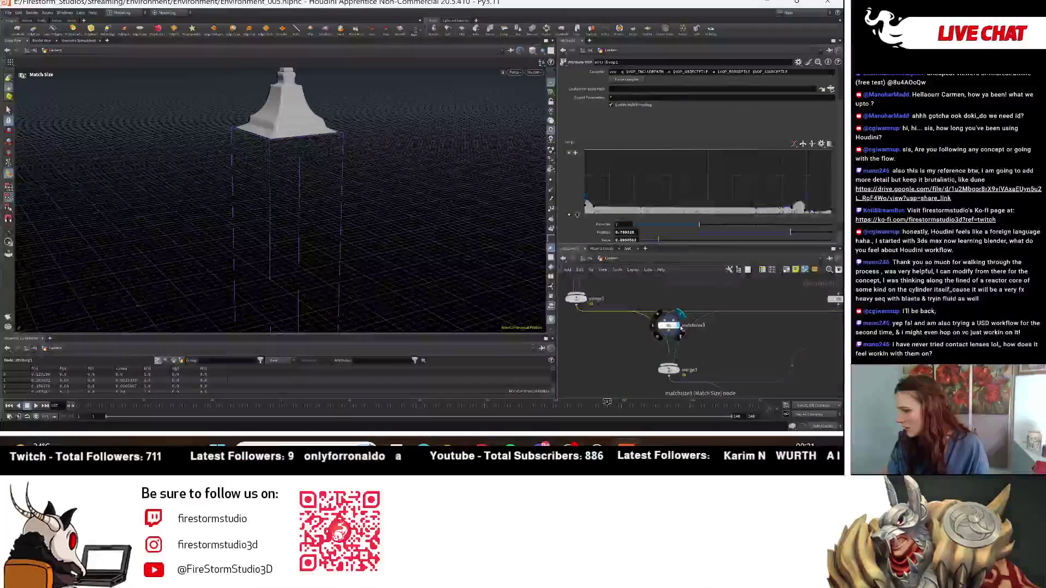
left_click(681, 374)
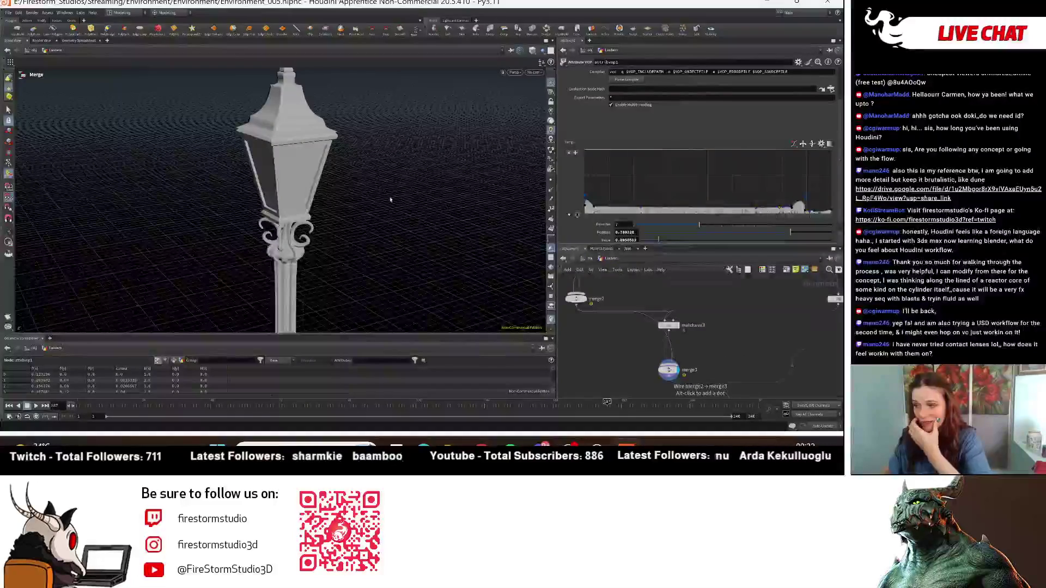
scroll(678, 350, "down", 3)
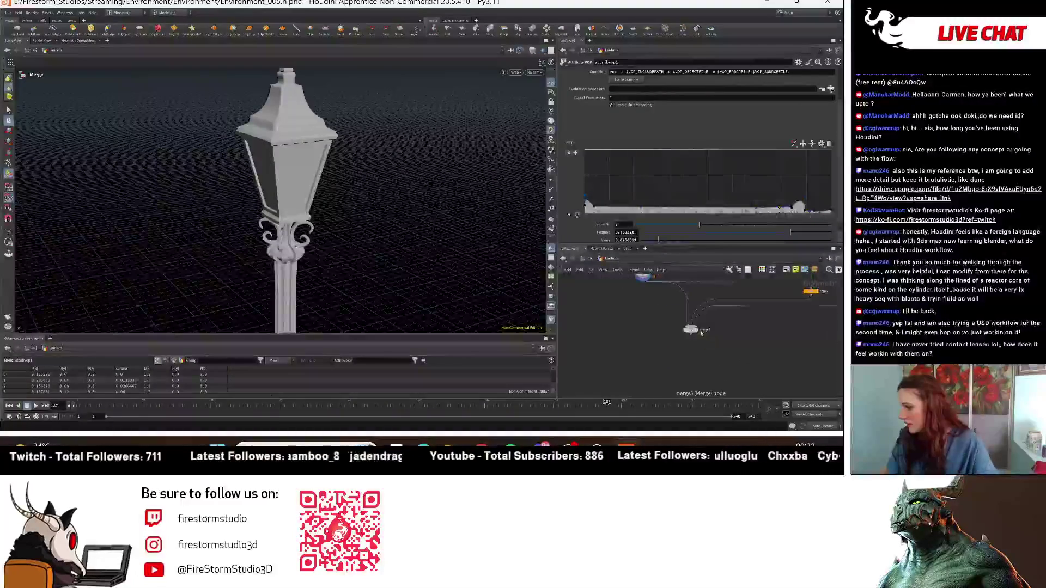
- Display the final merge including the ornamental scrolls and orbit around the lamp
left_click(698, 333)
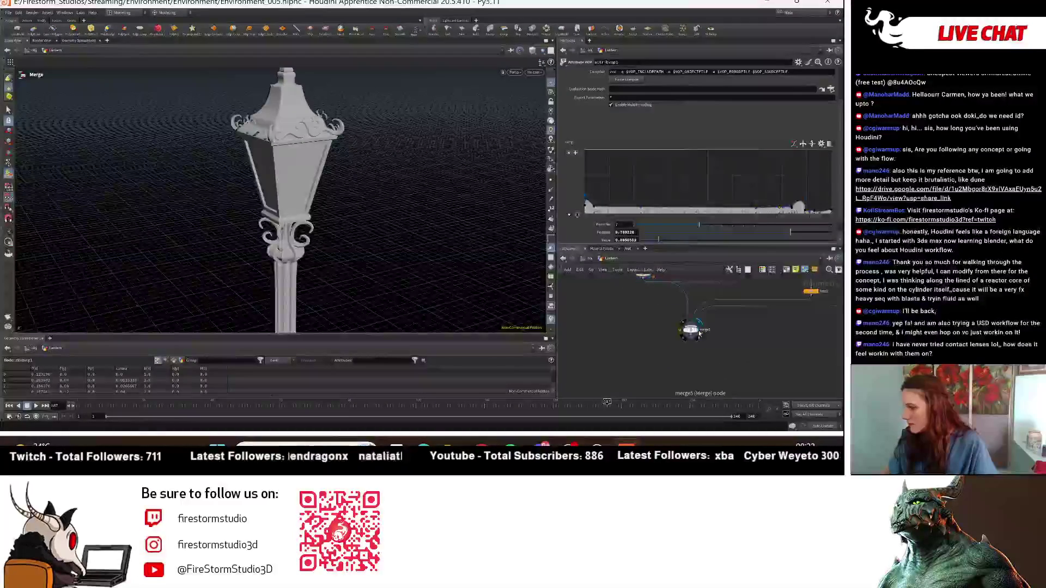
scroll(249, 255, "down", 10)
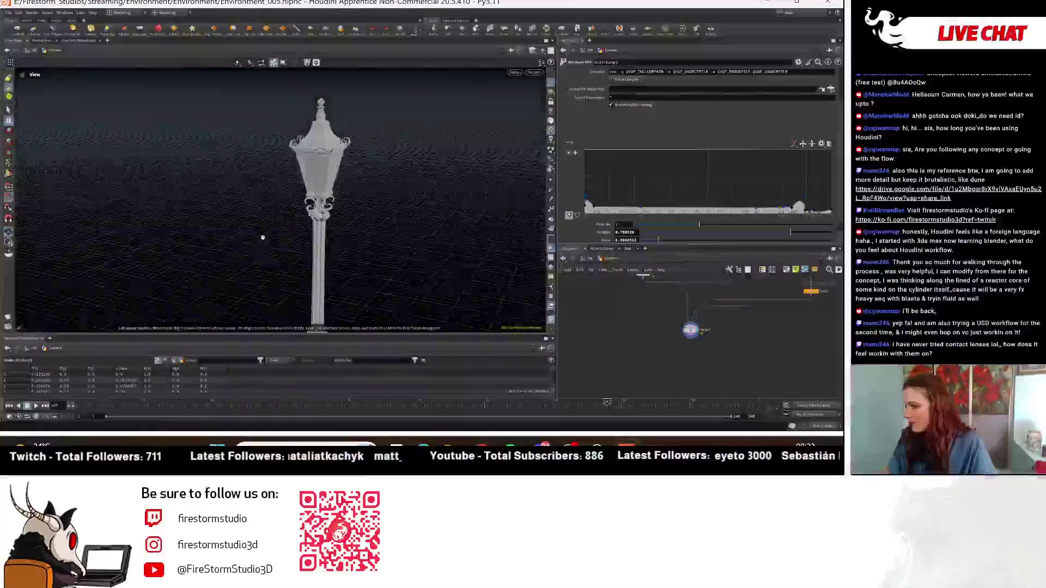
mouse_move(249, 256)
left_mouse_down()
mouse_move(343, 278)
mouse_move(363, 207)
mouse_move(349, 209)
left_mouse_up()
key("Escape")
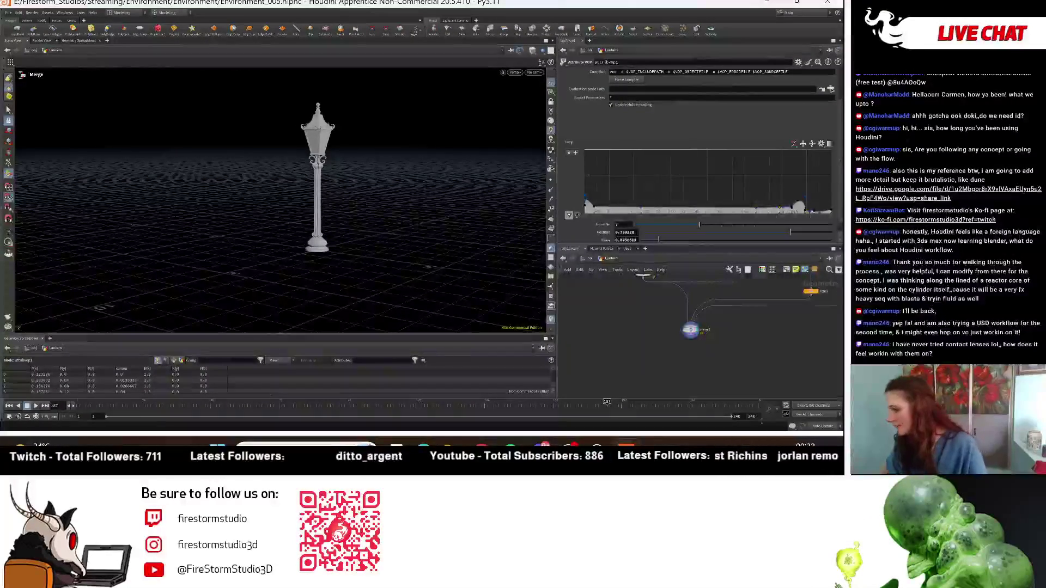
- Bring up line2's settings in the column chain, then select the attribvop2 profile node
middle_click_drag(654, 313, 730, 354)
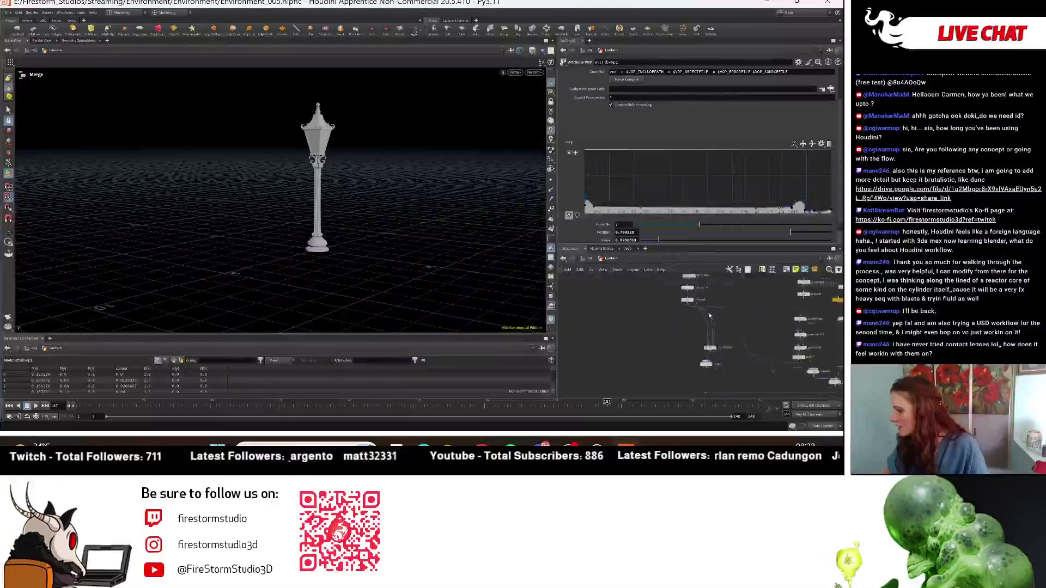
scroll(730, 352, "up", 2)
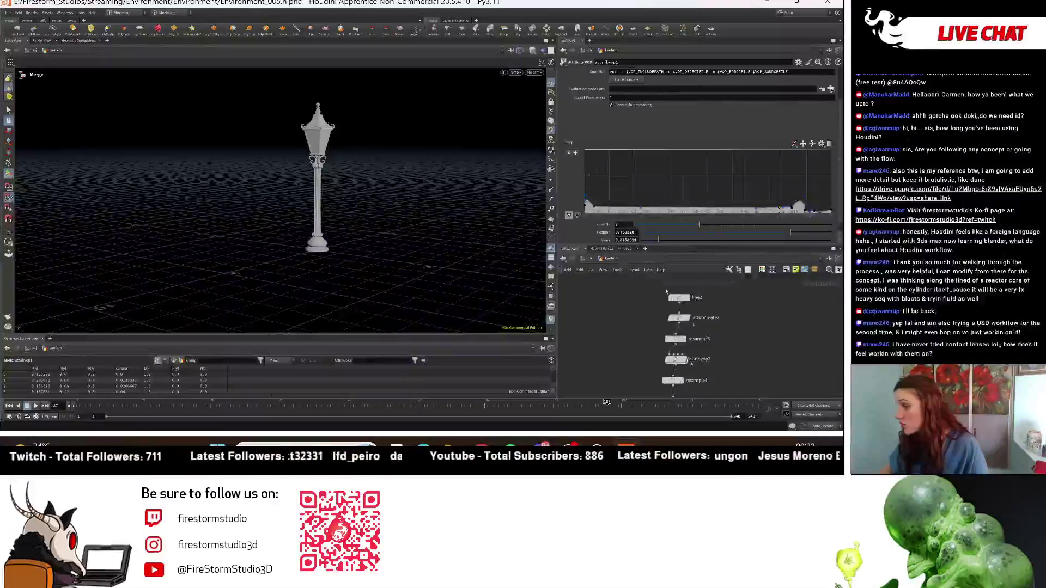
left_click(677, 300)
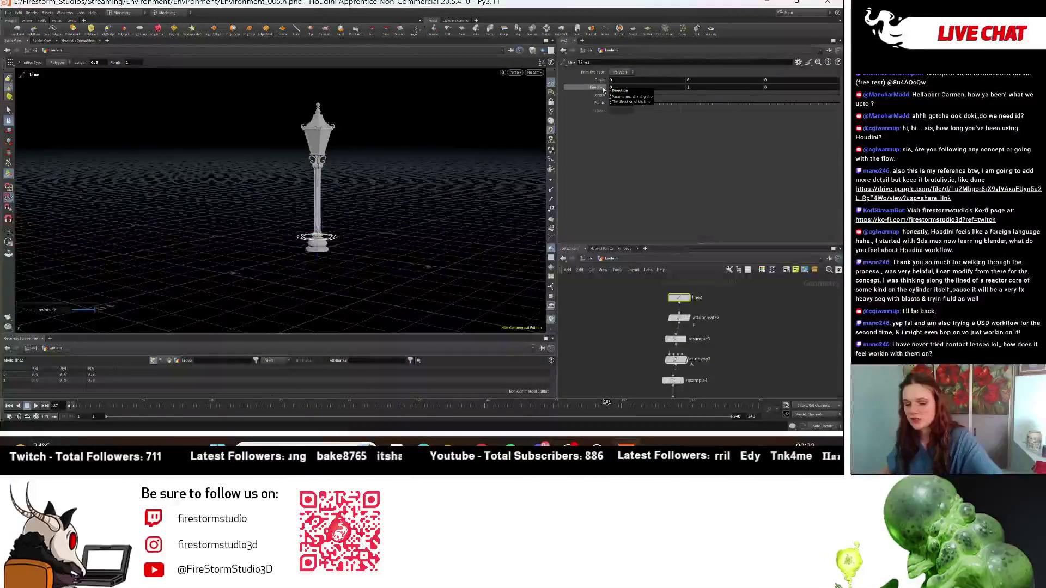
key("Escape")
mouse_move(397, 245)
left_mouse_down()
mouse_move(420, 274)
mouse_move(441, 270)
left_mouse_up()
key("Return")
scroll(728, 349, "down", 1)
scroll(695, 338, "down", 2)
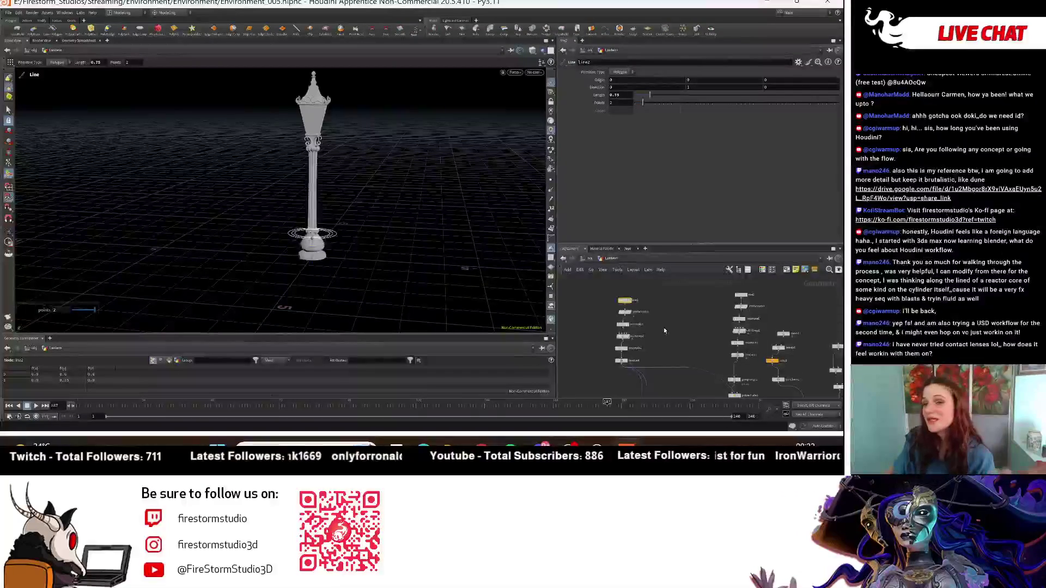
left_click(624, 336)
- Move a ramp point and add a raised point to bulge the column base profile
mouse_move(357, 285)
left_mouse_down("alt")
mouse_move(300, 225)
mouse_move(284, 222)
left_mouse_up("alt")
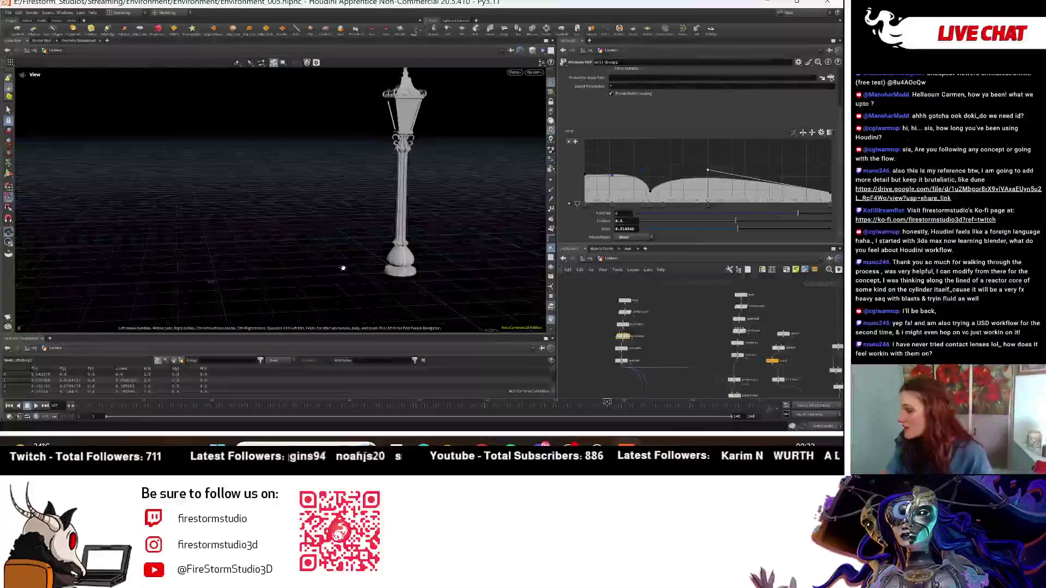
left_click_drag(708, 171, 783, 198)
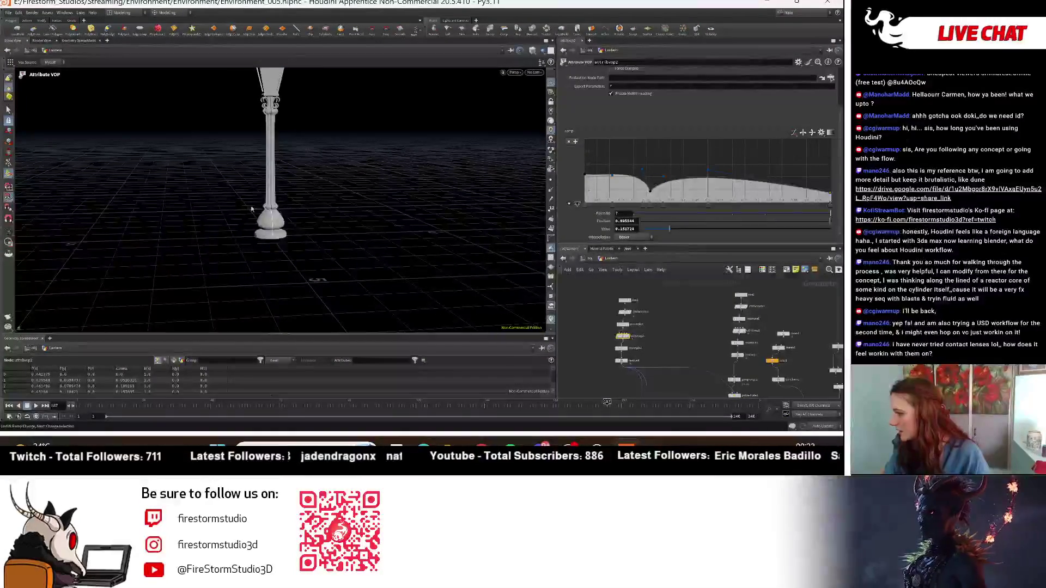
key("Escape")
scroll(426, 254, "up", 5)
key("Return")
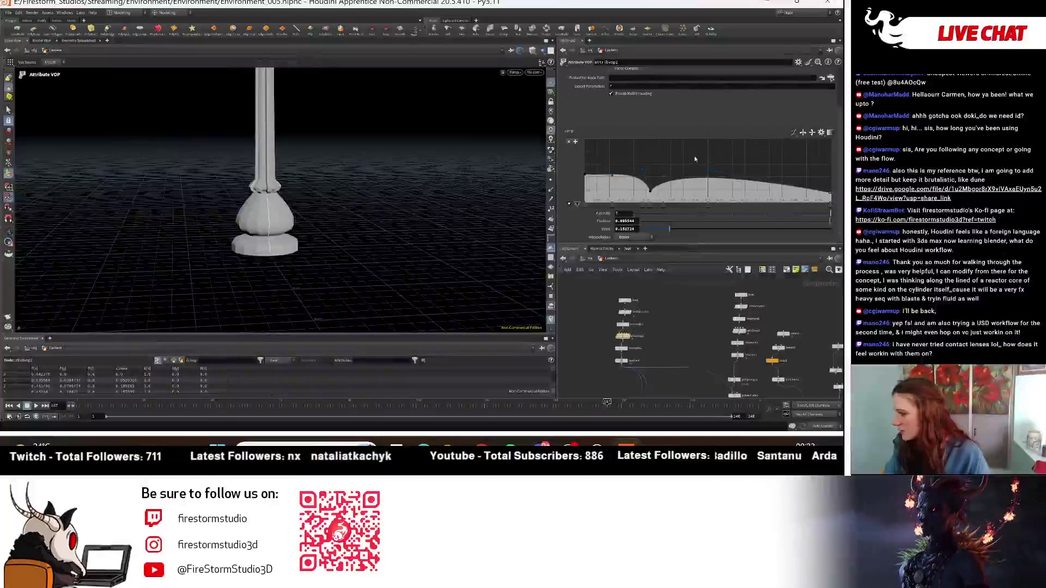
mouse_move(670, 177)
left_mouse_down()
mouse_move(668, 167)
mouse_move(783, 173)
left_mouse_up()
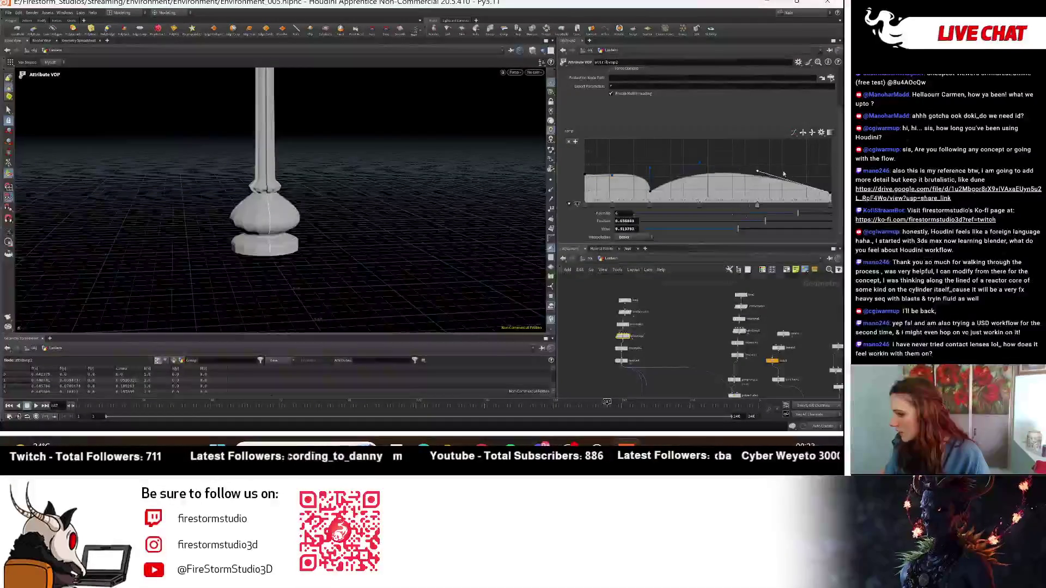
left_click_drag(733, 199, 736, 200)
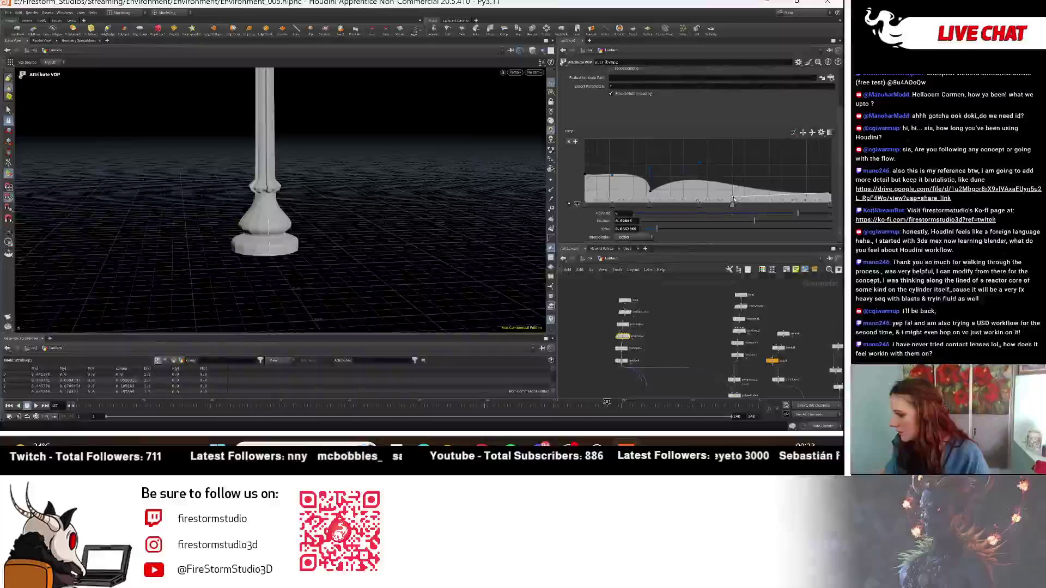
- Orbit to view the lamp from above and select merge5 to inspect its inputs
key("Escape")
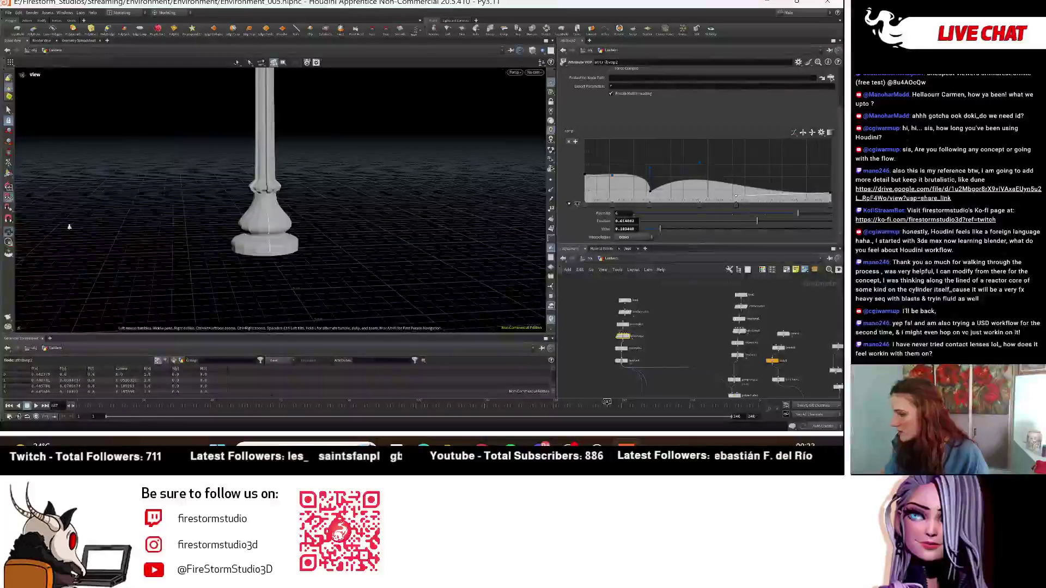
scroll(381, 273, "down", 5)
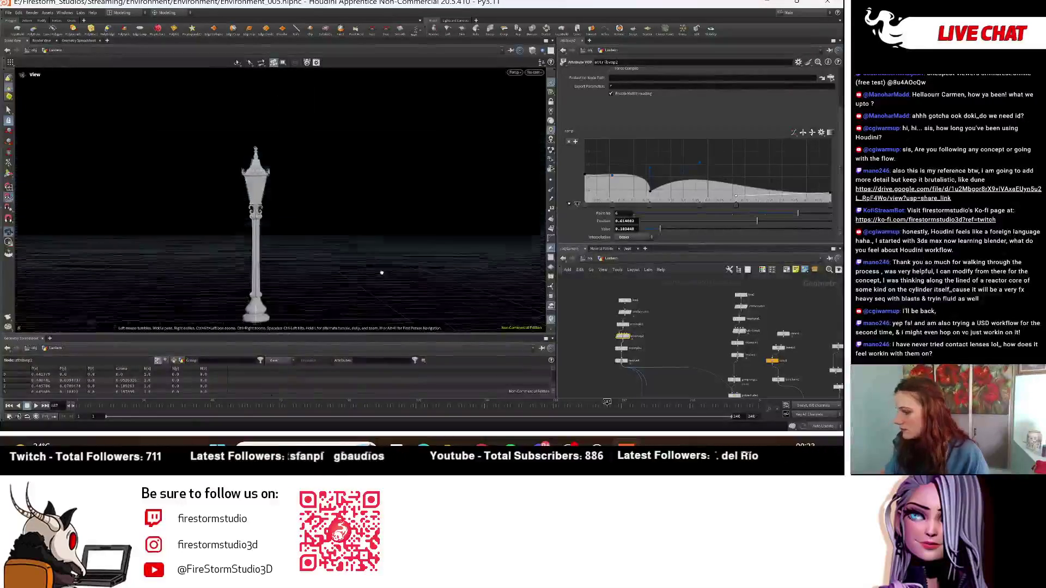
mouse_move(381, 274)
left_mouse_down()
mouse_move(298, 283)
mouse_move(360, 251)
mouse_move(370, 229)
left_mouse_up()
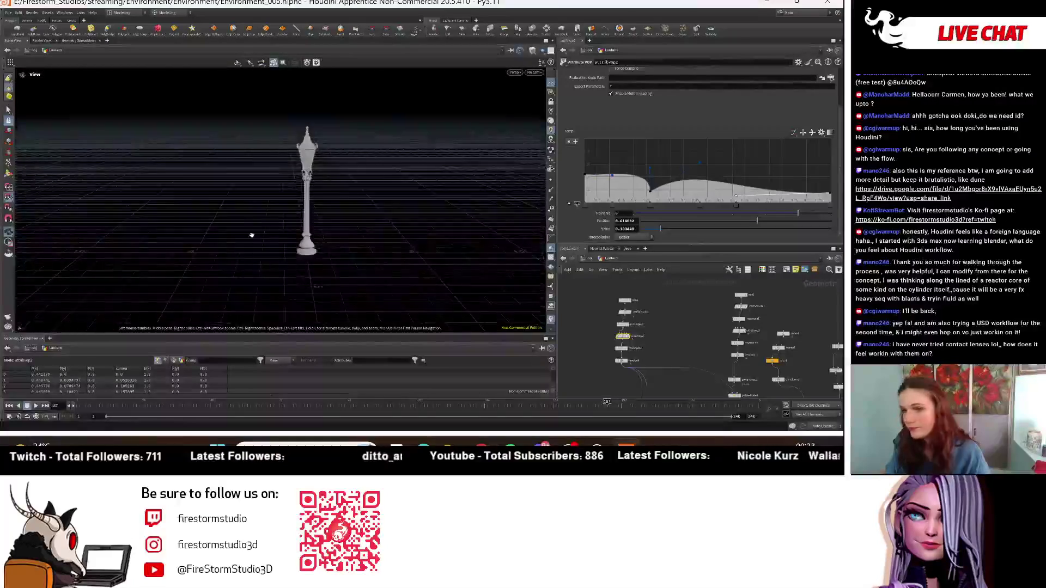
left_click_drag(369, 229, 311, 246)
scroll(711, 339, "up", 3)
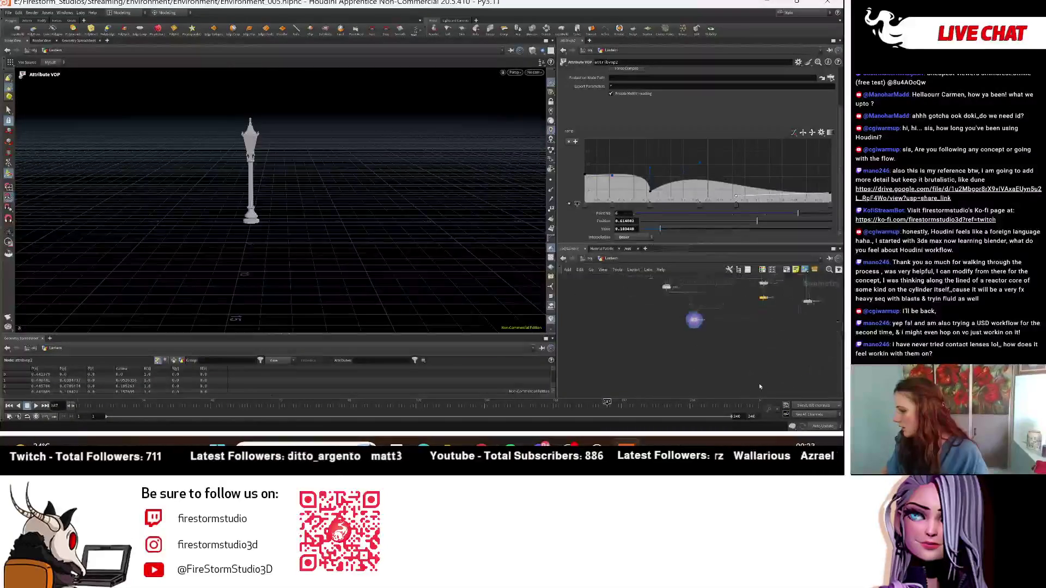
left_click(630, 298)
mouse_move(490, 246)
left_mouse_down()
mouse_move(300, 269)
mouse_move(358, 255)
left_mouse_up()
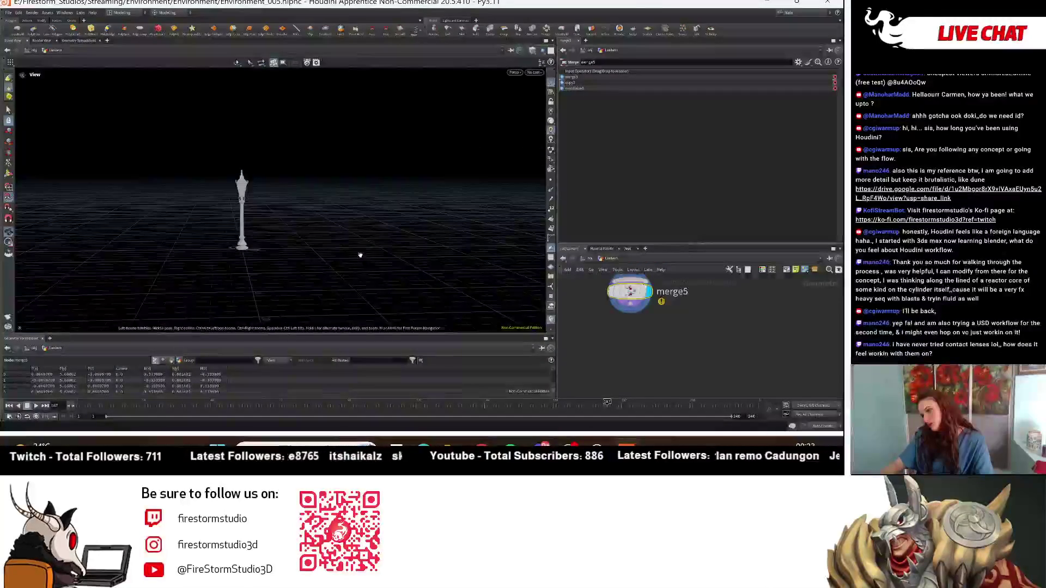
- View the lamp post in Front orthographic and tidy the node network layout
left_click(515, 73)
mouse_move(518, 87)
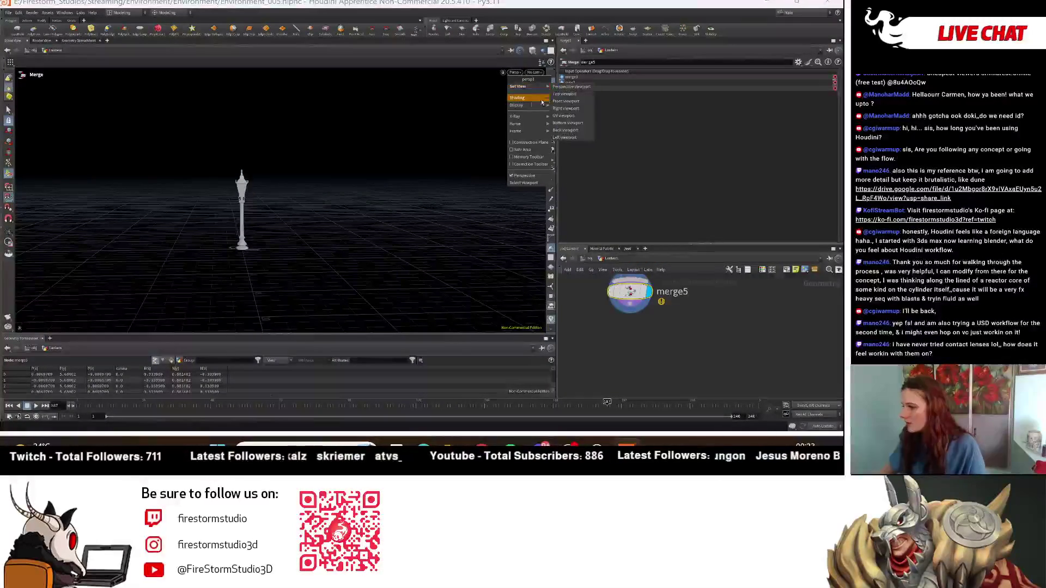
left_click(567, 101)
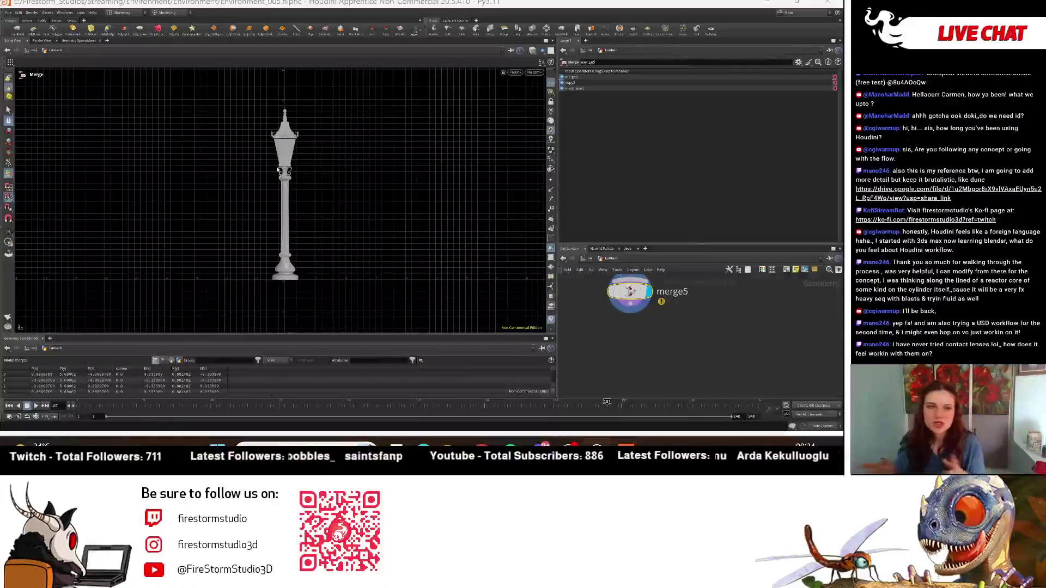
scroll(699, 328, "down", 2)
scroll(700, 323, "down", 2)
scroll(700, 319, "down", 2)
scroll(700, 317, "down", 2)
key("l")
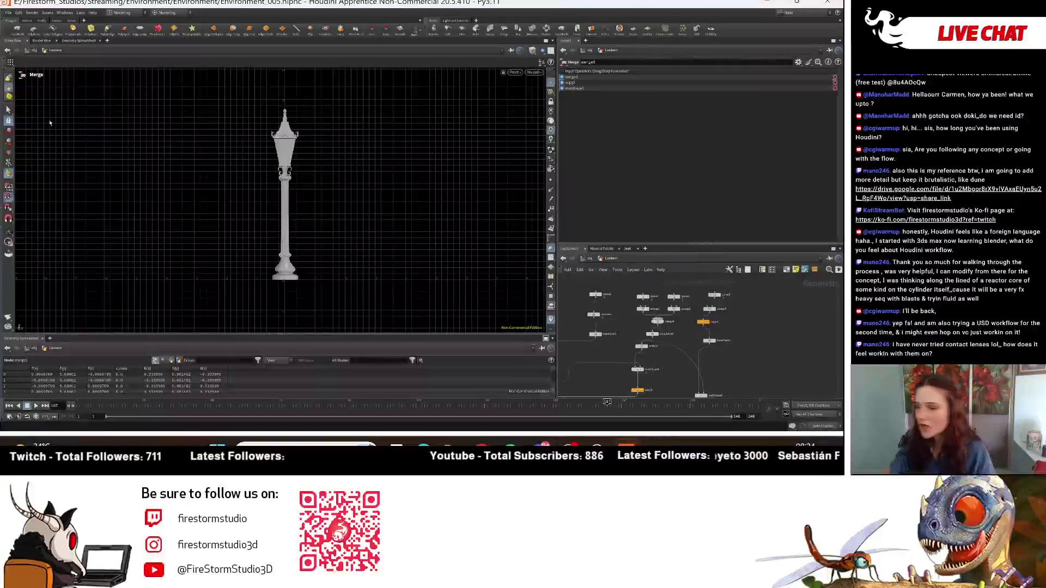
- Return to Perspective, tumble toward the lantern and pan the network to box1/lineartaper1
left_click(517, 73)
left_click(518, 85)
mouse_move(519, 85)
left_mouse_down()
mouse_move(587, 214)
mouse_move(245, 199)
mouse_move(134, 227)
mouse_move(392, 199)
mouse_move(425, 229)
left_mouse_up()
scroll(773, 352, "up", 2)
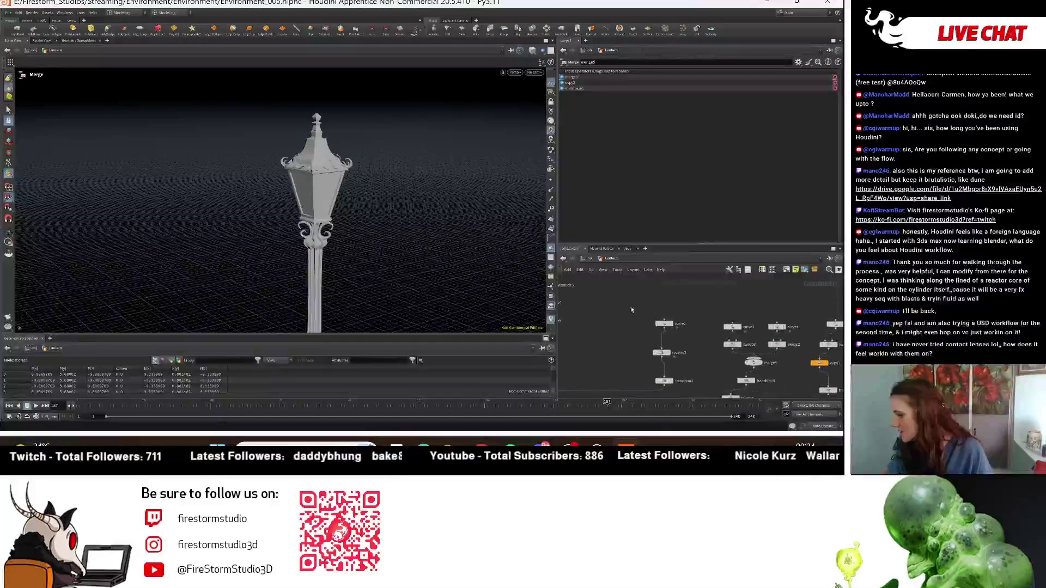
mouse_move(772, 352)
middle_mouse_down()
mouse_move(739, 388)
mouse_move(666, 329)
middle_mouse_up()
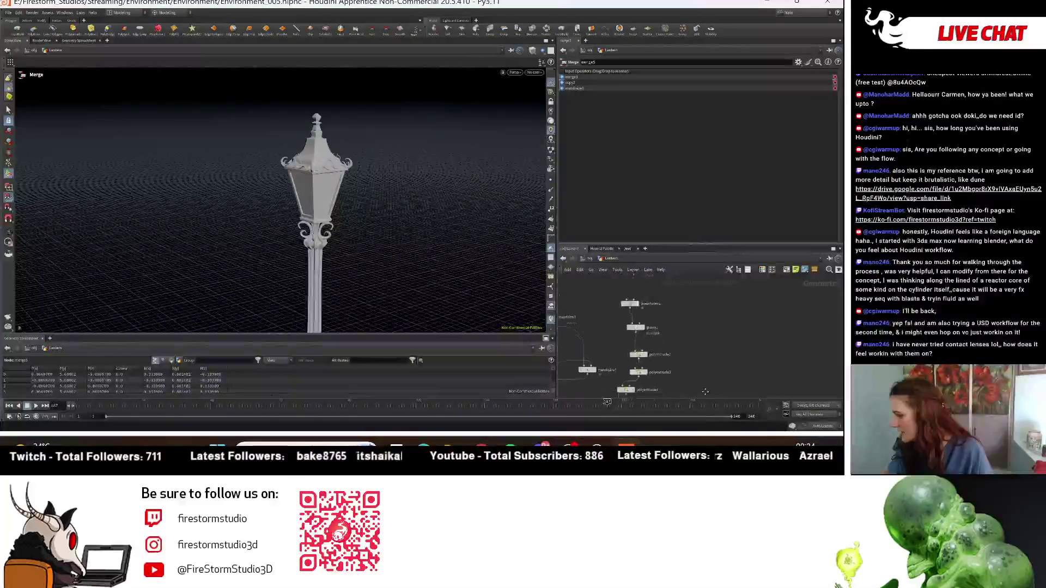
scroll(667, 329, "up", 2)
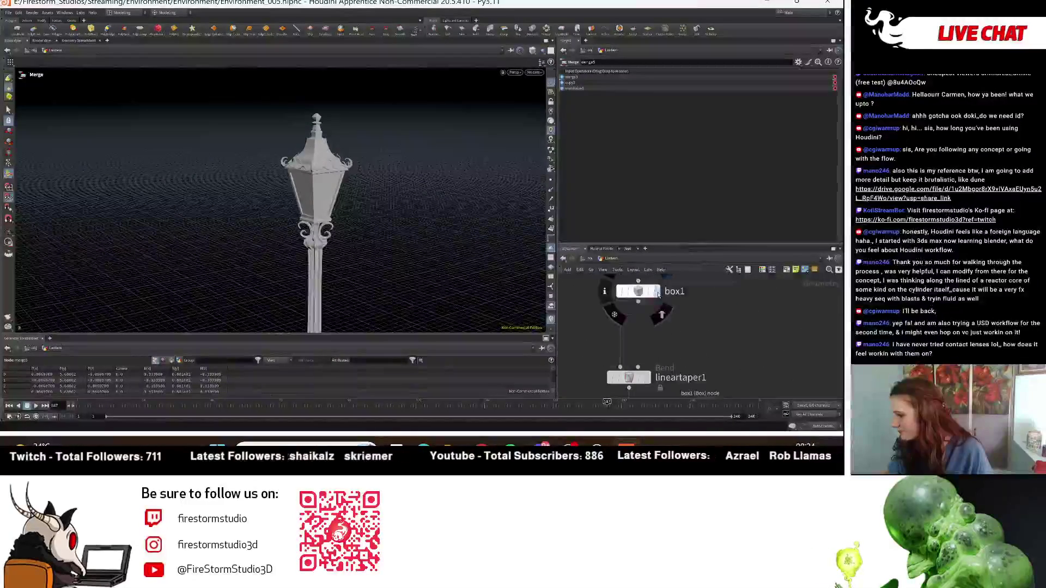
- Scale up the box1 cube using its viewport size handles
left_click(638, 292)
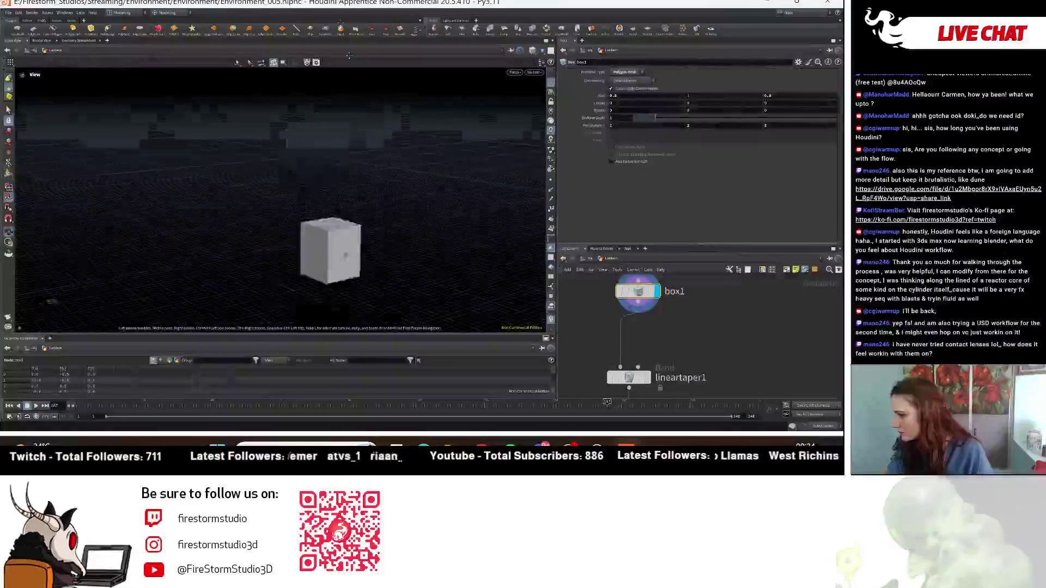
left_click_drag(385, 137, 434, 202, "alt")
key("Return")
key("f")
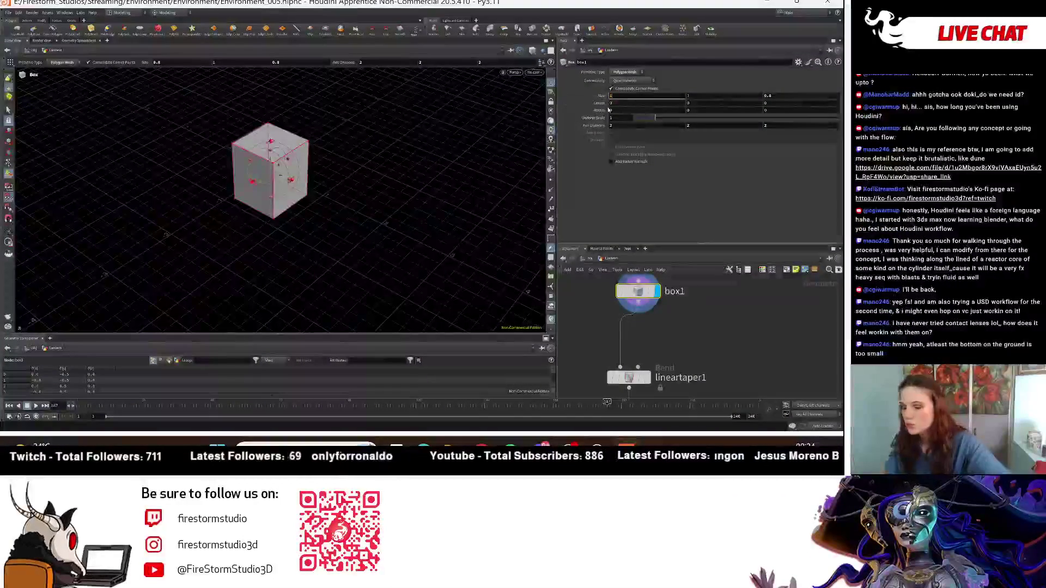
left_click_drag(654, 117, 773, 95)
key("Return")
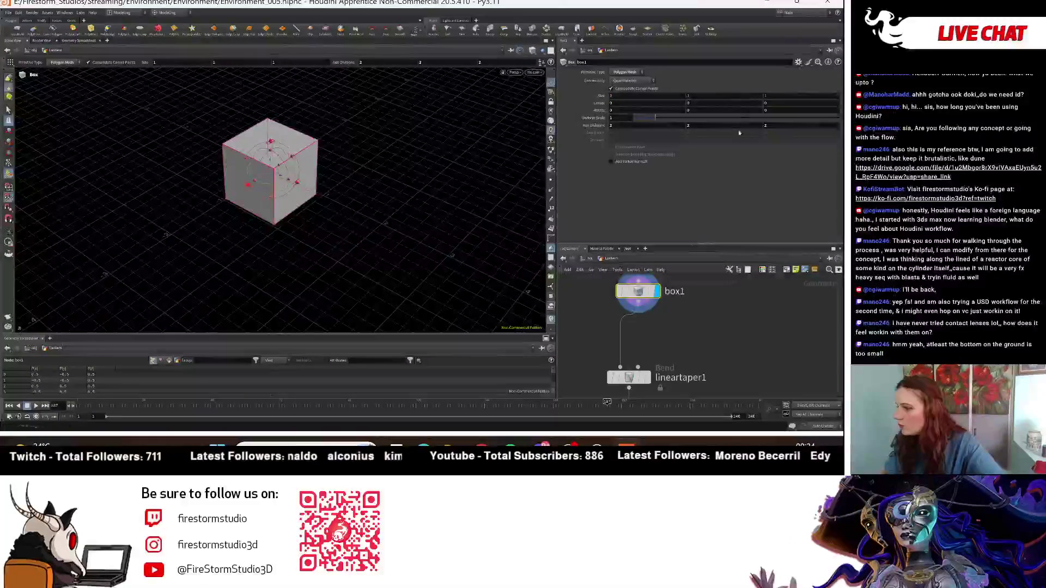
- Display lineartaper1 so the box shows as a flared tapered block, with merge6 surfaced
left_click(655, 382)
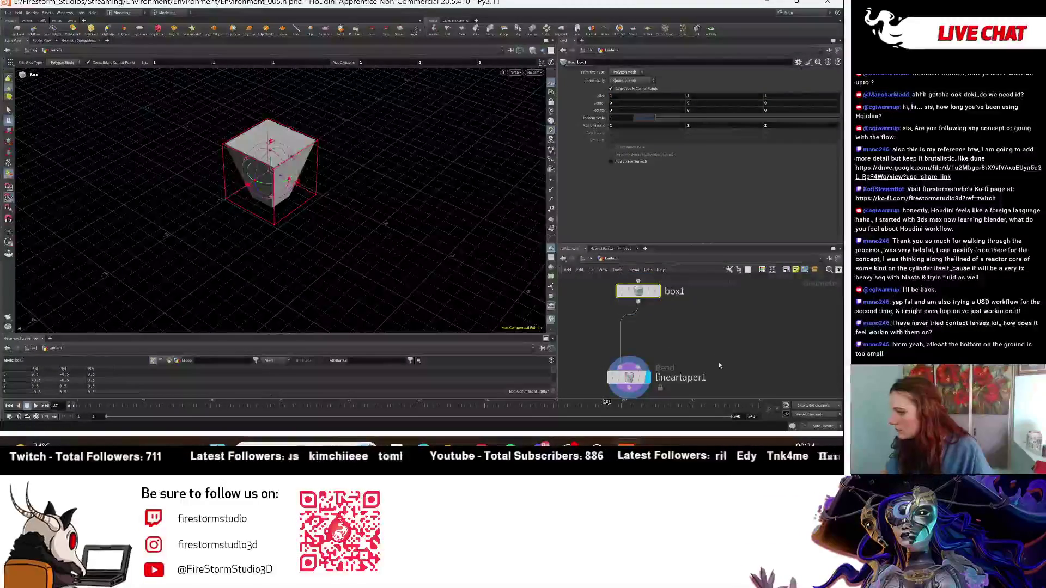
scroll(695, 360, "down", 3)
scroll(717, 365, "down", 3)
left_click(612, 327)
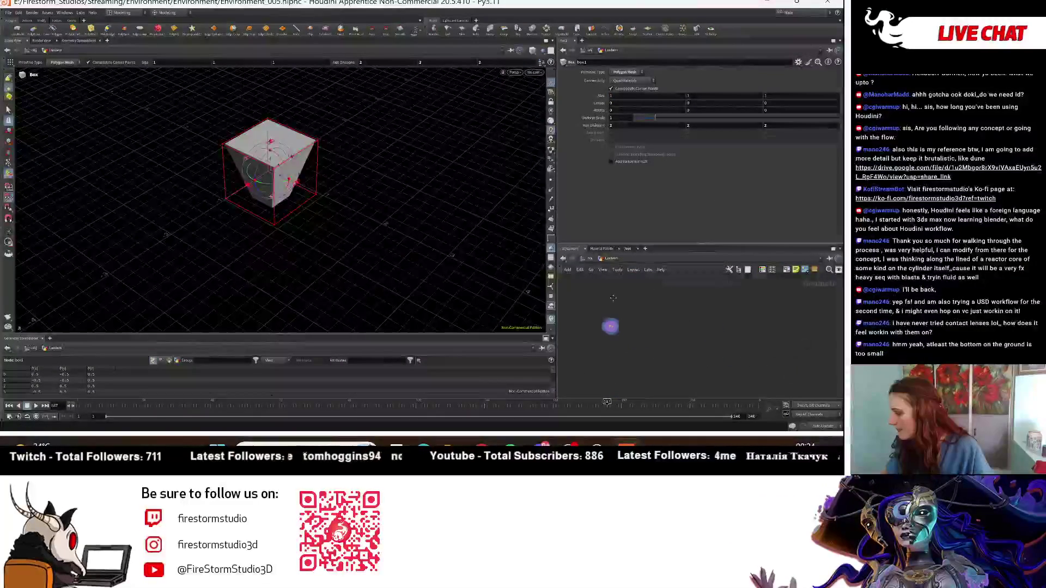
left_click(700, 304)
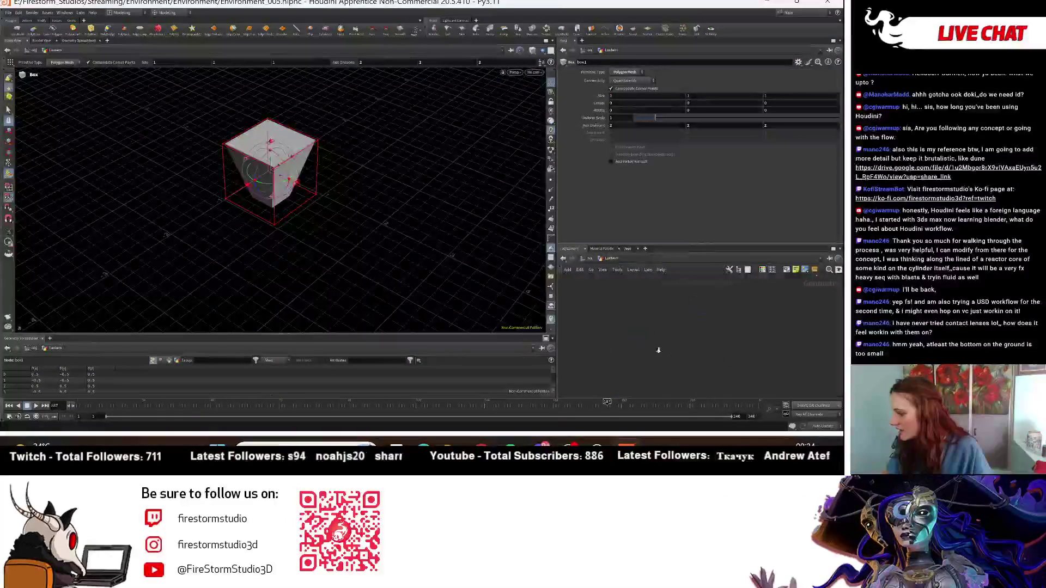
key("h")
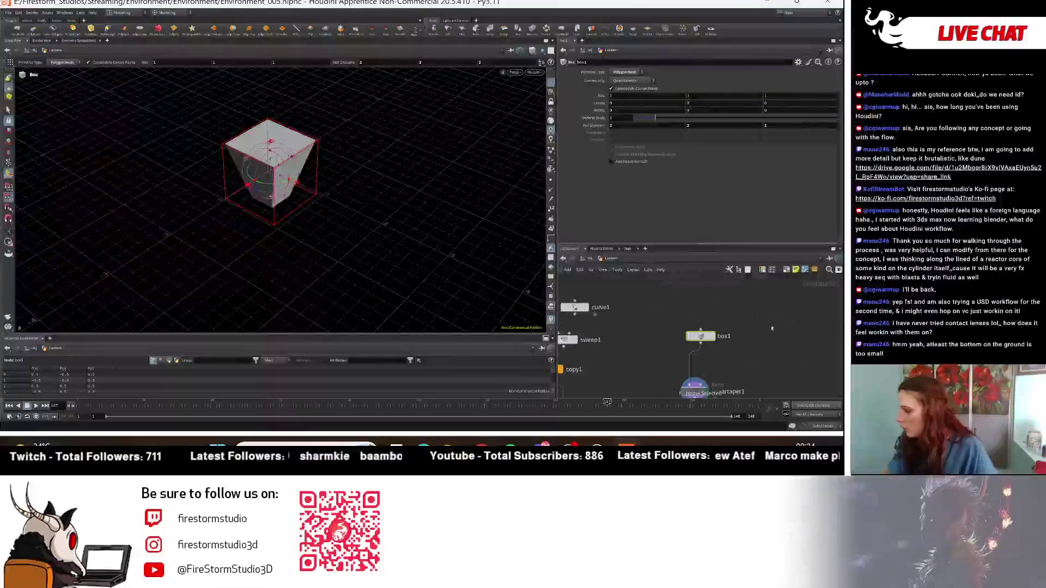
scroll(734, 314, "up", 2)
scroll(734, 315, "down", 3)
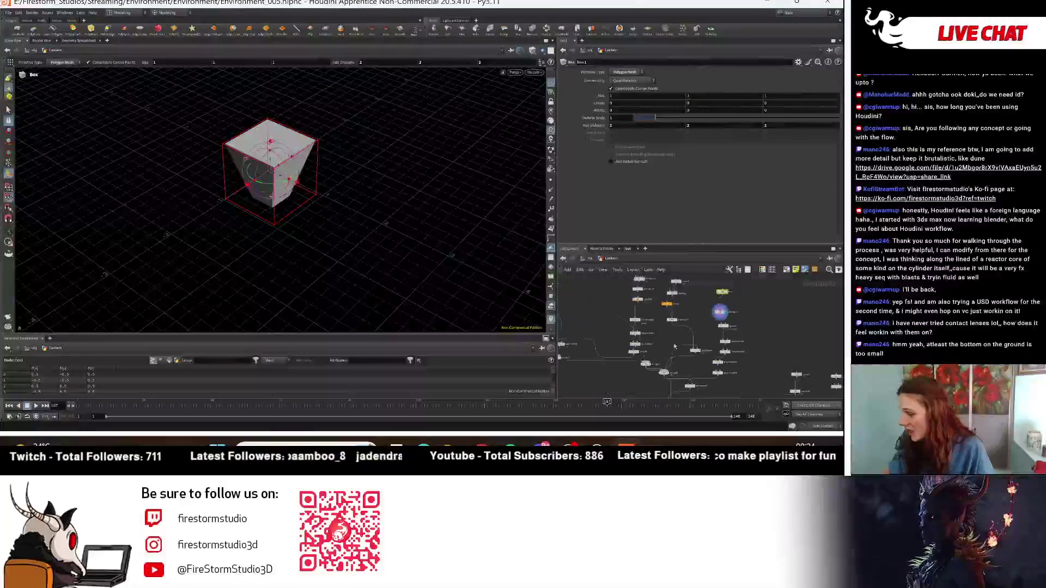
scroll(752, 356, "up", 3)
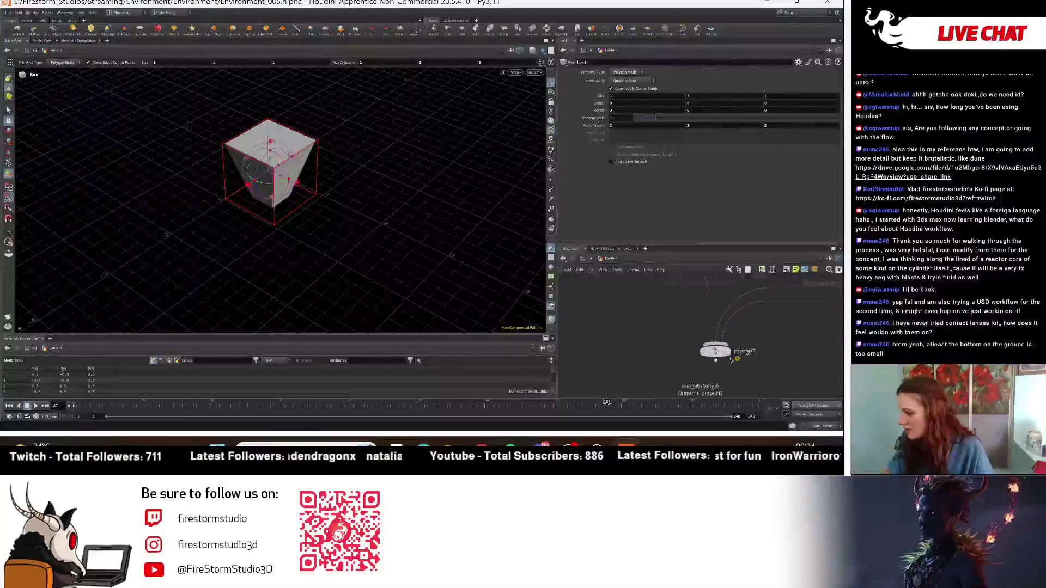
- Display merge5 again and frame the whole lamp post, tumbling around the lantern
left_click(737, 352)
key("space+h")
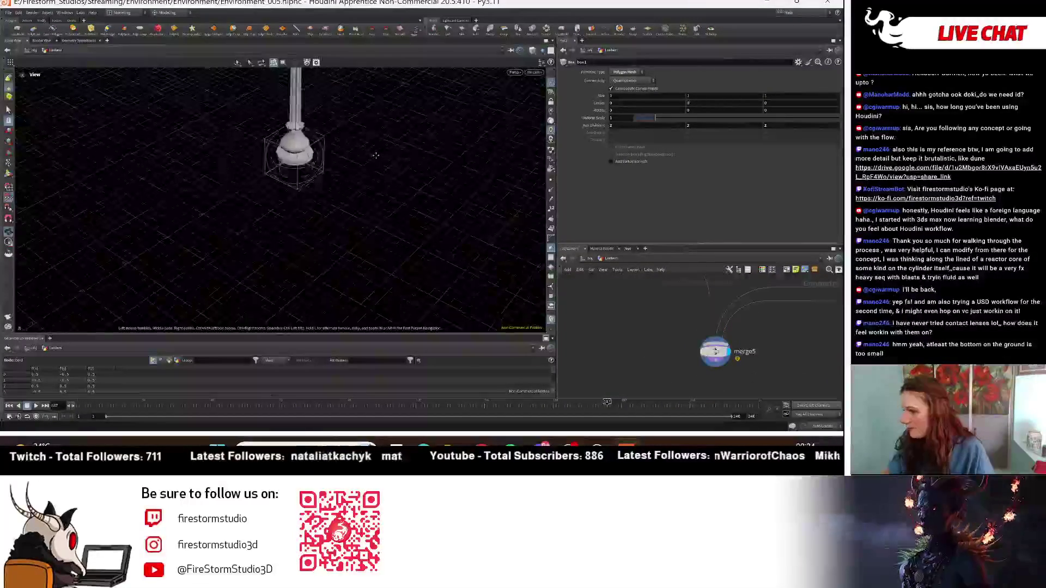
left_click_drag(402, 240, 335, 235)
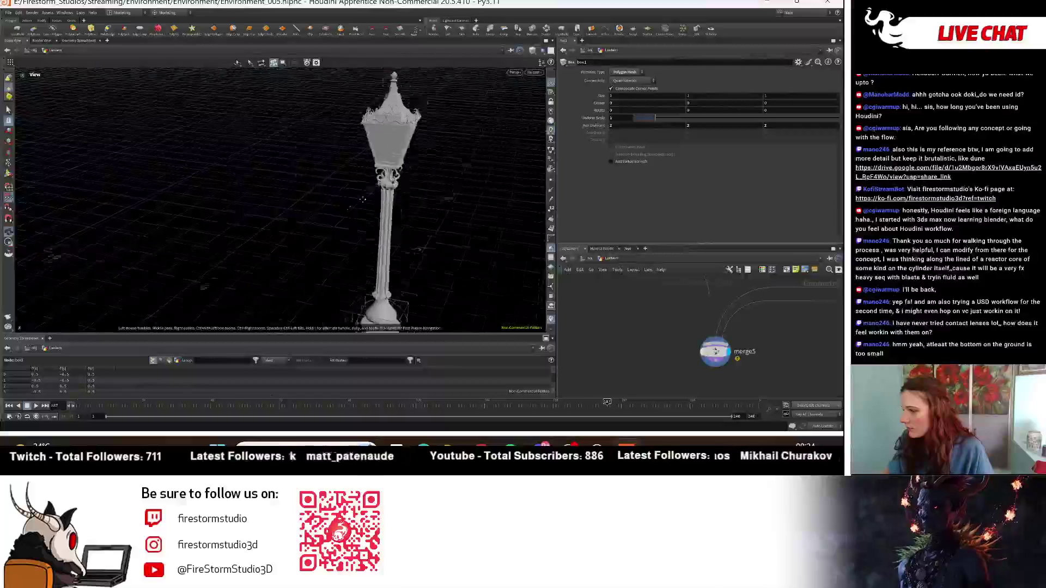
mouse_move(335, 235)
left_mouse_down()
mouse_move(228, 257)
mouse_move(369, 159)
mouse_move(344, 188)
left_mouse_up()
scroll(687, 350, "down", 3)
middle_click_drag(687, 351, 578, 307)
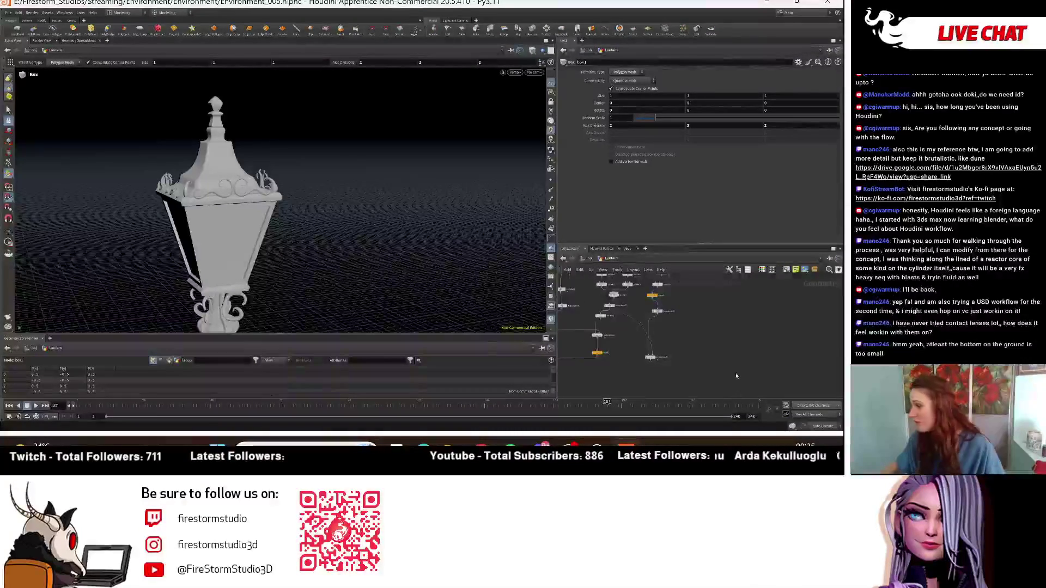
scroll(278, 205, "down", 5)
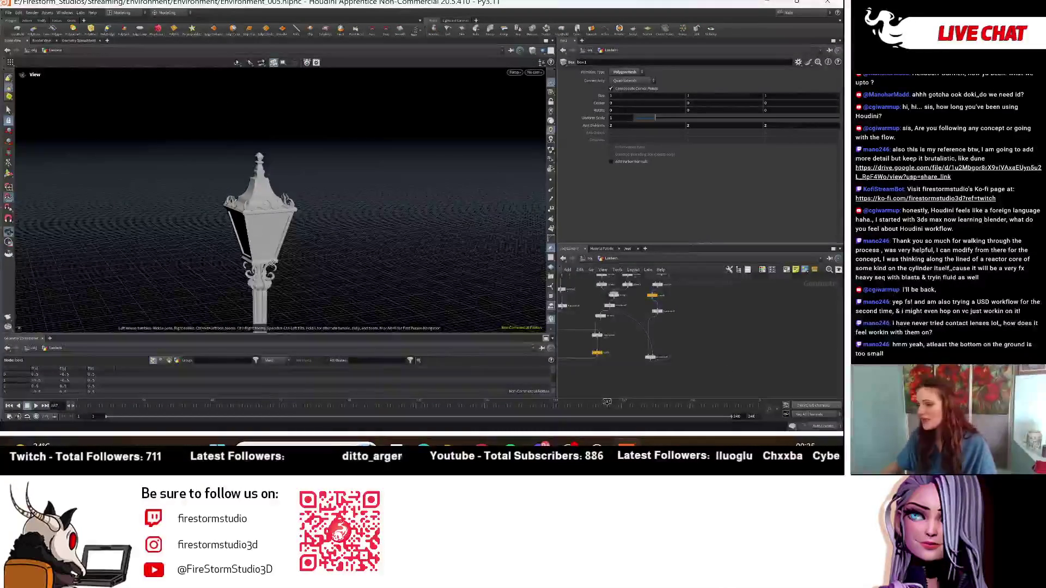
left_click_drag(257, 183, 354, 218)
scroll(335, 217, "down", 2)
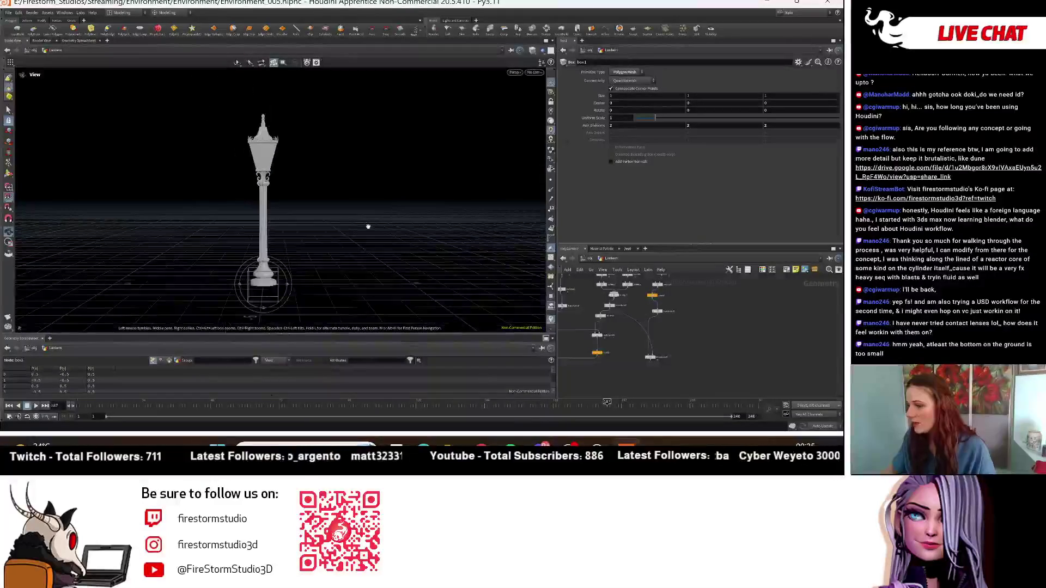
- Select the base box and check it from the Front orthographic view
key("Return")
left_click(515, 73)
left_click(566, 102)
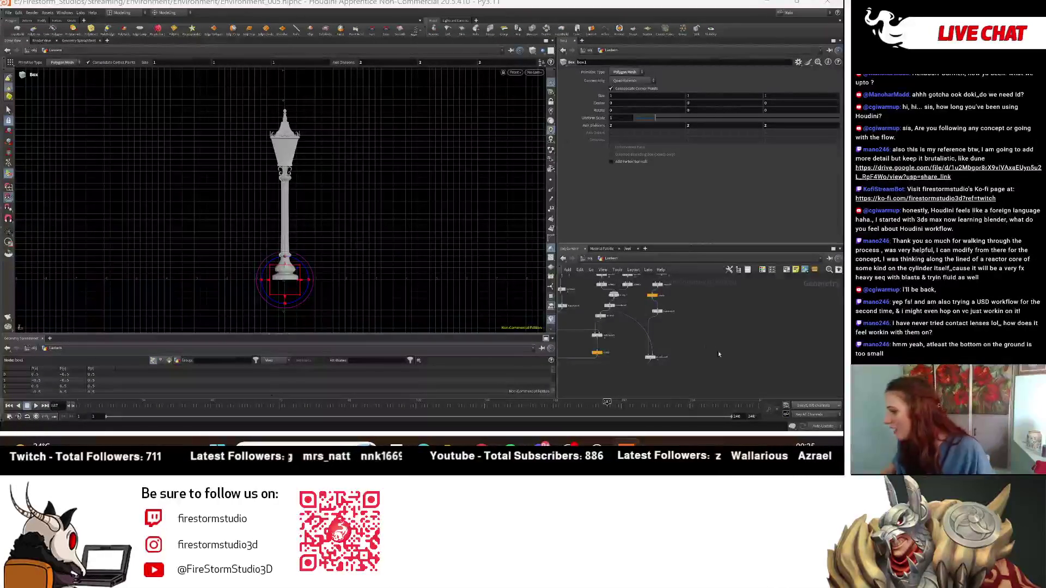
- Back in Perspective, pan to the curve4/sweep2 area and display only curve5
key("h")
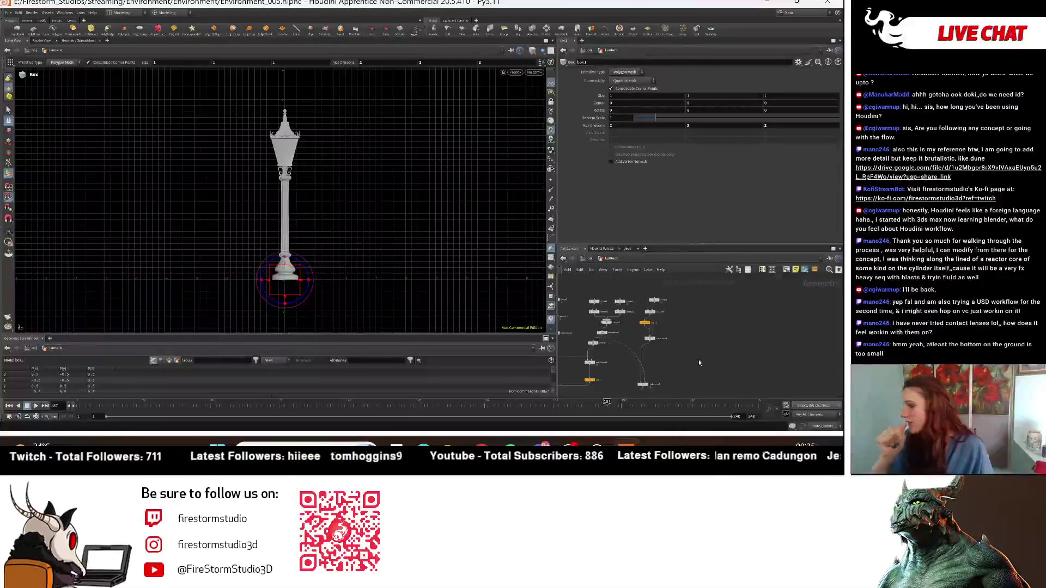
left_click(516, 73)
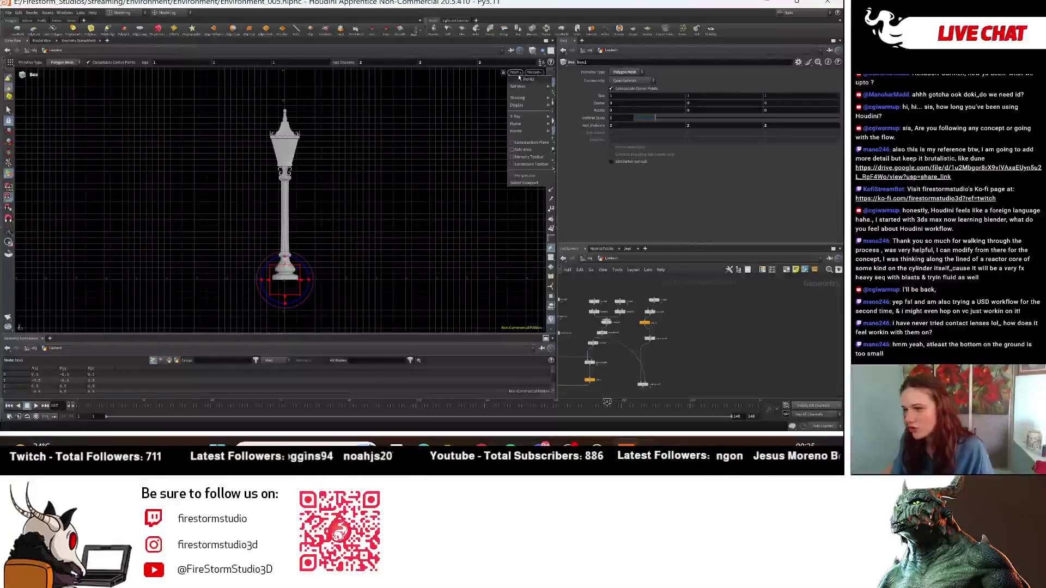
left_click(572, 88)
mouse_move(368, 205)
left_mouse_down()
mouse_move(493, 172)
mouse_move(302, 262)
mouse_move(344, 213)
left_mouse_up()
scroll(620, 323, "up", 3)
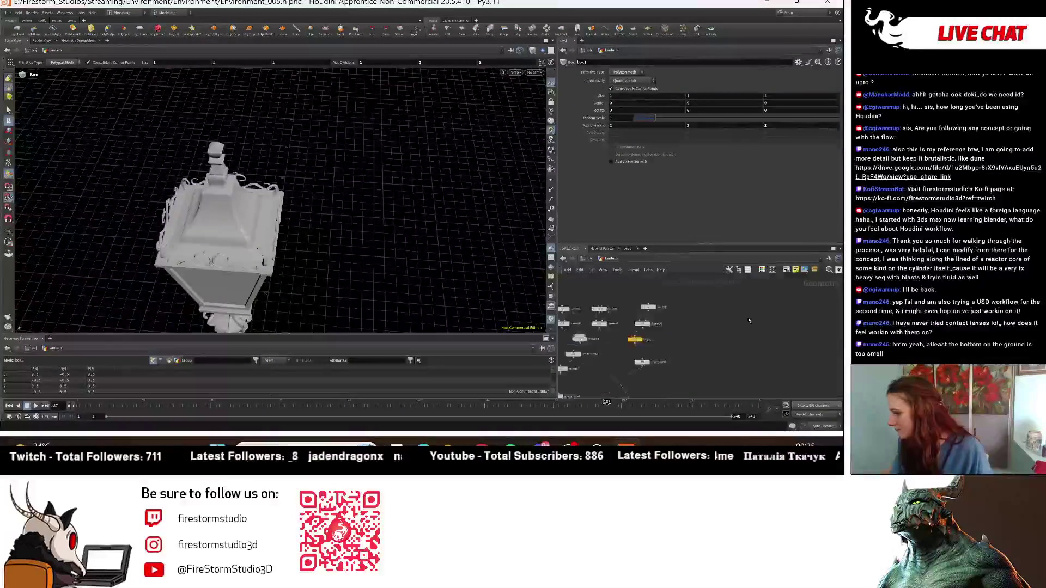
middle_click_drag(621, 322, 715, 329)
left_click(693, 310)
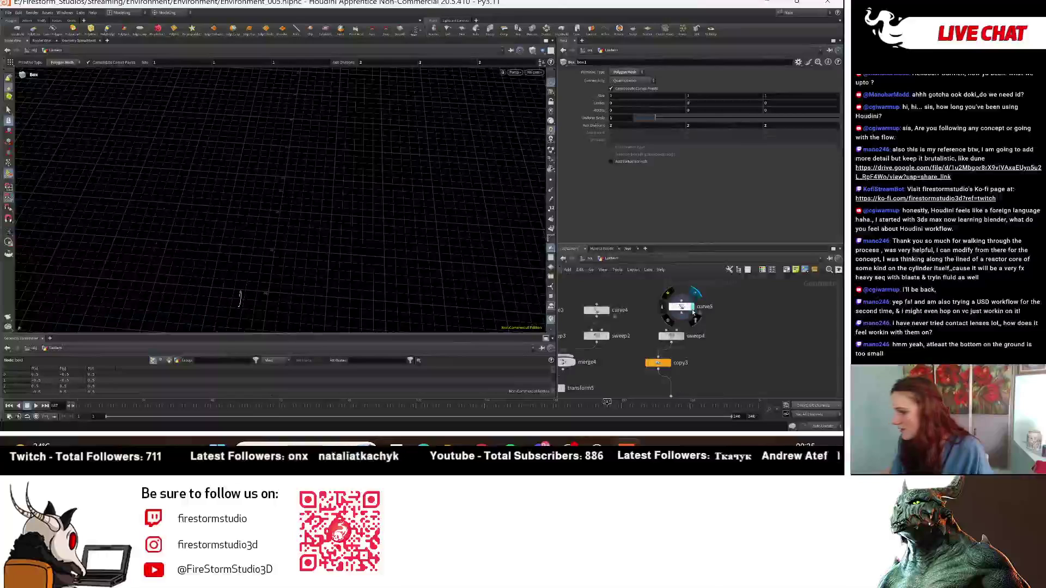
- Select transform4 and pan the network down to the matchsize5 node
key("Escape")
left_click_drag(394, 287, 374, 150)
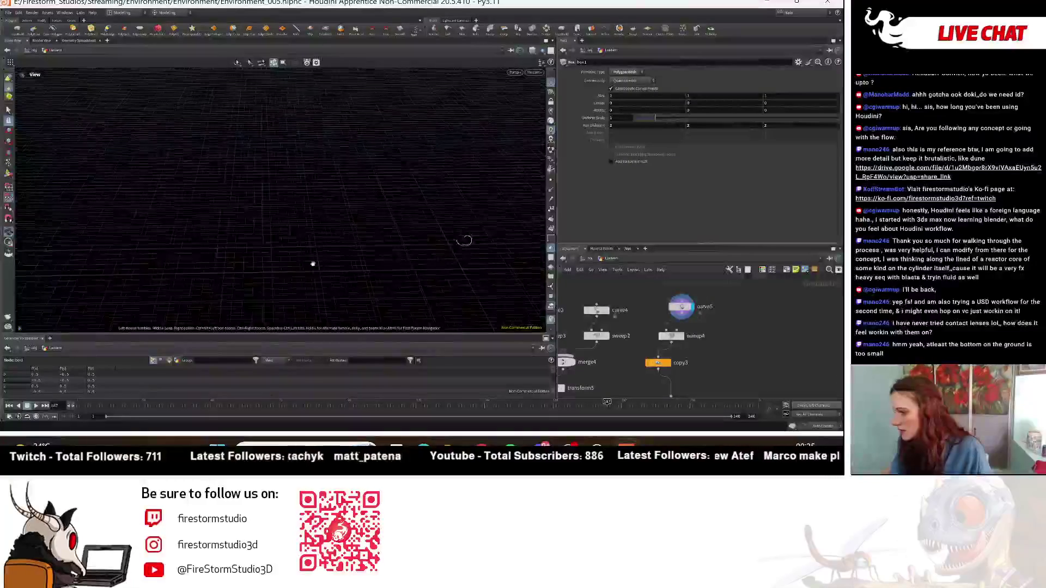
left_click(669, 307)
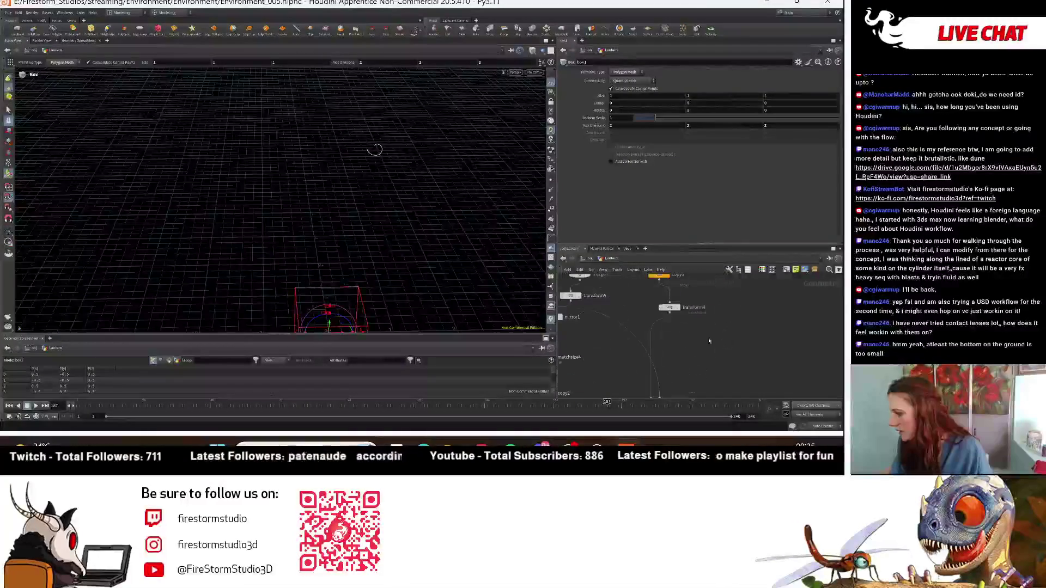
middle_click_drag(669, 308, 661, 375)
- Show matchsize5's settings and orbit to inspect the four raised scroll curls
key("Escape")
mouse_move(326, 271)
left_mouse_down()
mouse_move(304, 245)
mouse_move(305, 278)
left_mouse_up()
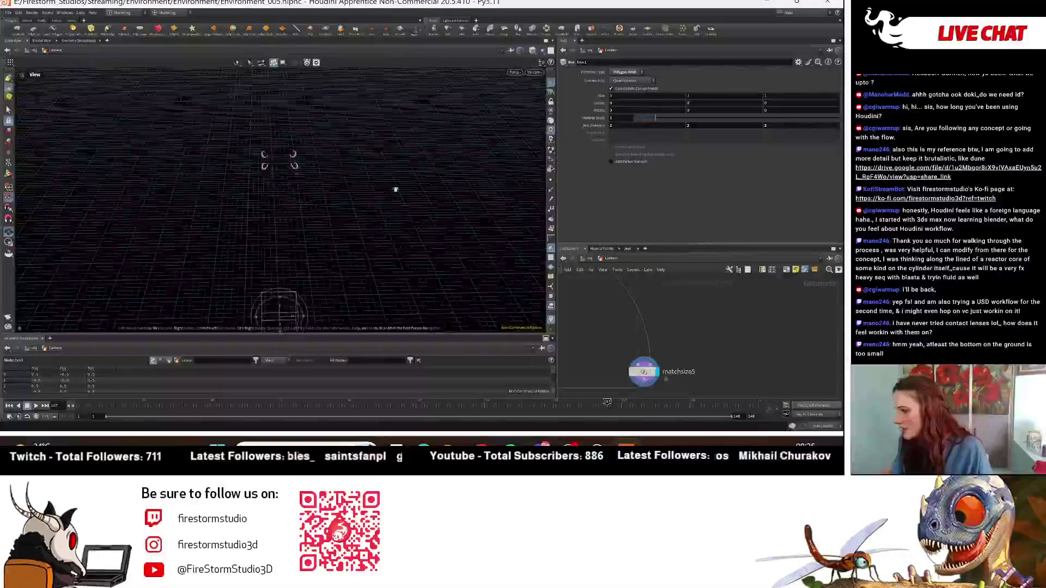
key("Return")
key("Escape")
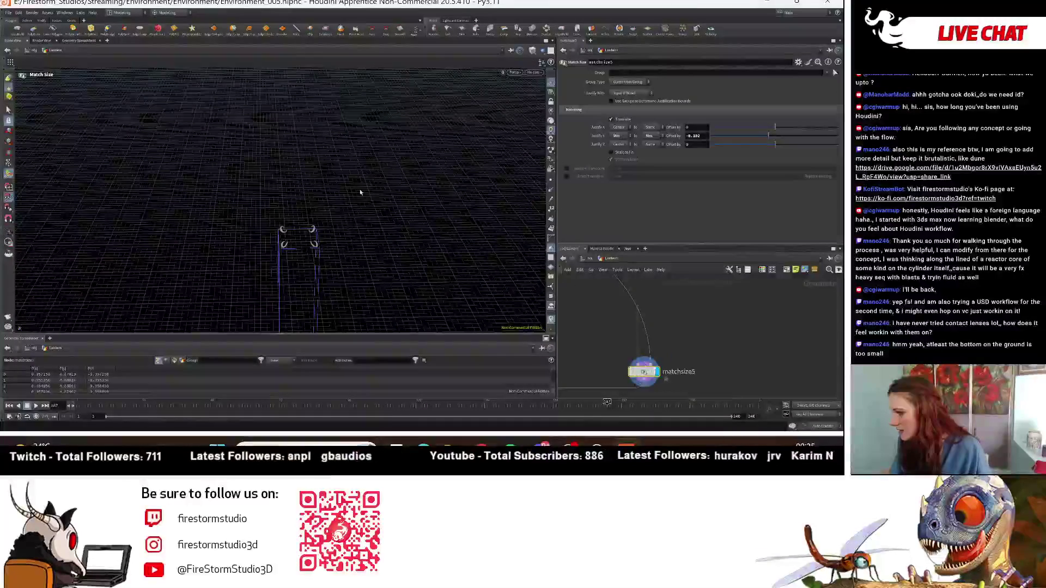
left_click_drag(305, 278, 304, 245)
key("Return")
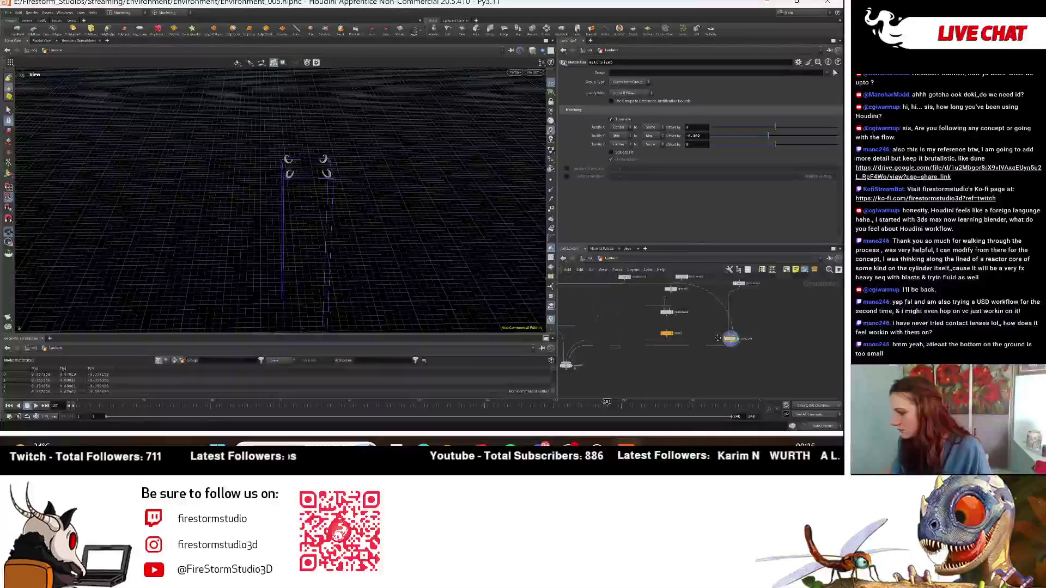